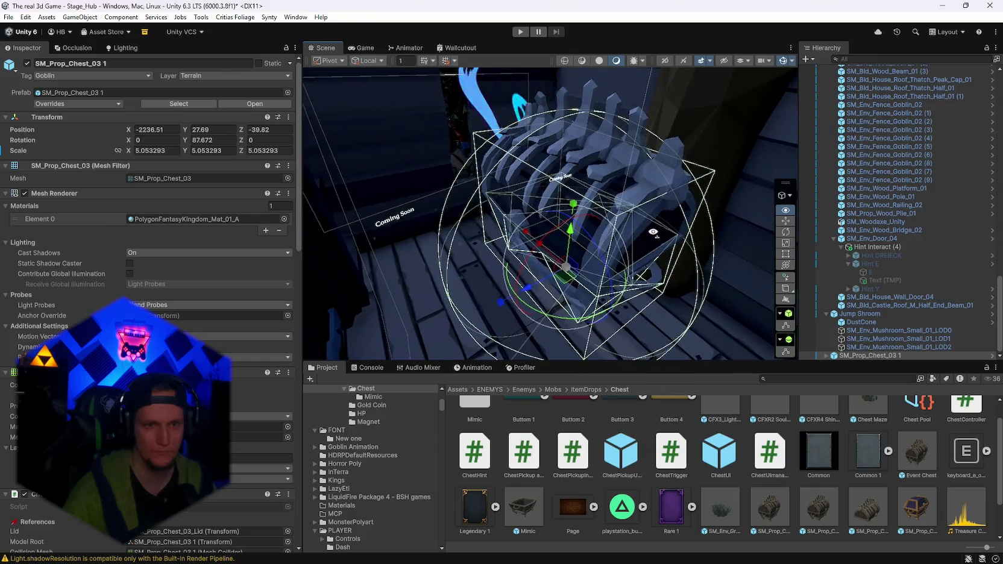
# Expand SM_Prop_Chest_03 1 and select its CFXR2 Souls Escape ghost effect child
pyautogui.scroll(-5, 151, 361)
pyautogui.scroll(-3, 151, 302)
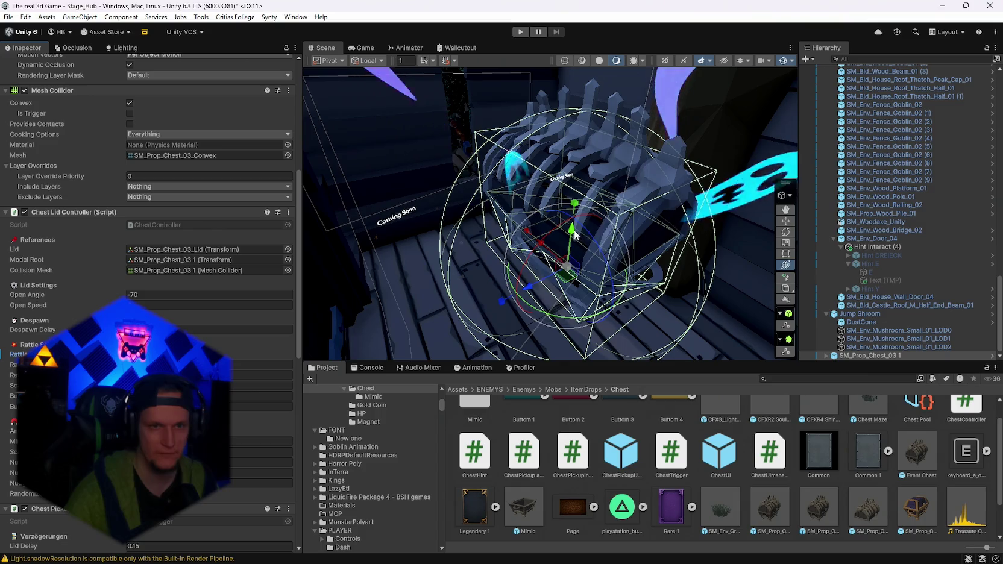
pyautogui.moveTo(566, 250)
pyautogui.mouseDown()
pyautogui.moveTo(656, 283)
pyautogui.moveTo(673, 218)
pyautogui.mouseUp()
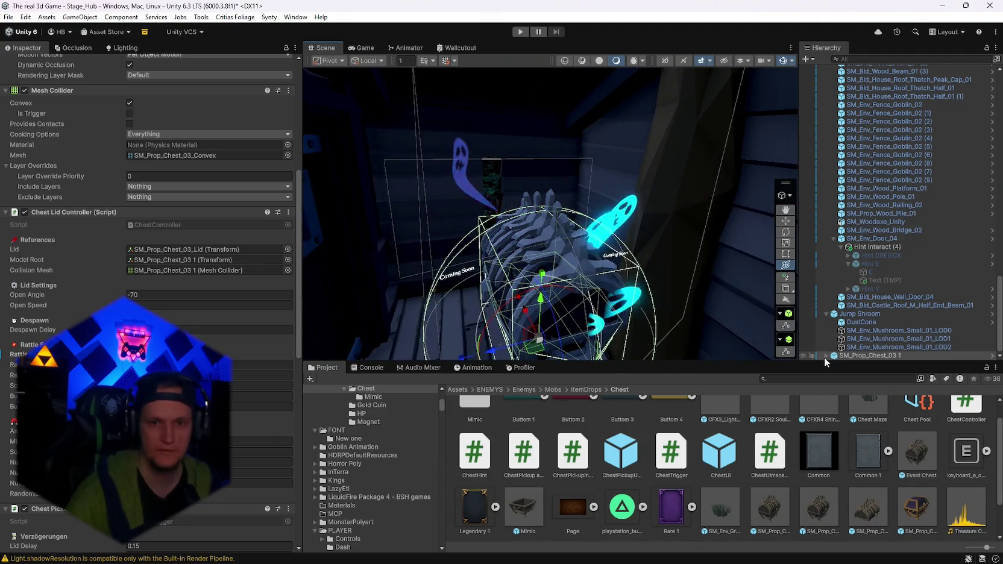
pyautogui.click(826, 356)
pyautogui.click(868, 355)
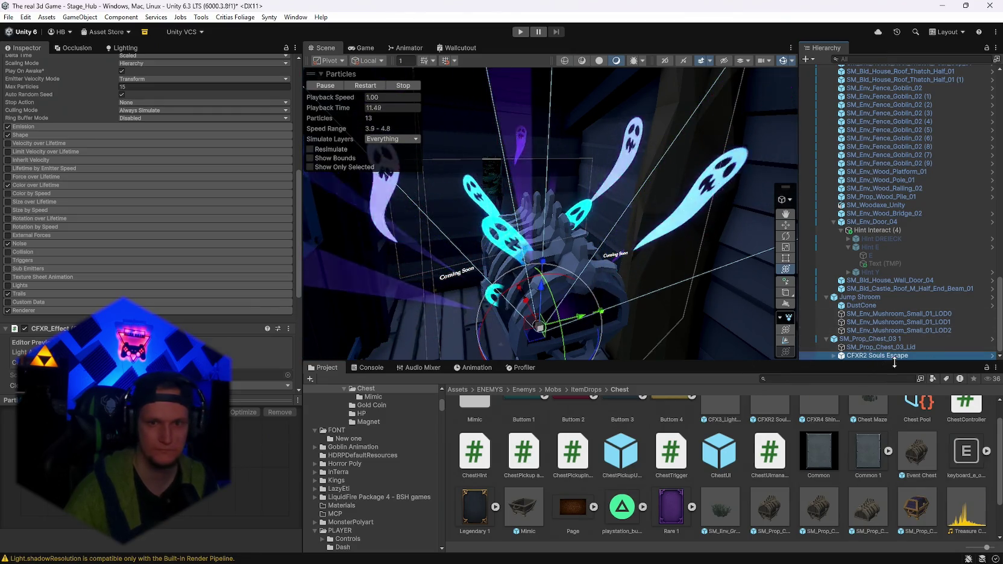
# Give the Rays particle system a yellow-orange-red Start Color gradient, adjusting its orange stop
pyautogui.click(835, 356)
pyautogui.click(861, 347)
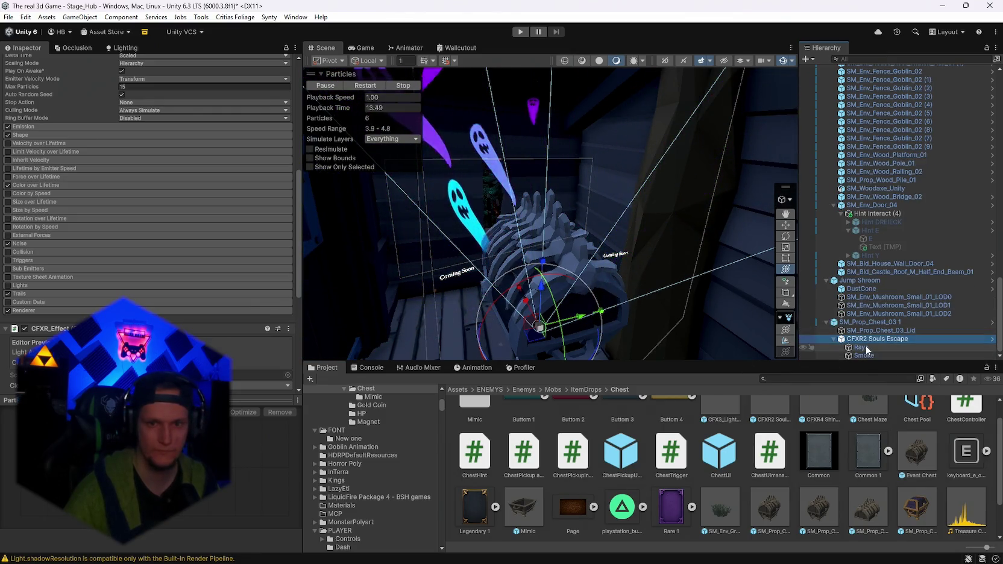
pyautogui.scroll(5, 193, 234)
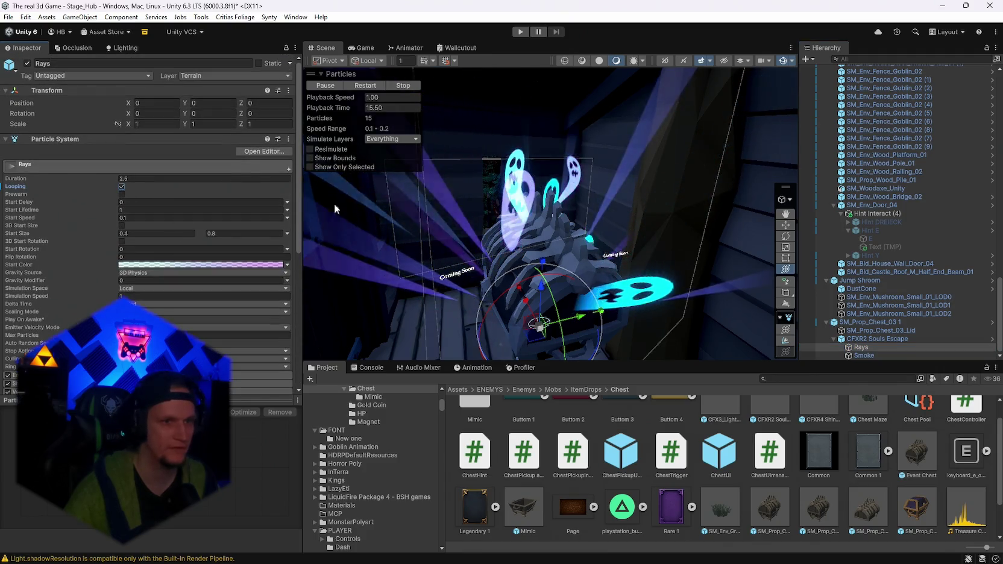
pyautogui.moveTo(336, 208)
pyautogui.mouseDown()
pyautogui.moveTo(564, 223)
pyautogui.moveTo(532, 216)
pyautogui.mouseUp()
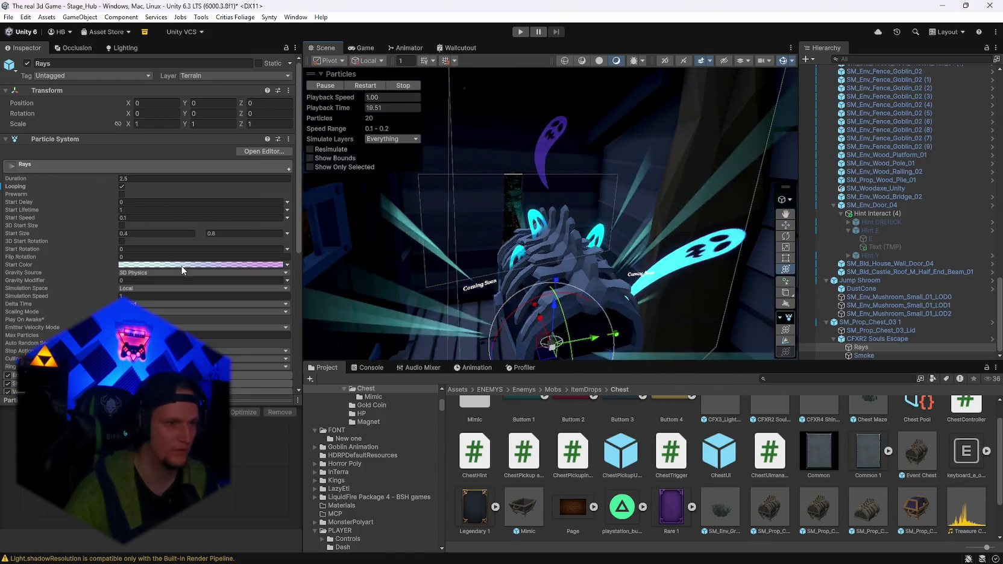
pyautogui.click(201, 264)
pyautogui.click(777, 435)
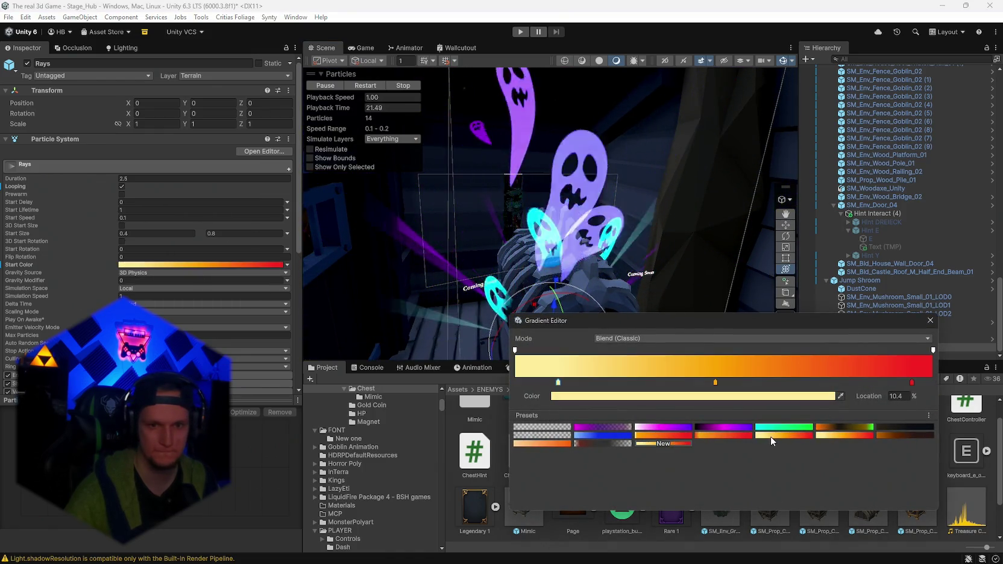
pyautogui.click(930, 320)
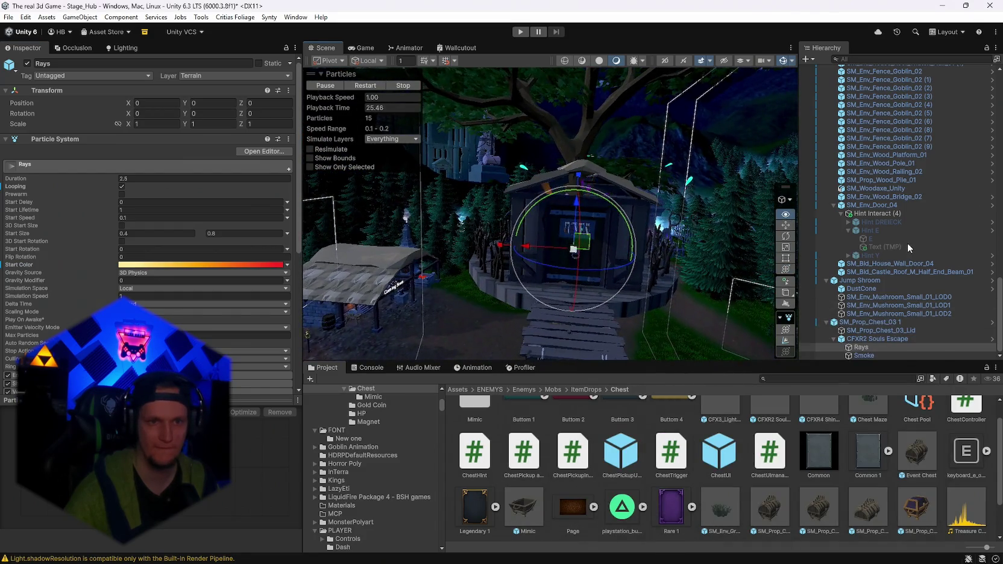
pyautogui.press('f')
pyautogui.moveTo(753, 253); pyautogui.dragTo(727, 233)
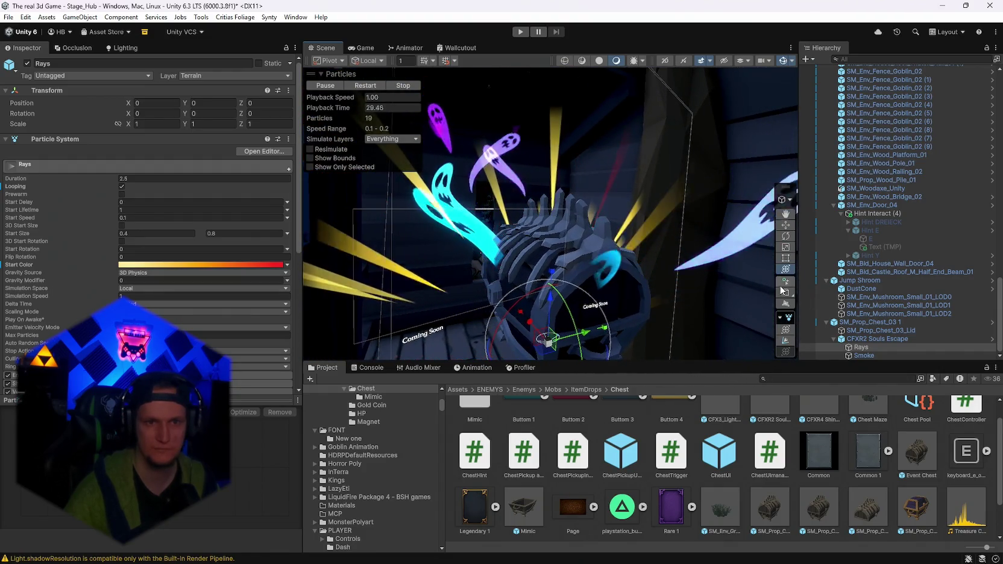
pyautogui.click(186, 265)
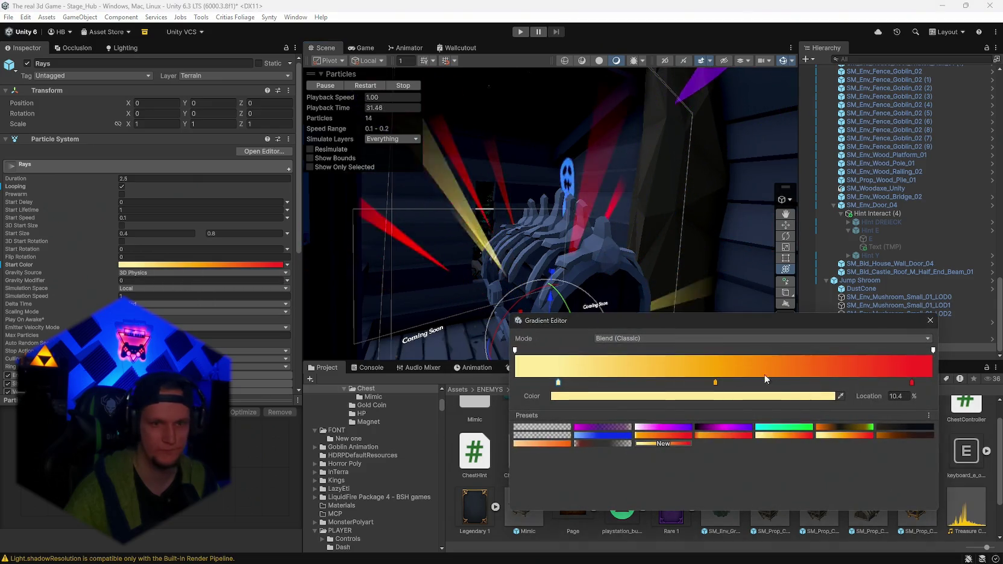
pyautogui.moveTo(725, 379)
pyautogui.mouseDown()
pyautogui.moveTo(891, 373)
pyautogui.moveTo(926, 382)
pyautogui.mouseUp()
pyautogui.click(931, 321)
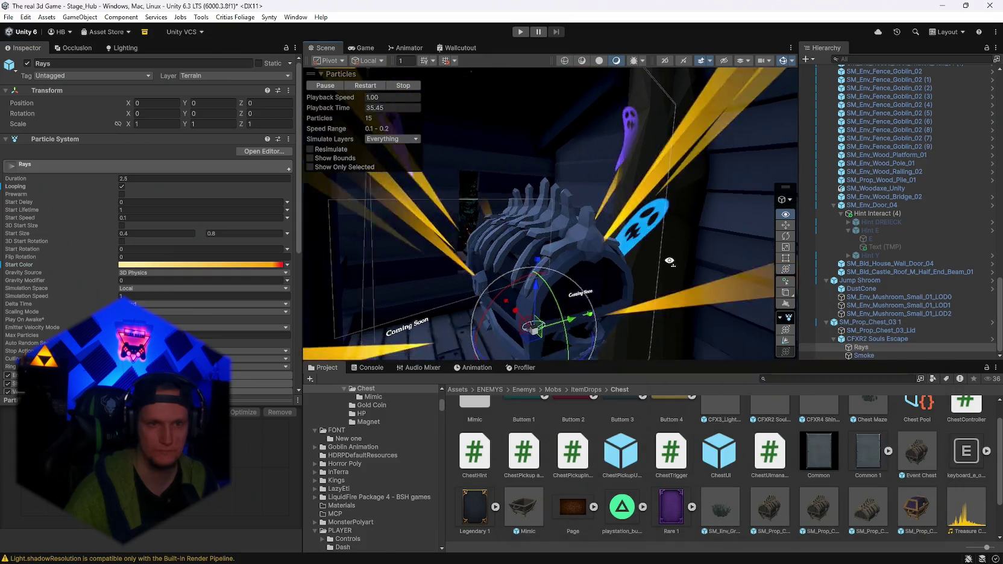
# Apply an orange gradient preset to CFXR2 Souls Escape's Color over Lifetime
pyautogui.click(855, 339)
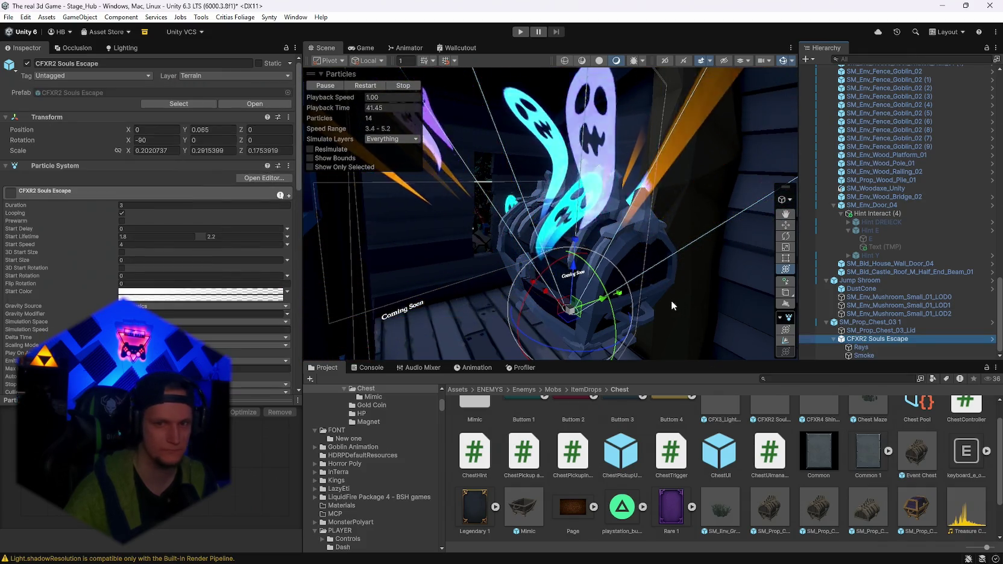
pyautogui.scroll(-3, 85, 303)
pyautogui.scroll(-2, 84, 303)
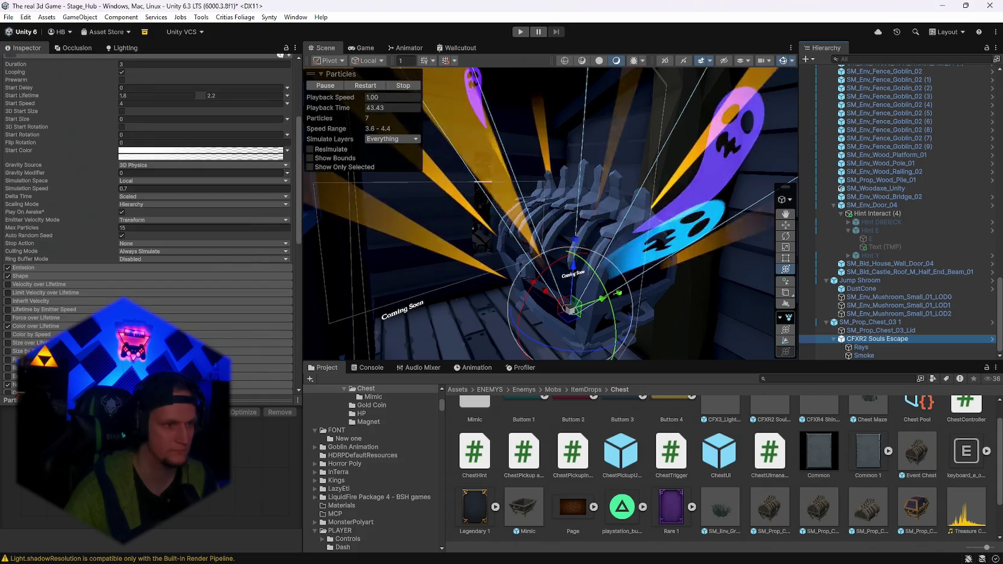
pyautogui.click(259, 335)
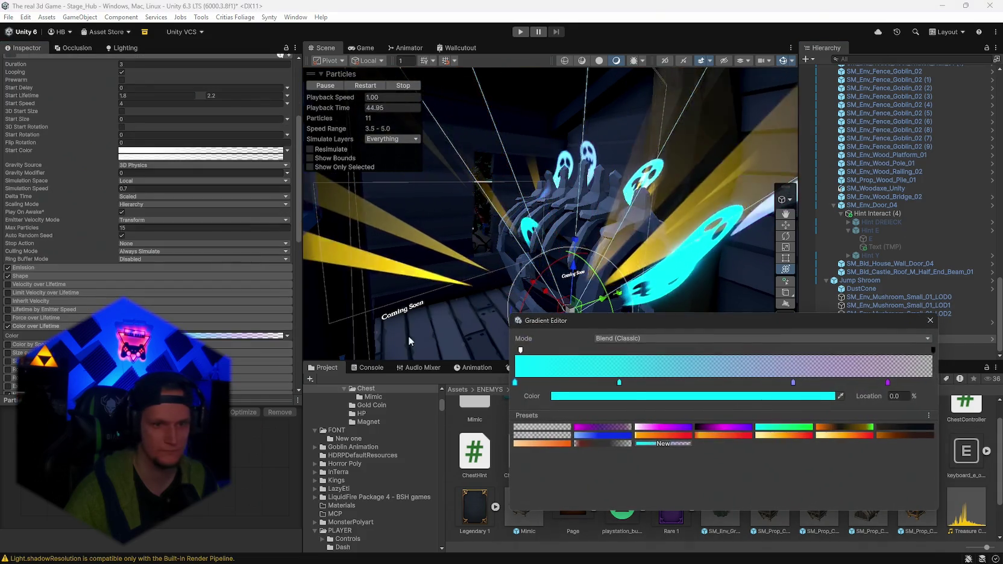
pyautogui.click(535, 443)
pyautogui.click(930, 320)
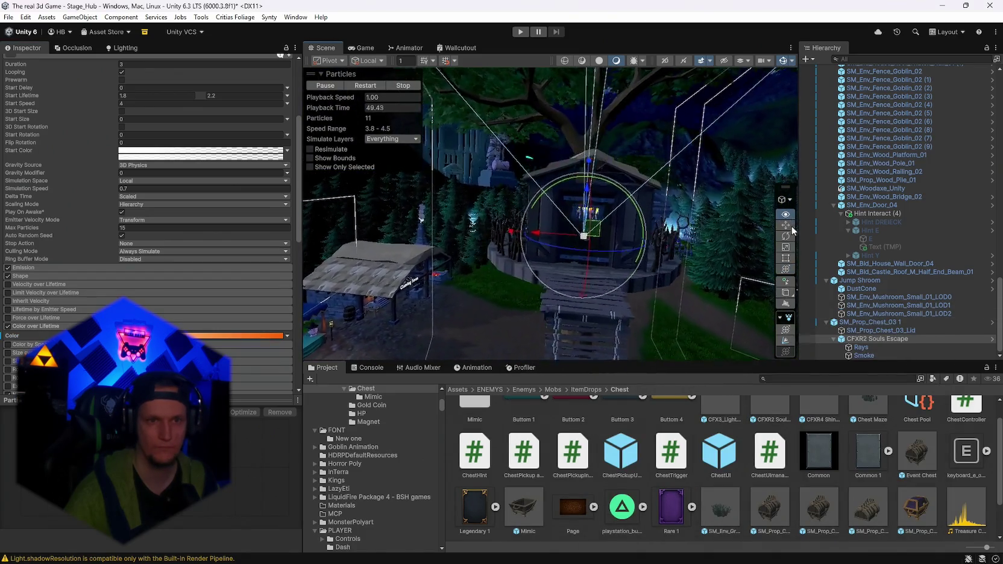
pyautogui.moveTo(785, 219)
pyautogui.mouseDown()
pyautogui.moveTo(837, 255)
pyautogui.moveTo(779, 75)
pyautogui.mouseUp()
# Look around the tree house and check the chest prefab's Overrides dropdown
pyautogui.moveTo(673, 217); pyautogui.dragTo(487, 186)
pyautogui.moveTo(486, 129)
pyautogui.mouseDown()
pyautogui.moveTo(791, 186)
pyautogui.moveTo(713, 186)
pyautogui.moveTo(701, 202)
pyautogui.moveTo(761, 179)
pyautogui.moveTo(470, 202)
pyautogui.moveTo(562, 112)
pyautogui.moveTo(593, 129)
pyautogui.moveTo(617, 183)
pyautogui.moveTo(834, 240)
pyautogui.moveTo(798, 276)
pyautogui.moveTo(572, 229)
pyautogui.mouseUp()
pyautogui.click(548, 220)
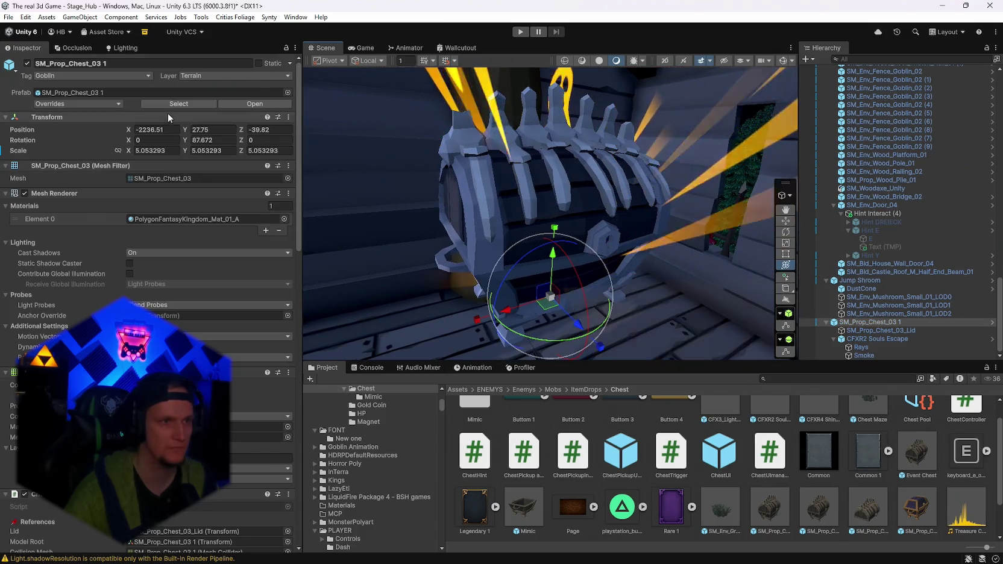
pyautogui.click(78, 104)
pyautogui.click(158, 217)
pyautogui.moveTo(480, 261); pyautogui.dragTo(379, 254)
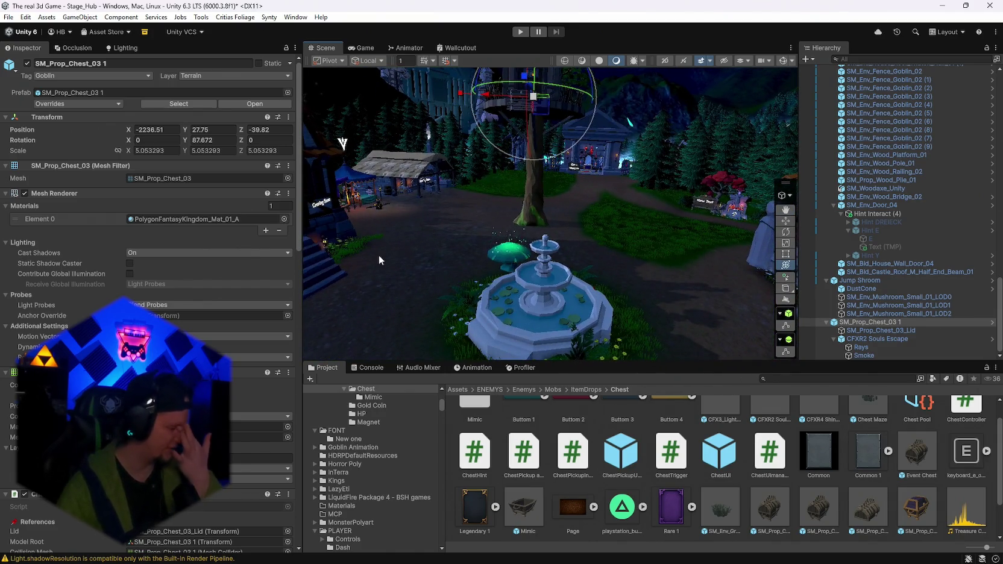
pyautogui.moveTo(415, 224)
pyautogui.mouseDown()
pyautogui.moveTo(425, 212)
pyautogui.moveTo(615, 253)
pyautogui.moveTo(458, 235)
pyautogui.mouseUp()
# Collapse SM_Prop_Chest_03 1 and Baumhaus in the Hierarchy and add Jump Shroom to the selection
pyautogui.click(833, 323)
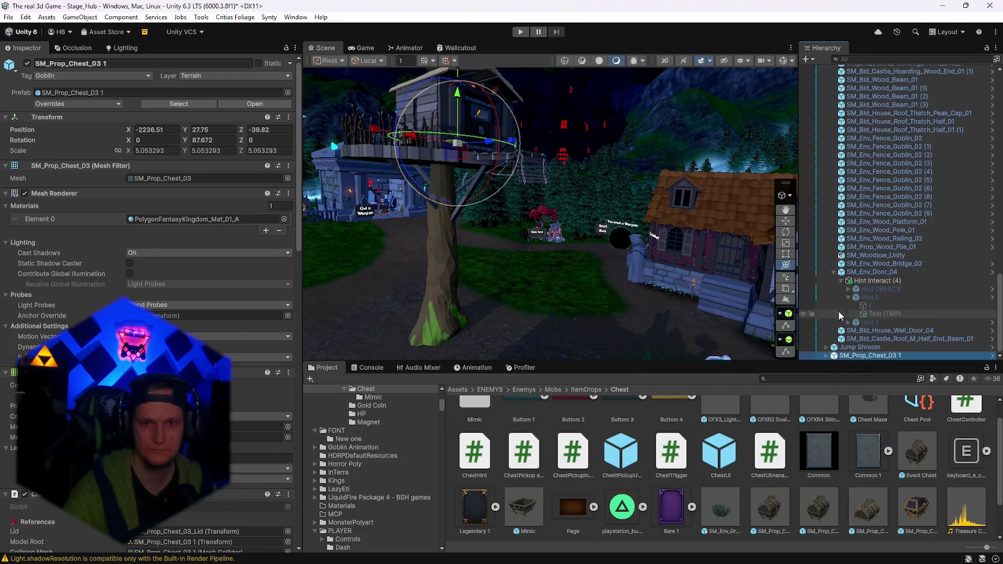
pyautogui.scroll(8, 841, 206)
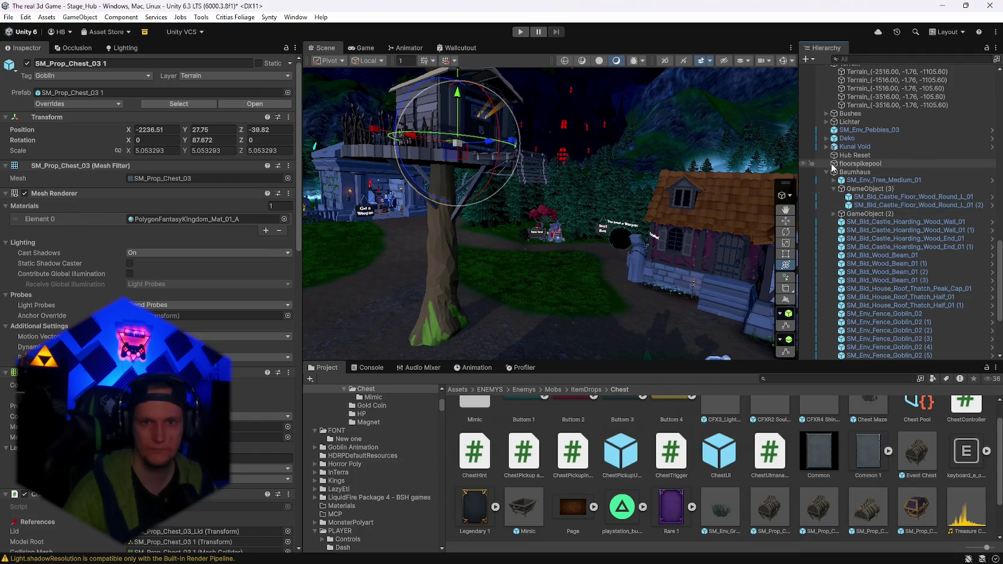
pyautogui.click(826, 171)
pyautogui.keyDown('ctrl'); pyautogui.click(849, 347); pyautogui.keyUp('ctrl')
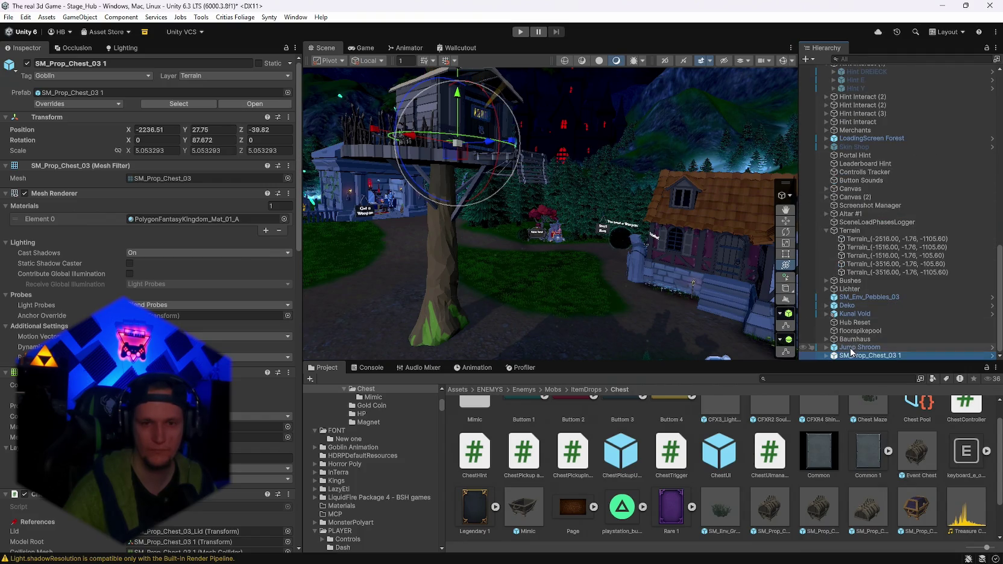
pyautogui.scroll(1, 847, 344)
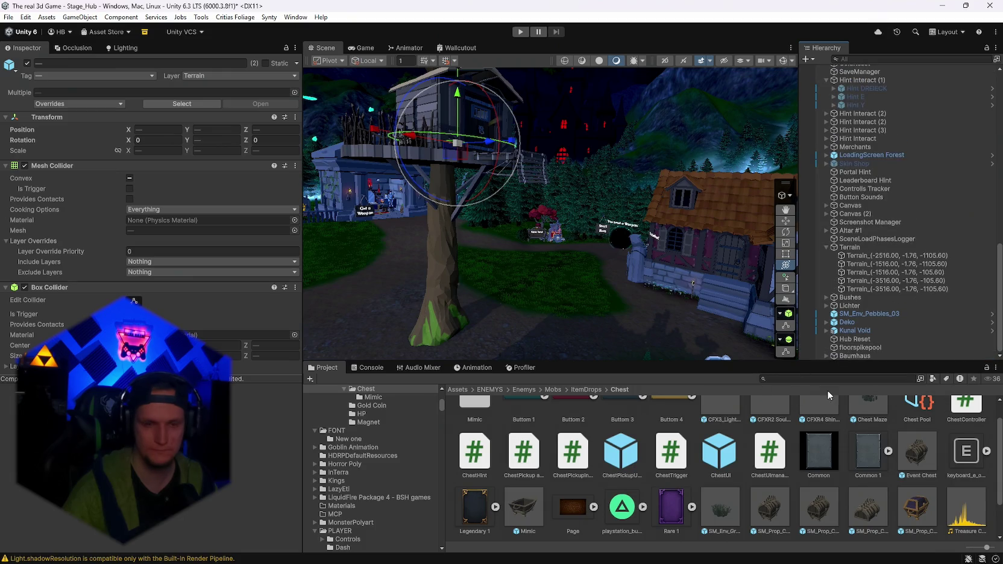
# Search the Project for 'ba' and open the Baumhaus asset folder
pyautogui.click(795, 380)
pyautogui.write('baumhaus')
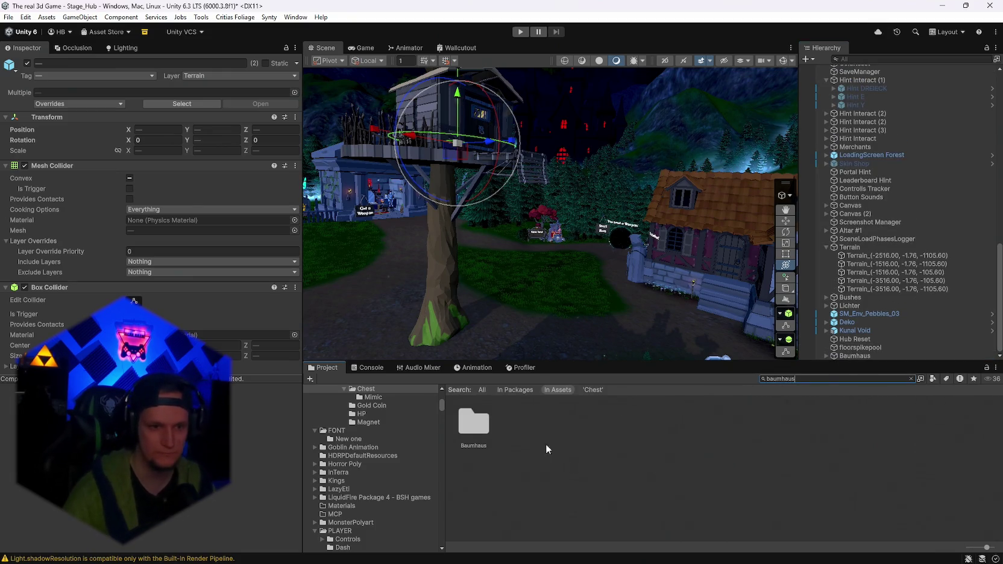
pyautogui.doubleClick(472, 422)
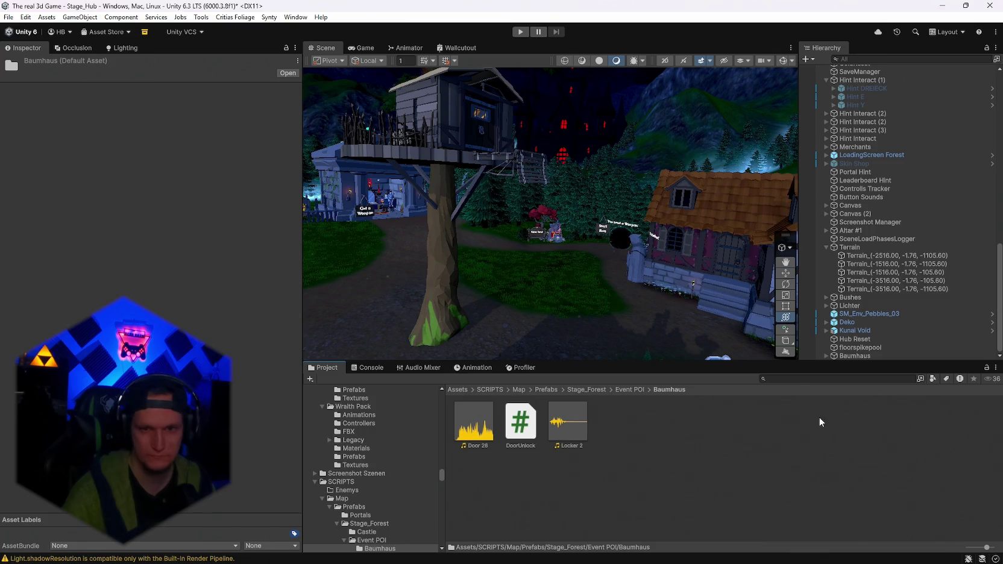
# Drag Baumhaus into the folder as a prefab, then select its SM_Env_Wood_Platform_01 deck
pyautogui.moveTo(852, 359); pyautogui.dragTo(644, 435)
pyautogui.moveTo(530, 295)
pyautogui.mouseDown()
pyautogui.moveTo(572, 248)
pyautogui.moveTo(568, 303)
pyautogui.moveTo(560, 269)
pyautogui.moveTo(634, 295)
pyautogui.moveTo(586, 309)
pyautogui.mouseUp()
pyautogui.click(586, 309)
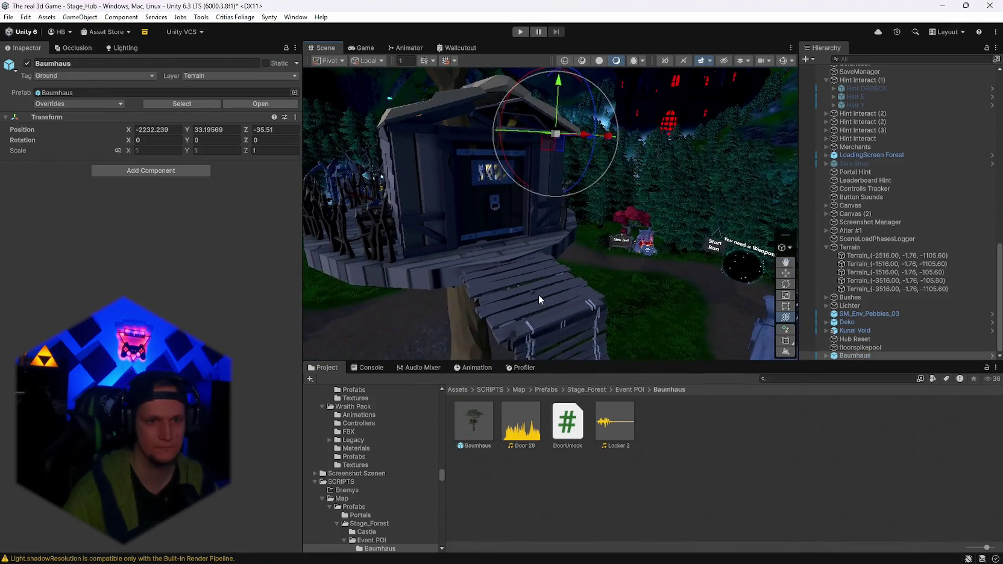
pyautogui.click(540, 299)
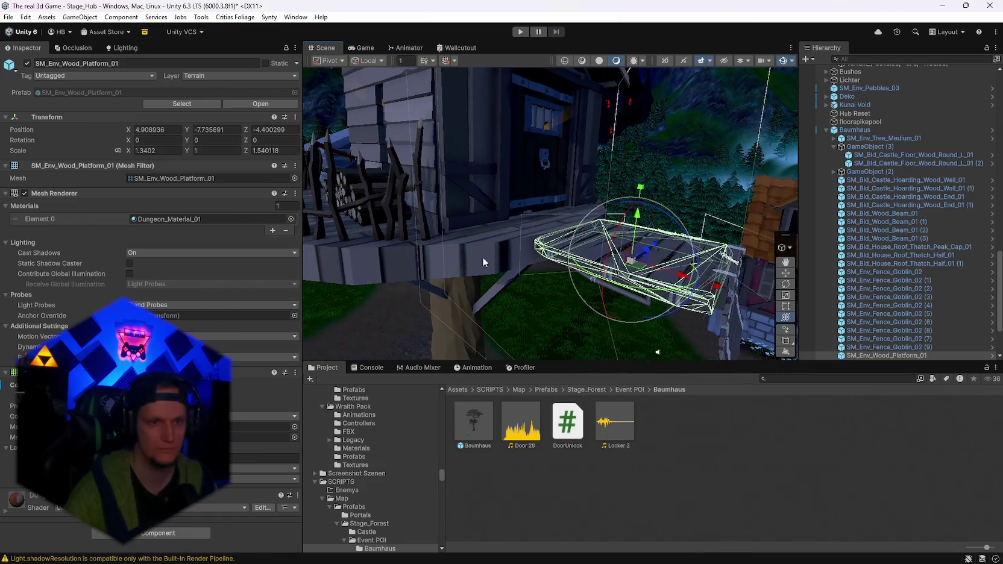
# Shift-select down through Baumhaus's child objects, then select SM_Env_Door_04 to show its Gold Door script
pyautogui.click(484, 262)
pyautogui.moveTo(483, 262); pyautogui.dragTo(545, 244)
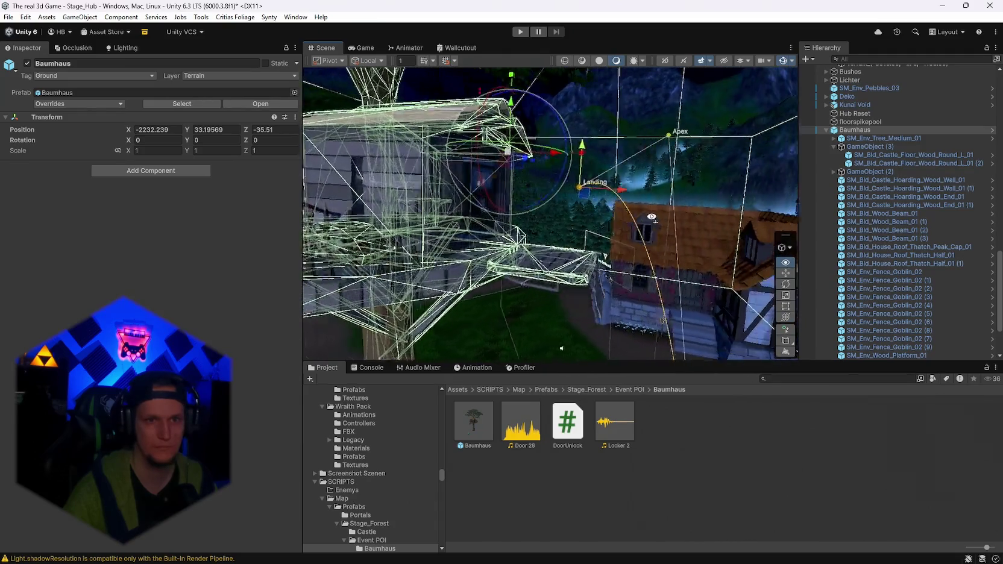
pyautogui.moveTo(651, 216)
pyautogui.mouseDown()
pyautogui.moveTo(359, 231)
pyautogui.moveTo(495, 274)
pyautogui.mouseUp()
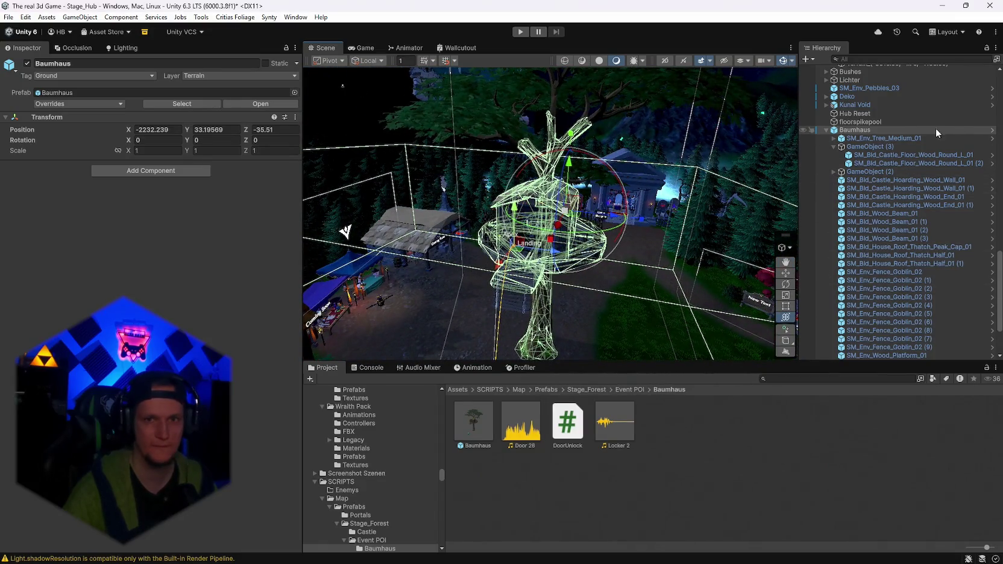
pyautogui.click(895, 138)
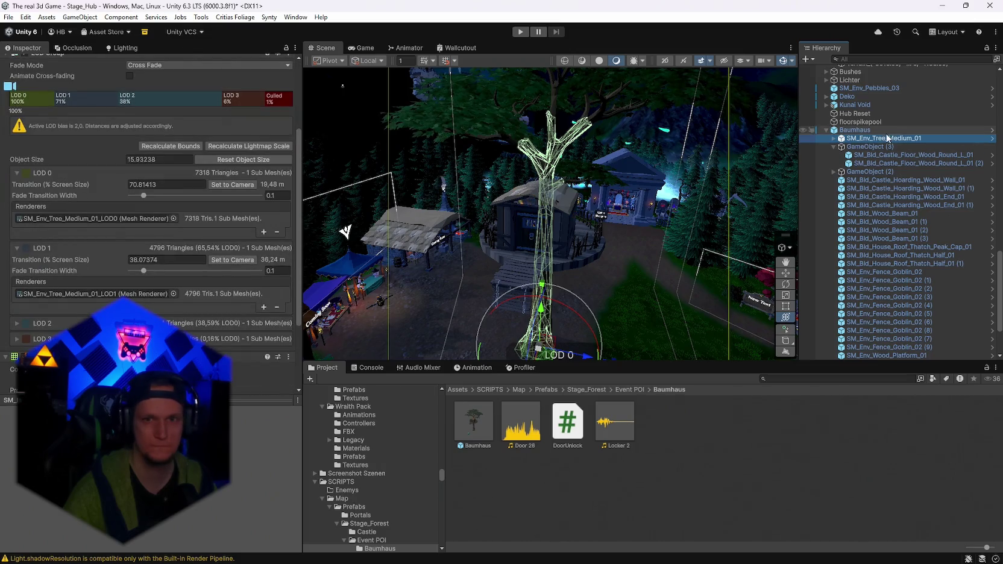
pyautogui.press('Down')
pyautogui.press('Down')
pyautogui.press('Down')
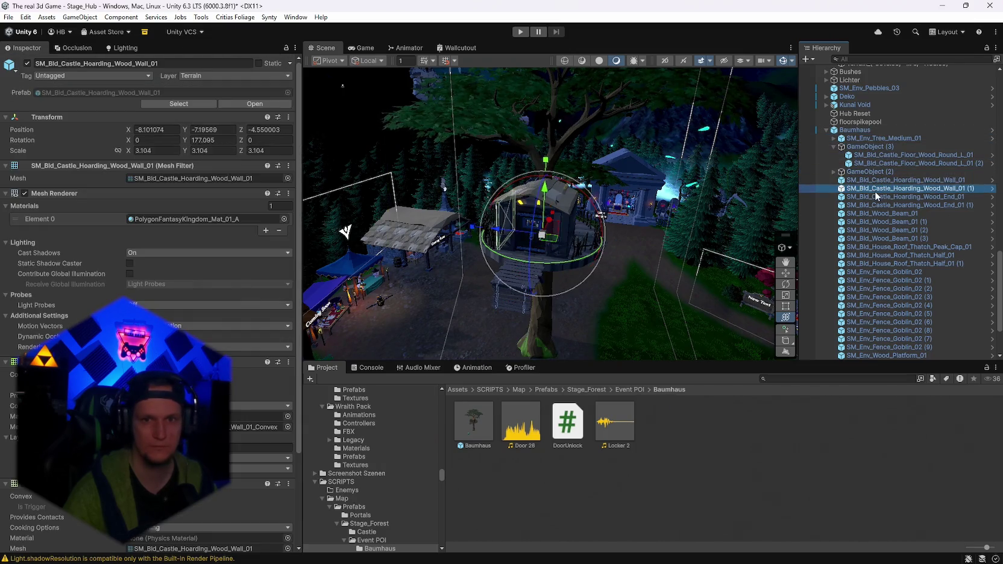
pyautogui.hotkey('shift', 'Down')
pyautogui.hotkey('shift', 'Down')
pyautogui.hotkey('shift', 'Down')
pyautogui.scroll(-3, 882, 311)
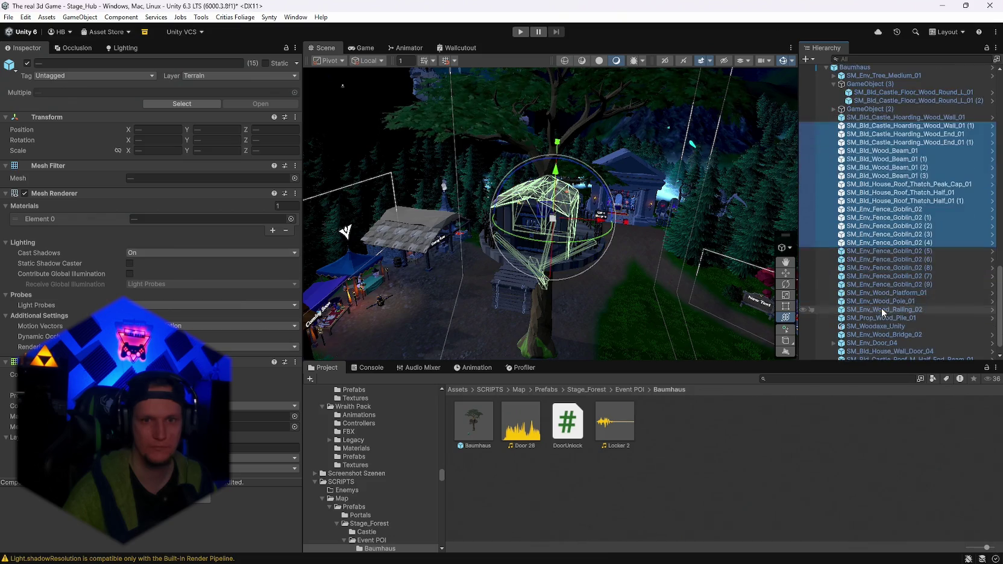
pyautogui.hotkey('shift', 'Down')
pyautogui.hotkey('shift', 'Down')
pyautogui.hotkey('shift', 'Down')
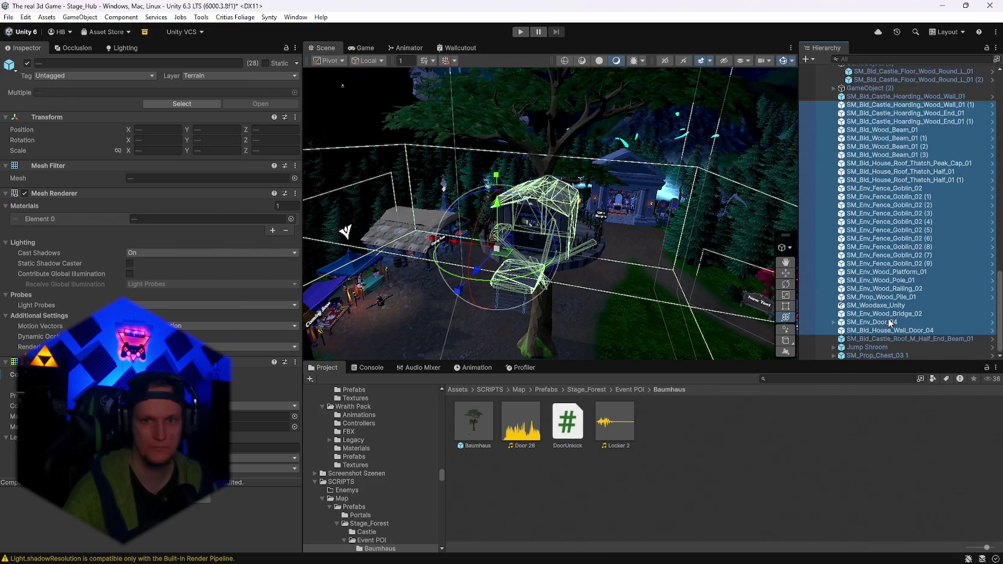
pyautogui.click(889, 322)
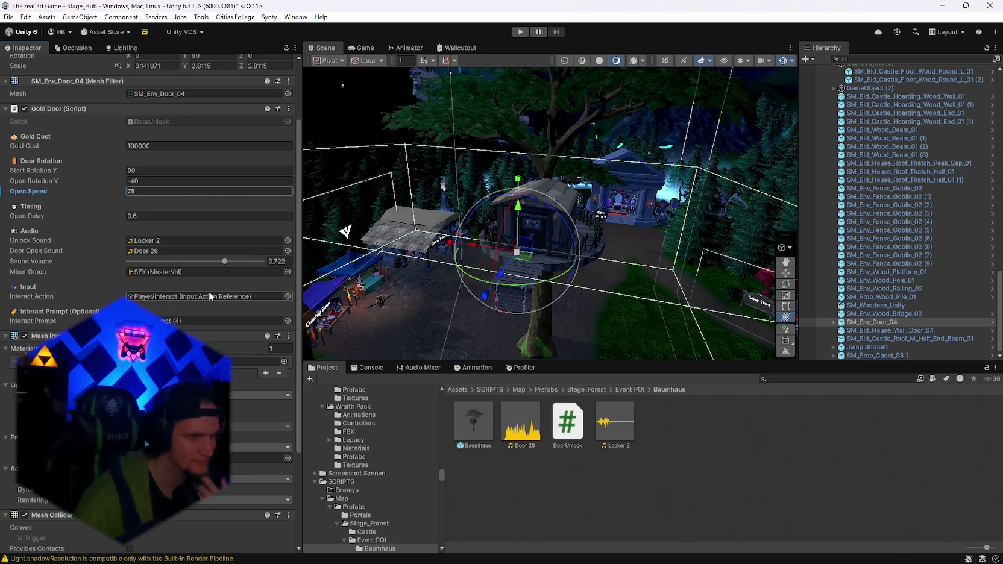
pyautogui.scroll(-3, 208, 287)
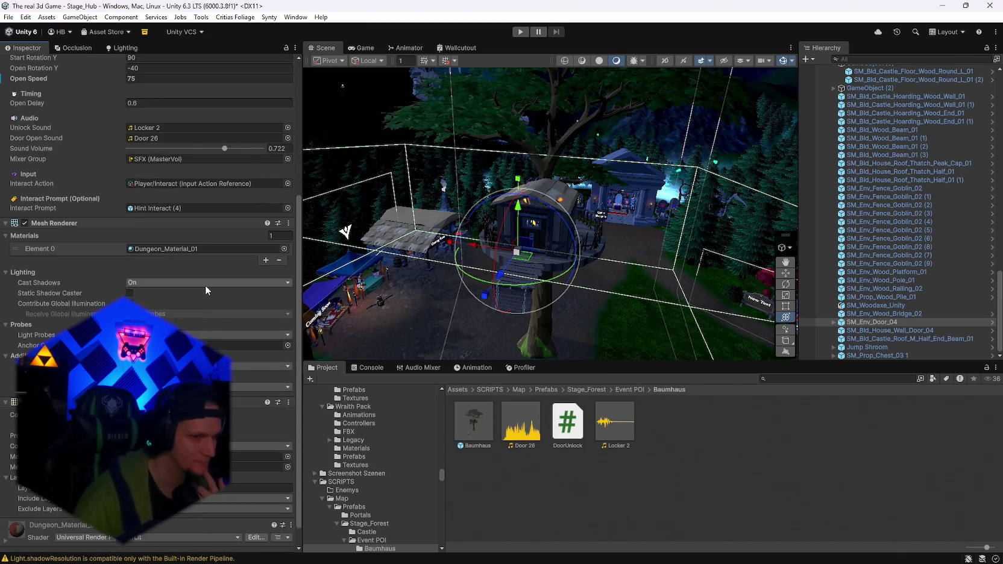
pyautogui.scroll(5, 206, 285)
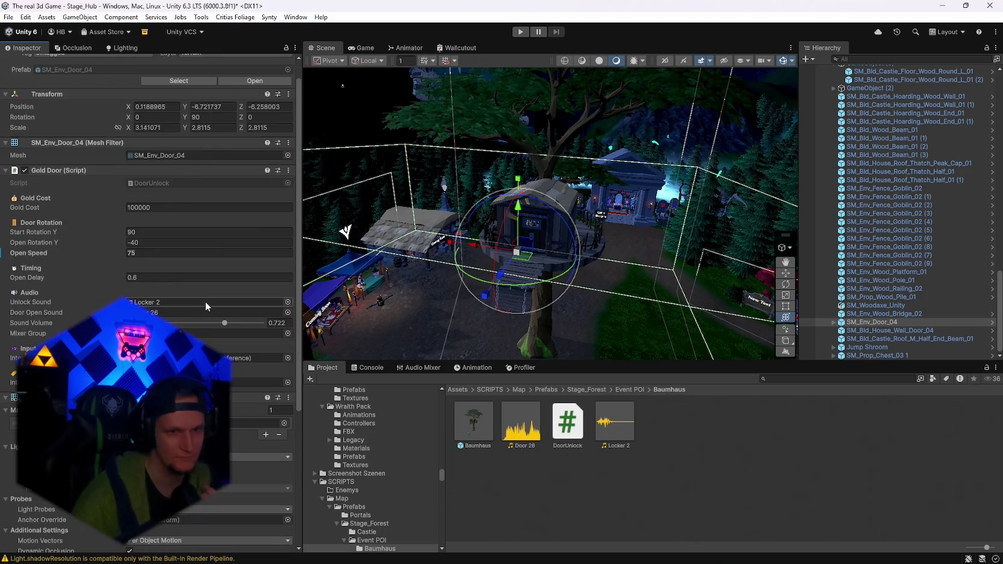
pyautogui.moveTo(593, 317); pyautogui.dragTo(640, 321)
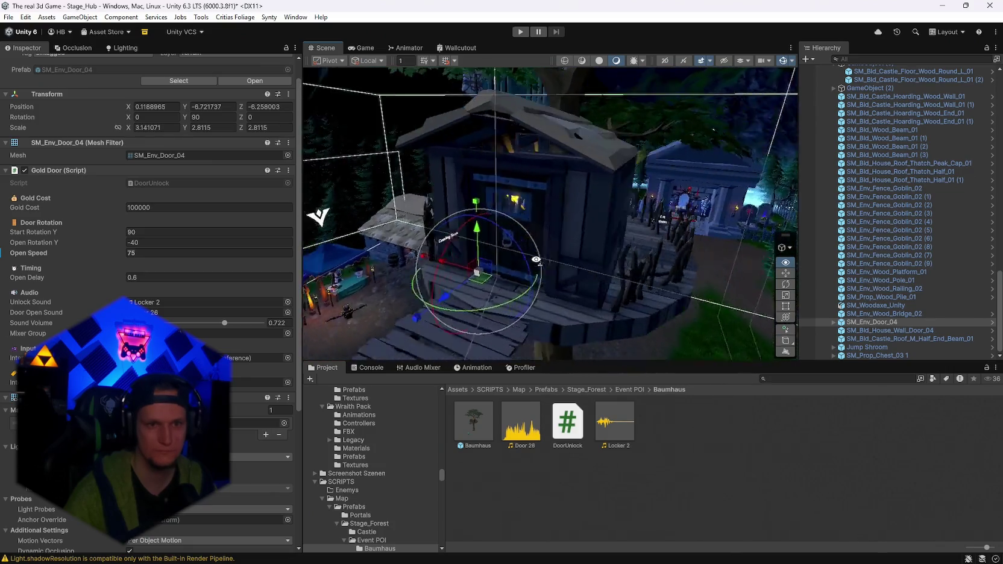
pyautogui.moveTo(618, 306); pyautogui.dragTo(653, 298)
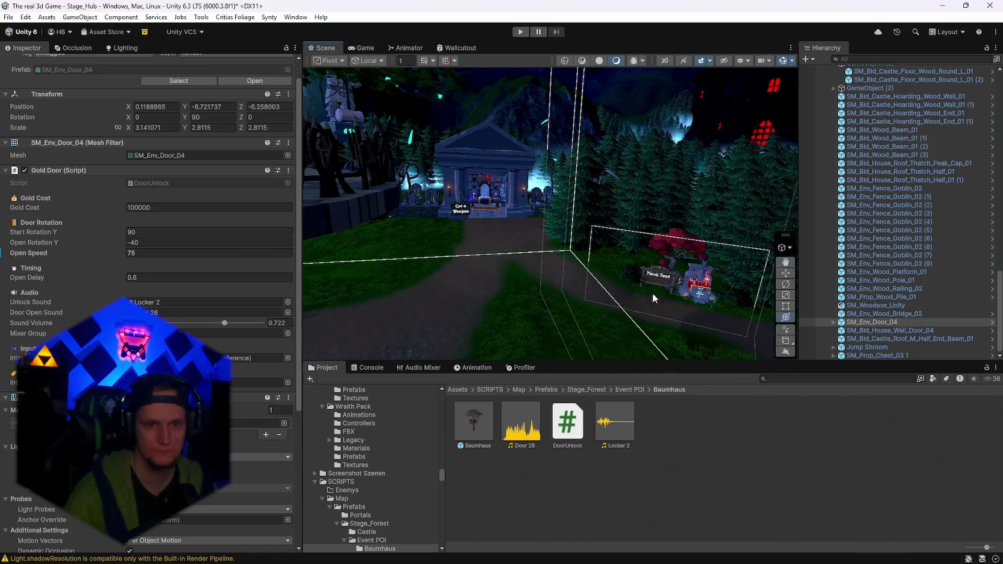
# Inspect the Stage_Forest Real Tree prefab's material and the PolygonNature_Tree_Trunk colour
pyautogui.click(611, 390)
pyautogui.click(931, 454)
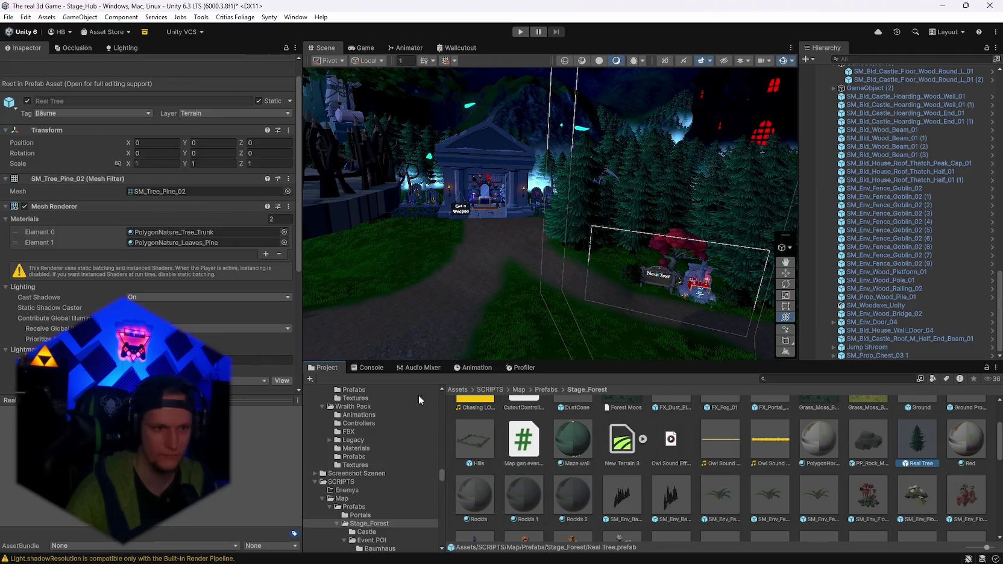
pyautogui.click(229, 243)
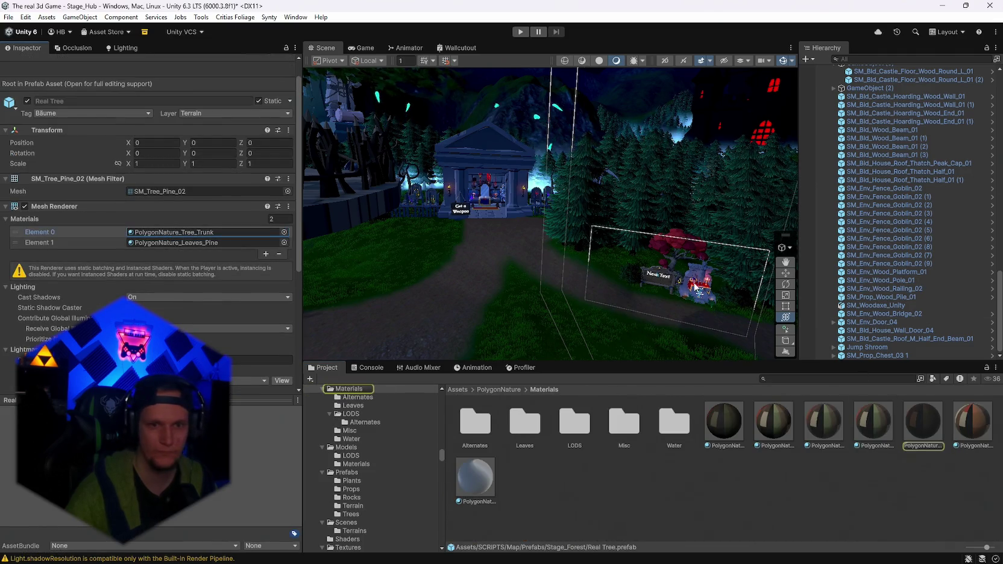
pyautogui.moveTo(695, 287); pyautogui.dragTo(707, 345)
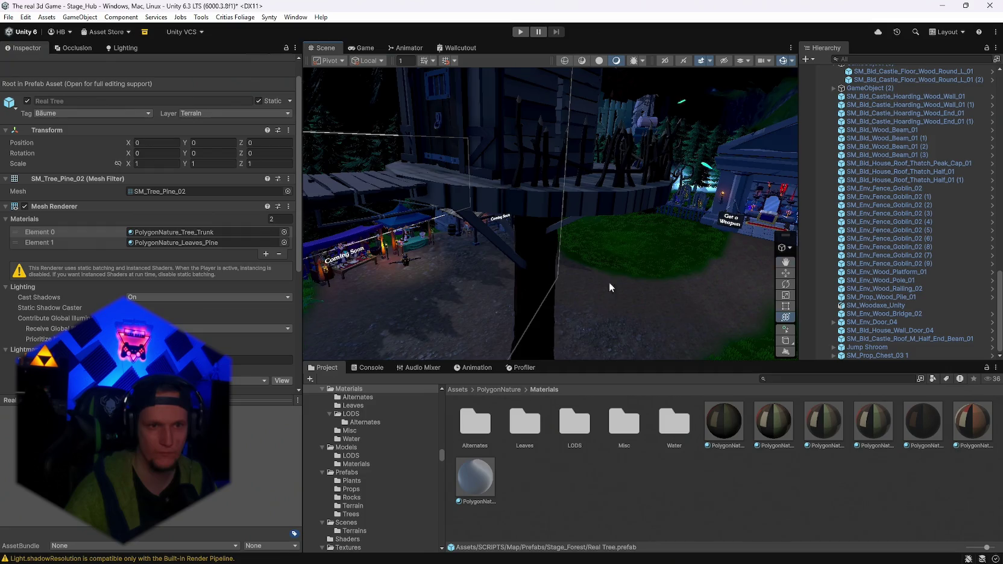
pyautogui.moveTo(609, 282)
pyautogui.mouseDown()
pyautogui.moveTo(652, 199)
pyautogui.moveTo(693, 264)
pyautogui.moveTo(693, 356)
pyautogui.mouseUp()
pyautogui.click(922, 422)
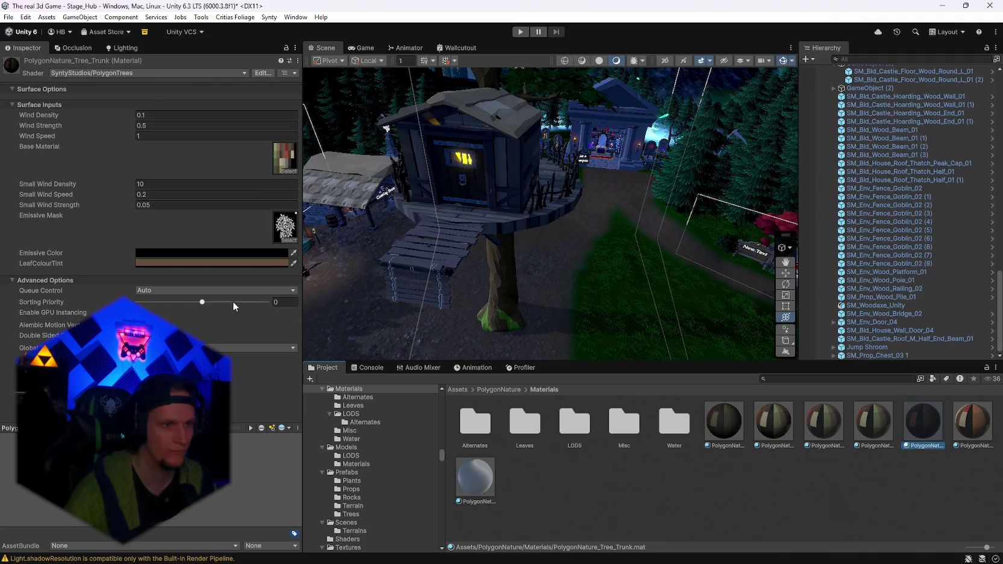
pyautogui.click(167, 264)
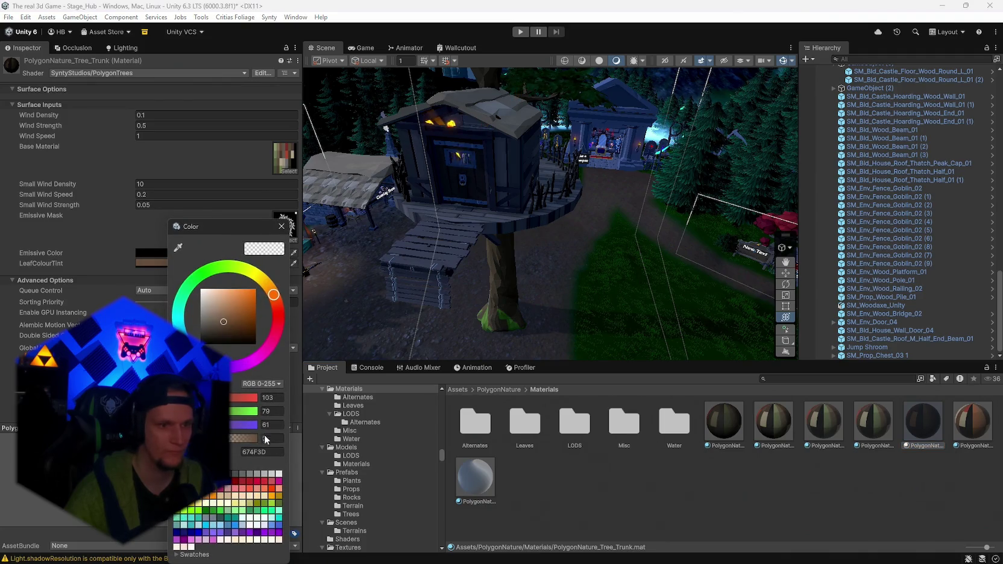
pyautogui.click(282, 226)
pyautogui.click(502, 268)
pyautogui.scroll(5, 881, 299)
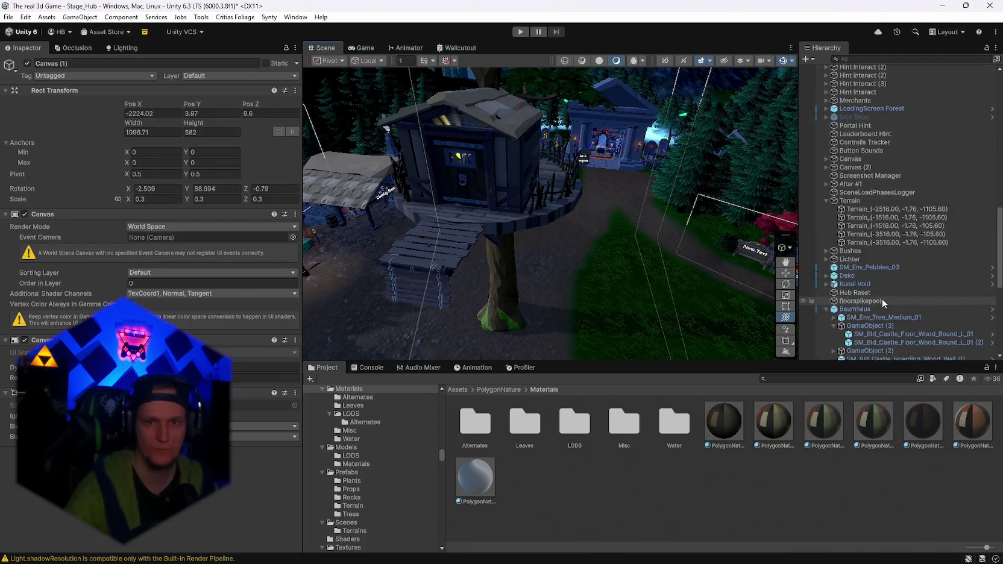
pyautogui.scroll(-4, 881, 299)
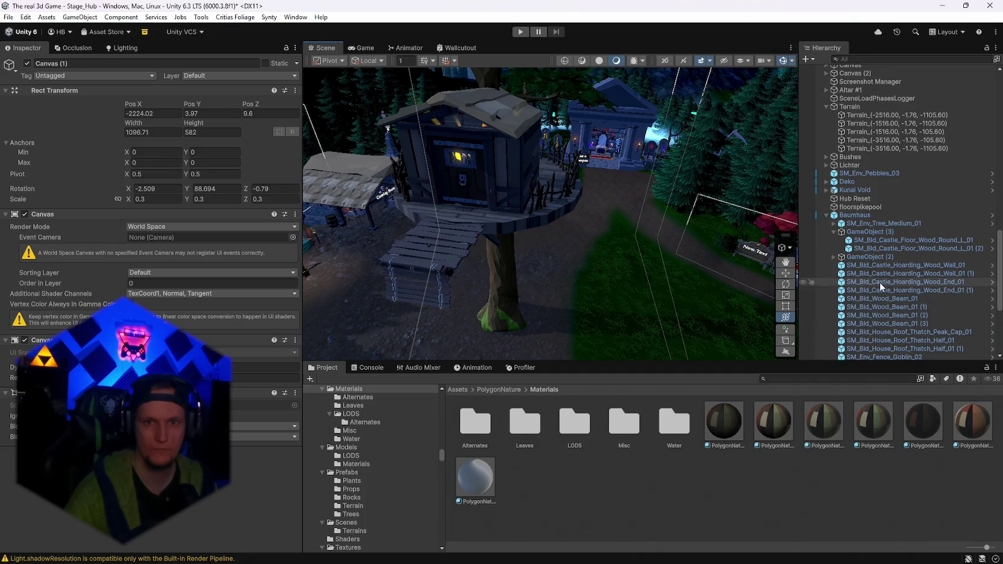
# Expand SM_Env_Tree_Medium_01's LOD meshes and ping LOD0's enchanted-tree material in the Project
pyautogui.click(853, 223)
pyautogui.scroll(-10, 150, 304)
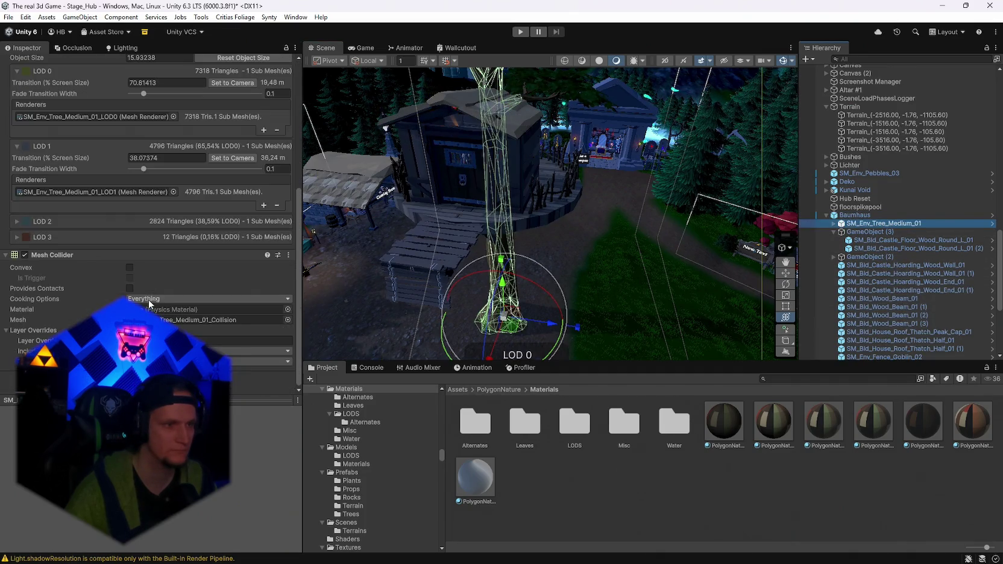
pyautogui.scroll(8, 150, 304)
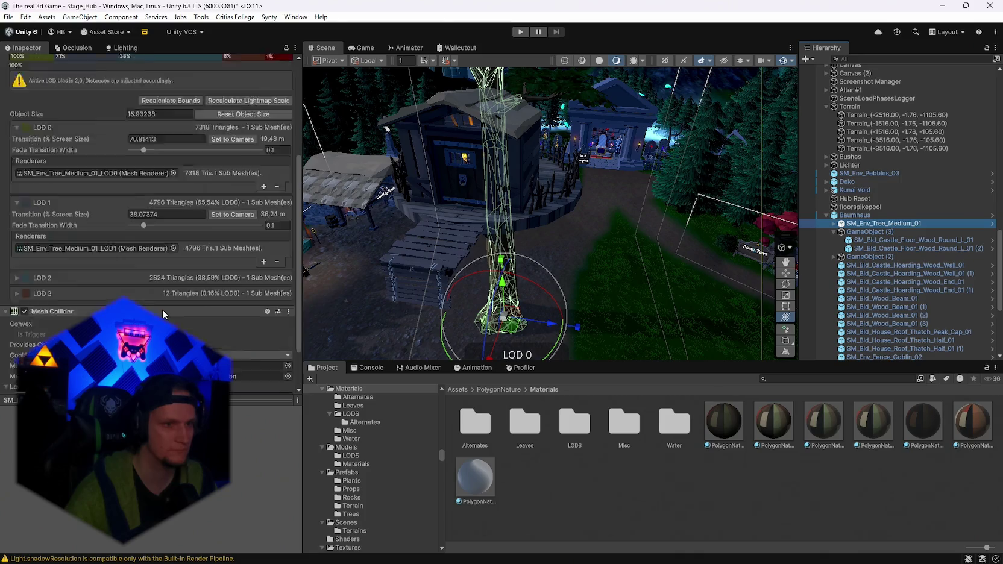
pyautogui.click(834, 223)
pyautogui.click(870, 232)
pyautogui.click(865, 241)
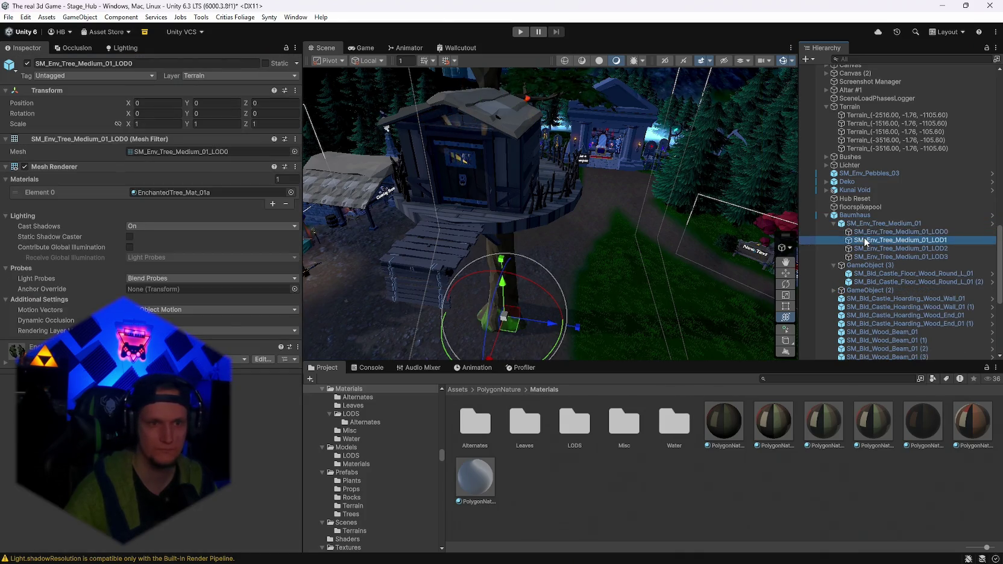
pyautogui.click(875, 233)
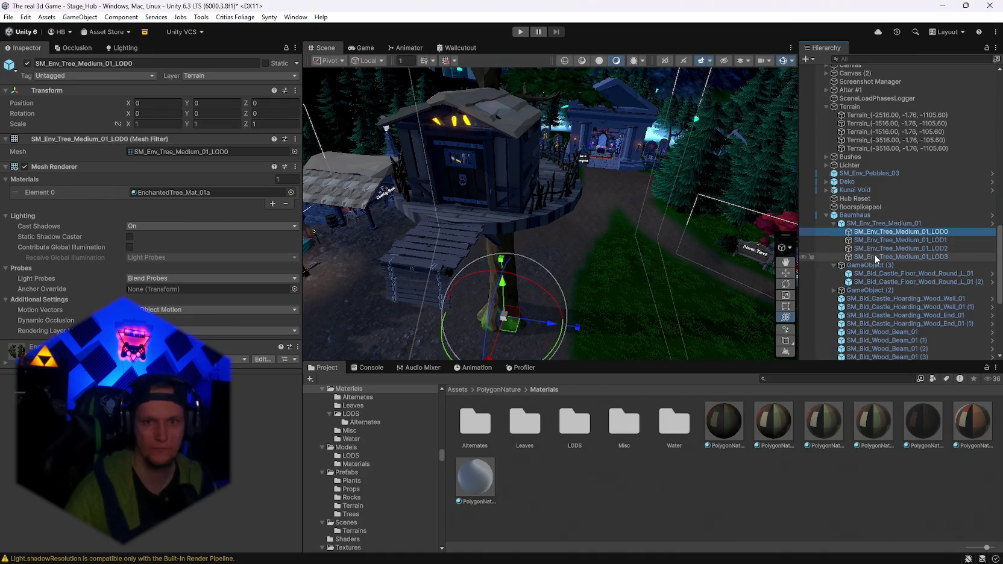
pyautogui.click(871, 256)
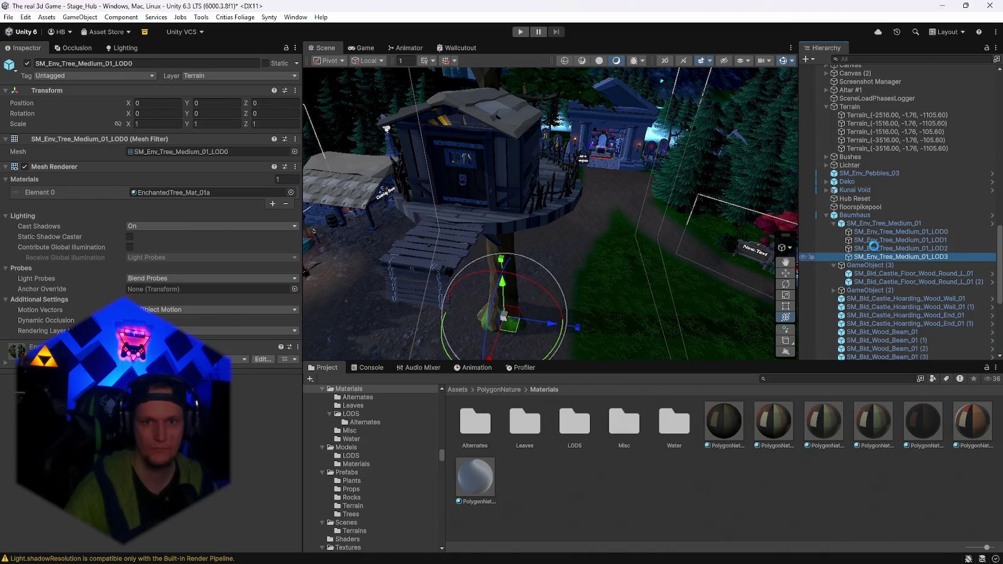
pyautogui.keyDown('shift'); pyautogui.click(872, 241); pyautogui.keyUp('shift')
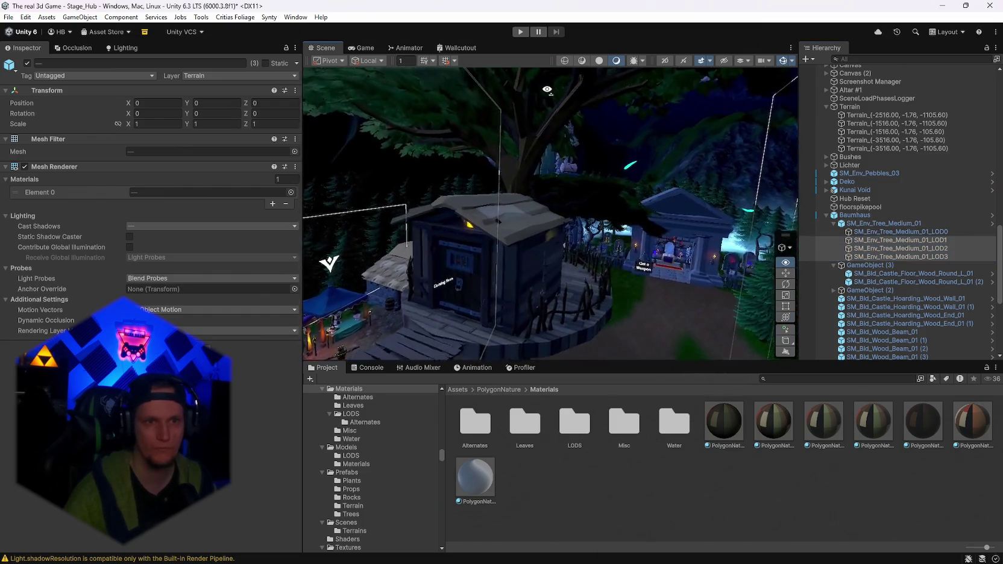
pyautogui.click(897, 231)
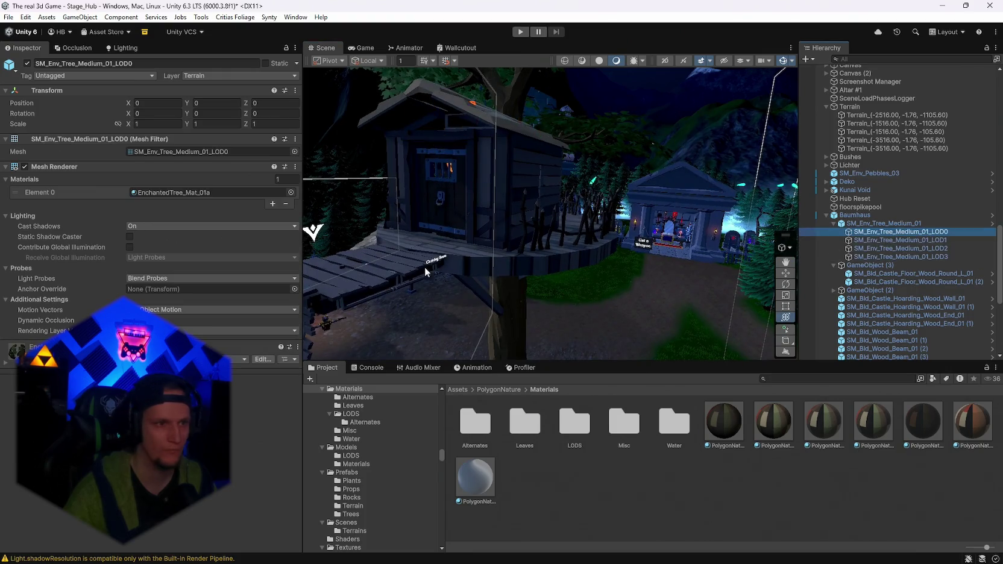
pyautogui.click(174, 192)
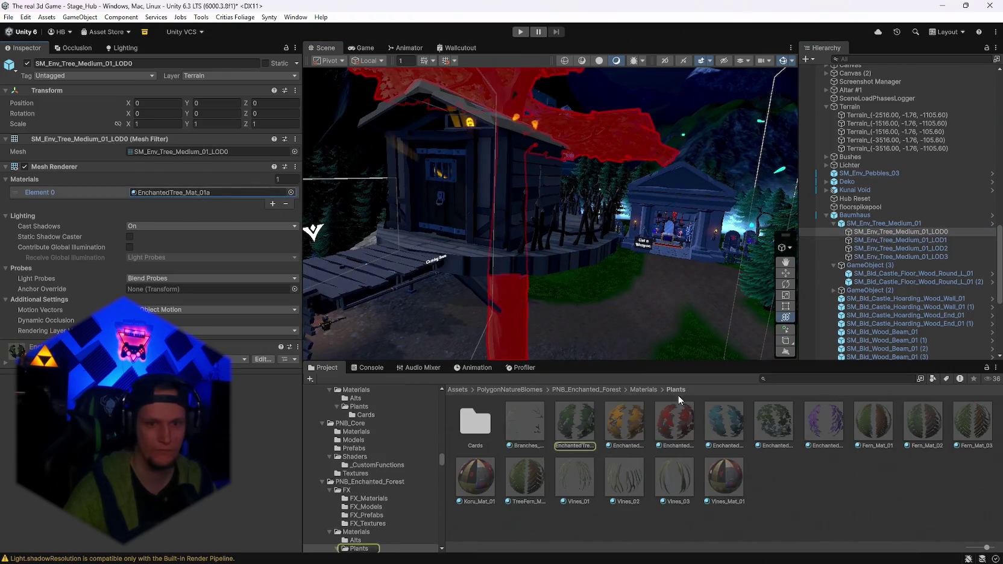
# Step through LOD1 to LOD3, ping LOD3's card material, then reselect the parent tree
pyautogui.click(867, 240)
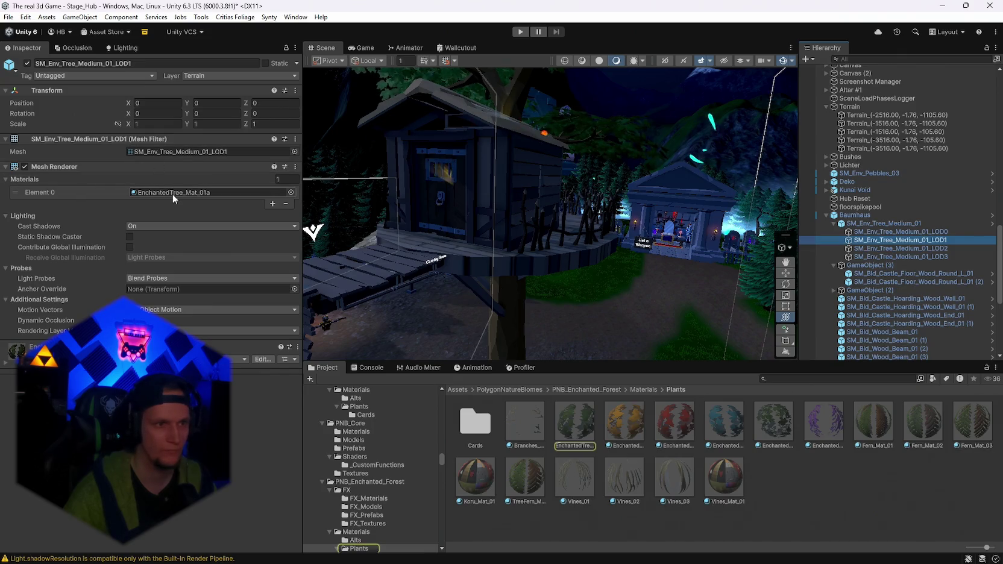
pyautogui.press('Down')
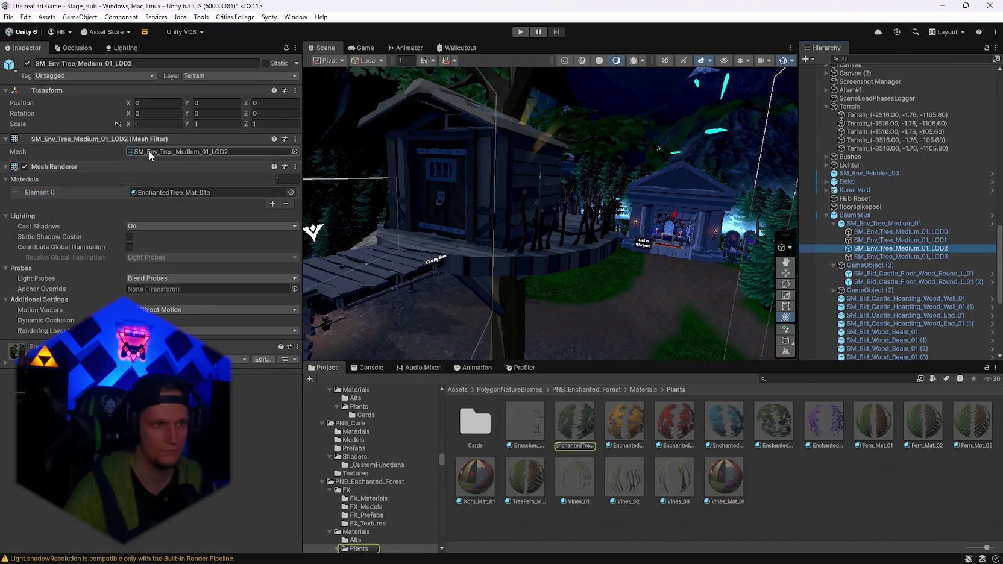
pyautogui.press('Down')
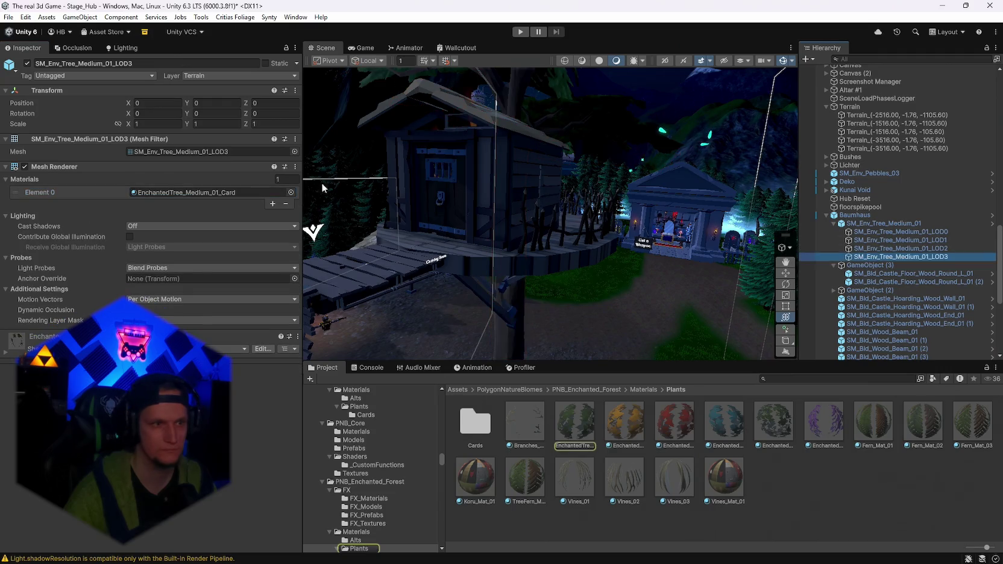
pyautogui.click(157, 190)
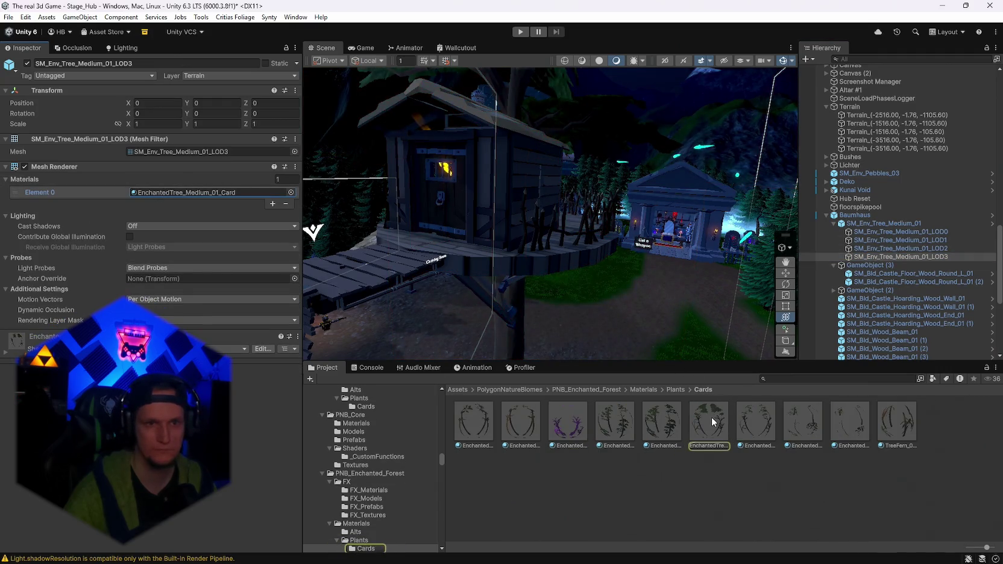
pyautogui.scroll(-10, 630, 297)
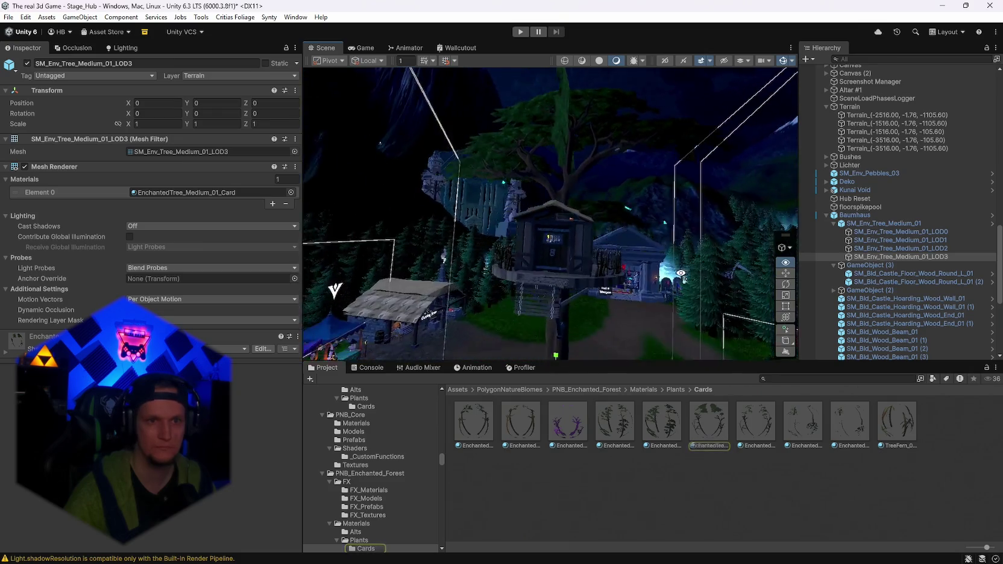
pyautogui.moveTo(678, 290); pyautogui.dragTo(641, 277)
pyautogui.press('Left')
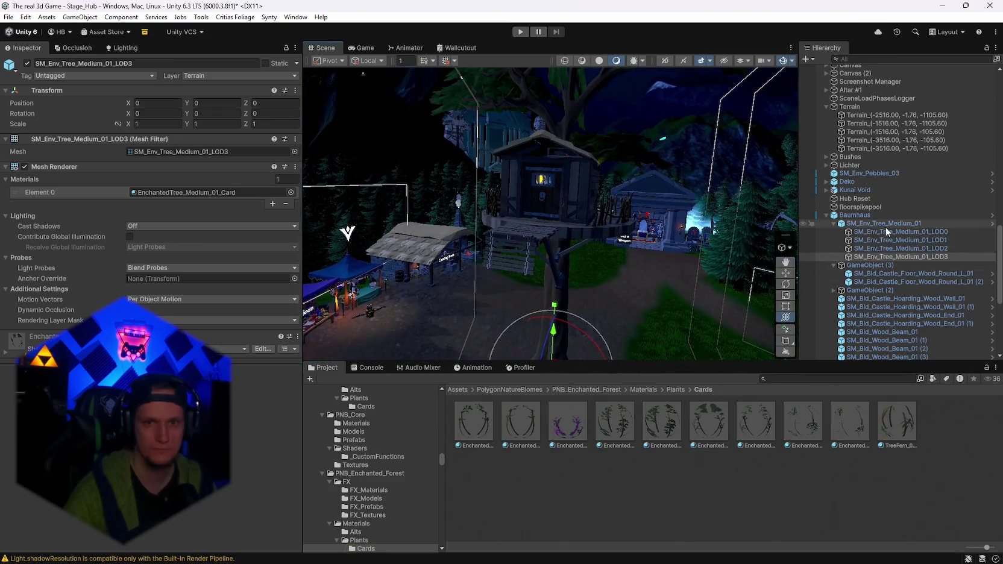
pyautogui.scroll(-5, 156, 290)
# Open the LOD0 mesh's EnchantedTree_Mat_01a material and check its leaf base colour
pyautogui.scroll(5, 161, 295)
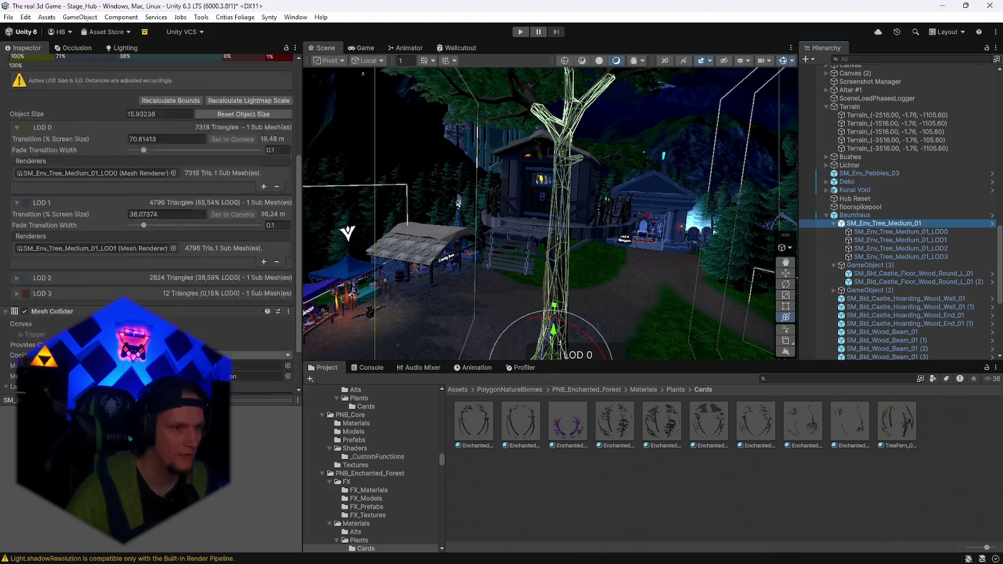
pyautogui.scroll(5, 512, 224)
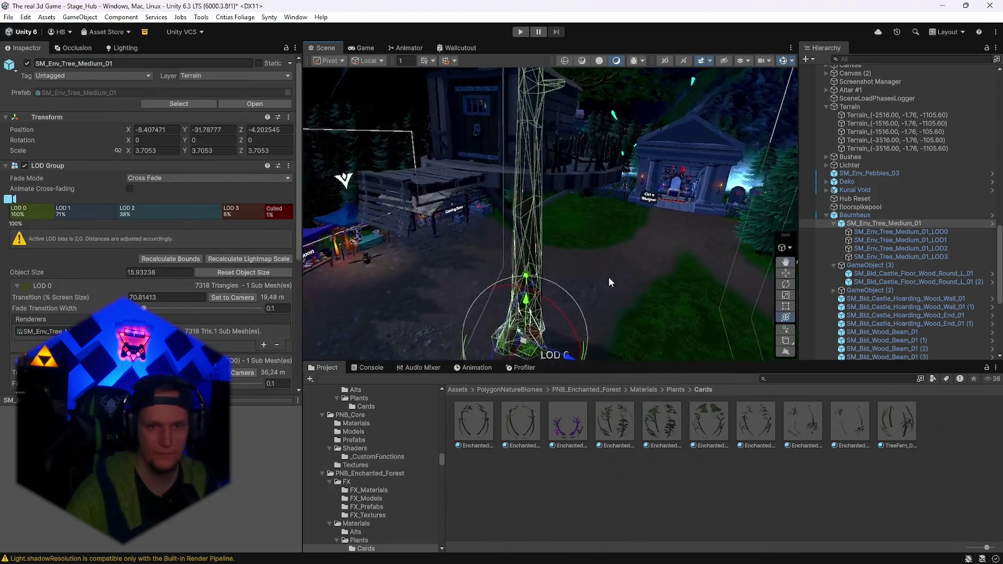
pyautogui.click(870, 231)
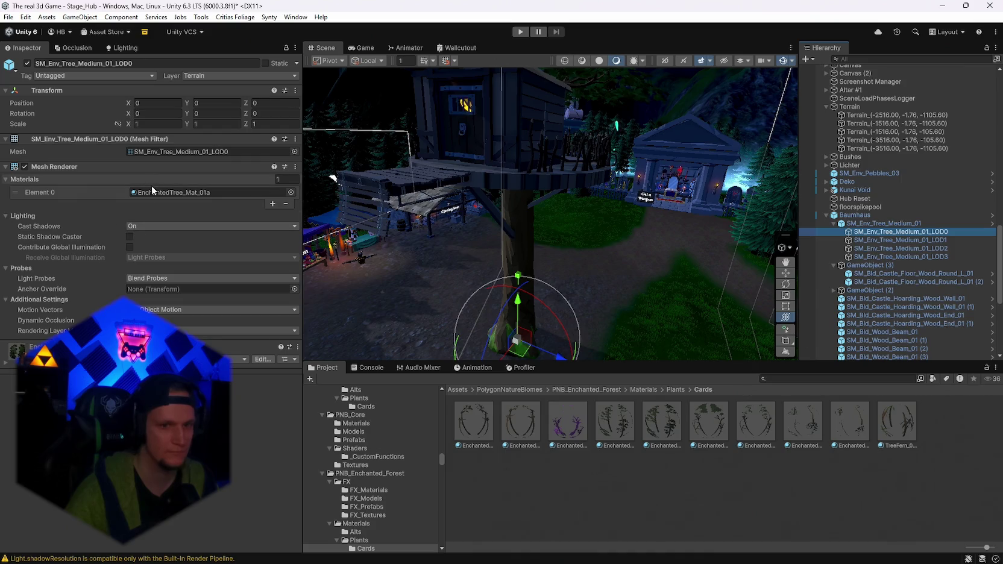
pyautogui.doubleClick(211, 193)
pyautogui.scroll(-6, 180, 310)
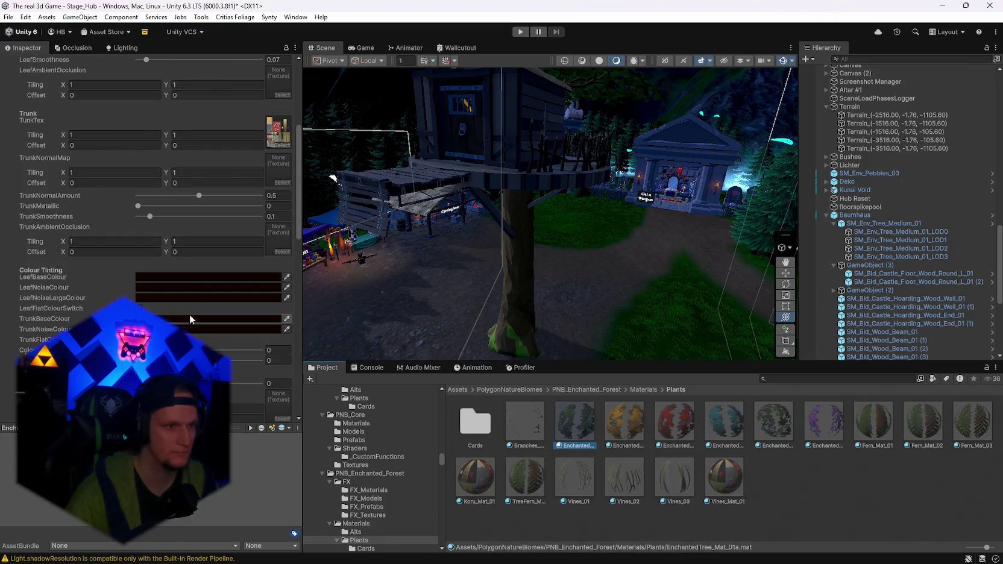
pyautogui.moveTo(458, 271)
pyautogui.mouseDown()
pyautogui.moveTo(506, 260)
pyautogui.moveTo(458, 265)
pyautogui.mouseUp()
pyautogui.scroll(-10, 199, 307)
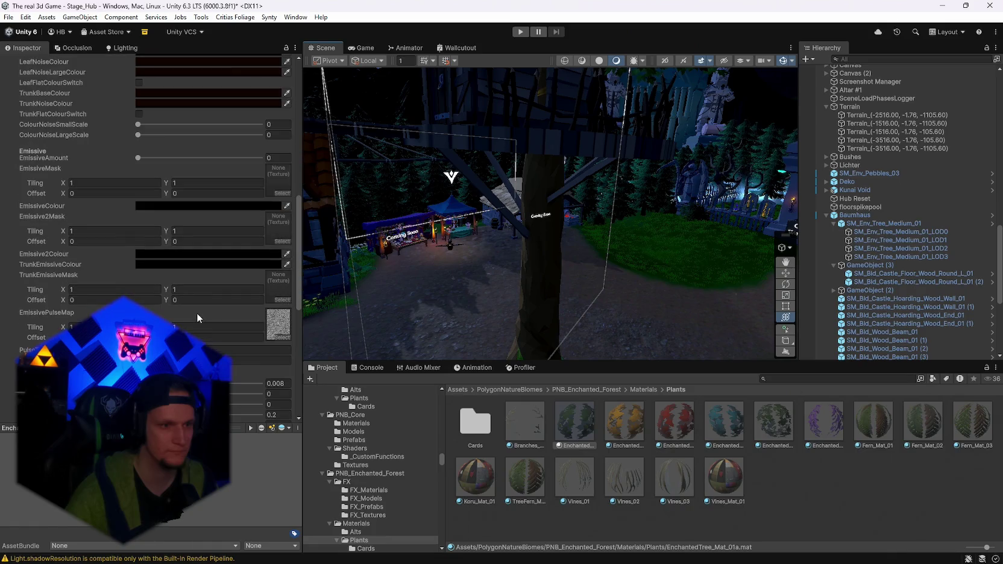
pyautogui.scroll(10, 212, 334)
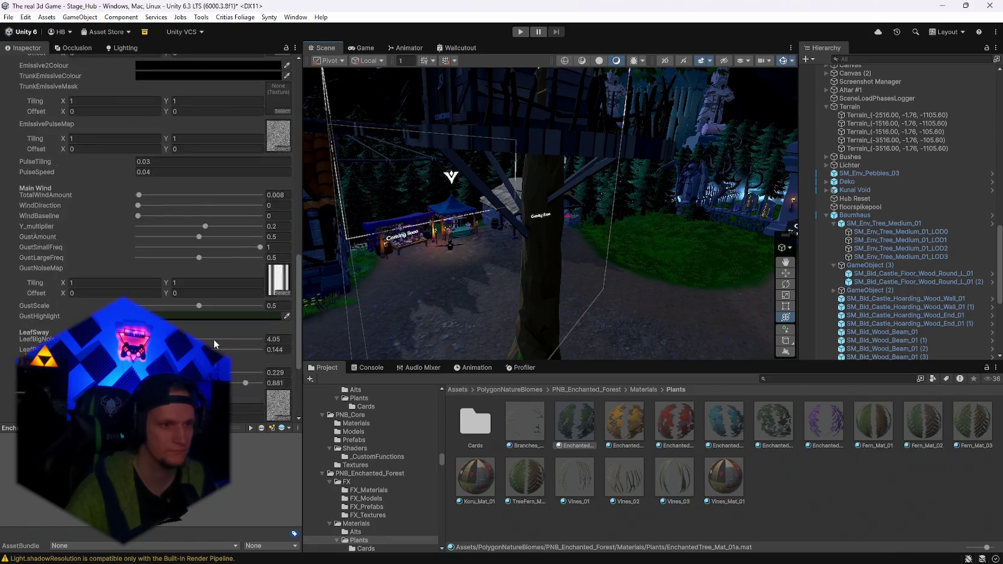
pyautogui.click(198, 285)
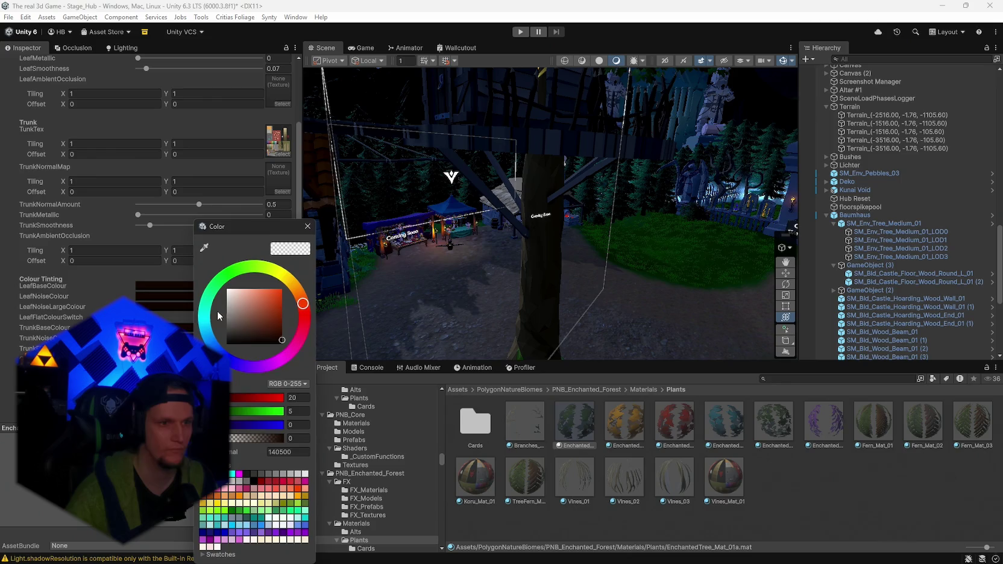
pyautogui.press('Escape')
pyautogui.scroll(7, 210, 306)
pyautogui.scroll(1, 211, 310)
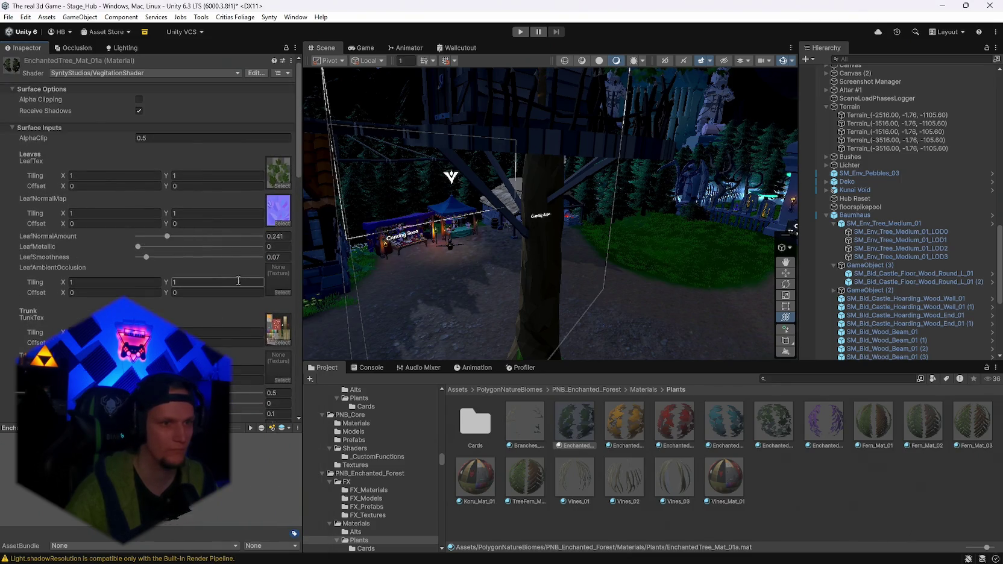
# Select SM_Env_Tree_Medium_01 under Baumhaus and review its LOD Group and Mesh Collider settings
pyautogui.click(520, 281)
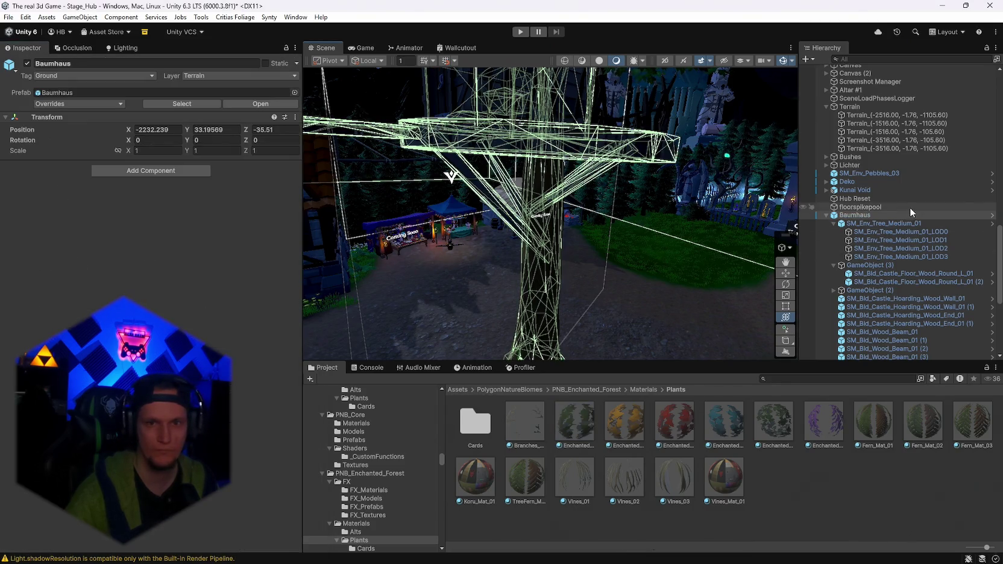
pyautogui.click(874, 231)
pyautogui.click(874, 223)
pyautogui.scroll(-5, 225, 259)
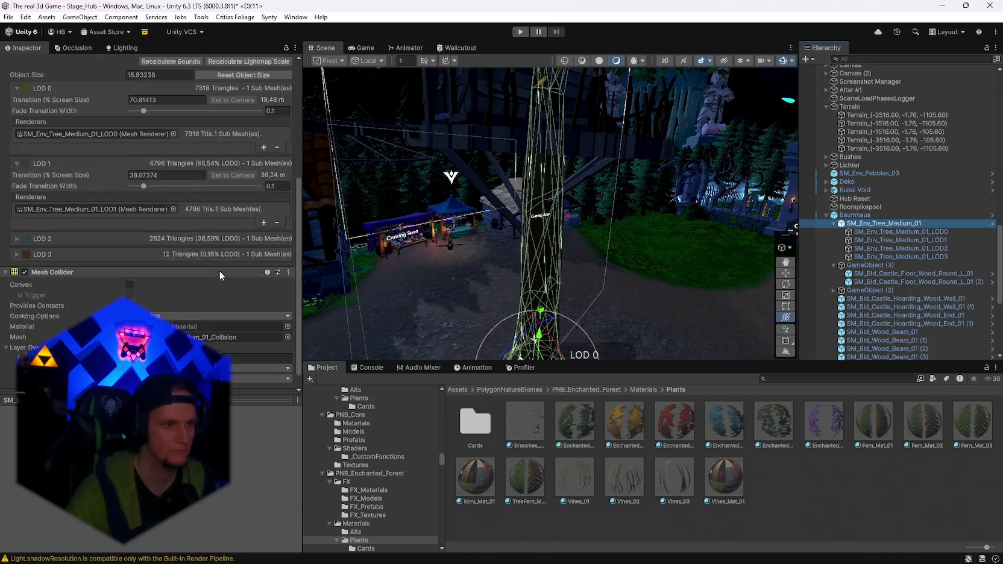
pyautogui.scroll(5, 220, 270)
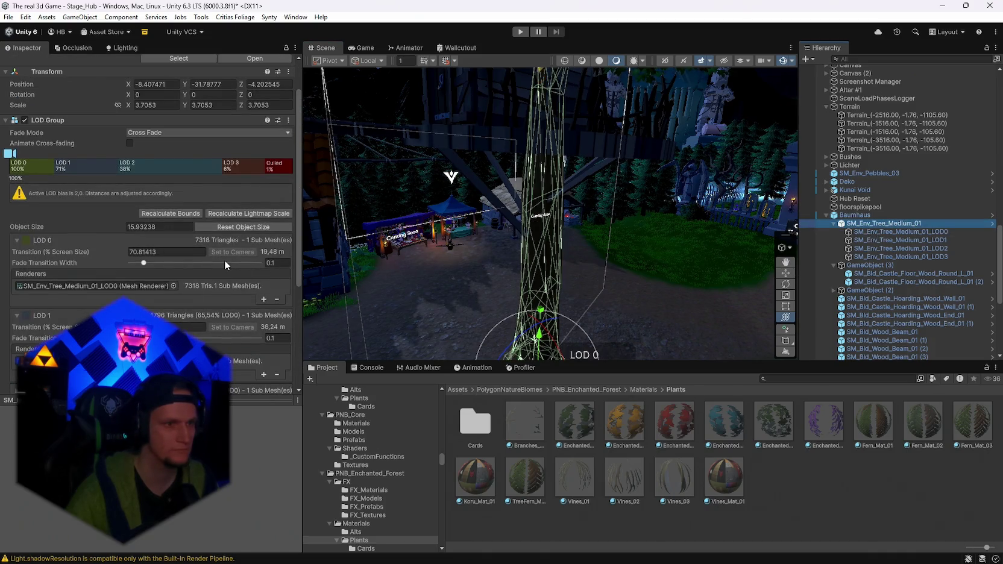
pyautogui.scroll(-5, 224, 260)
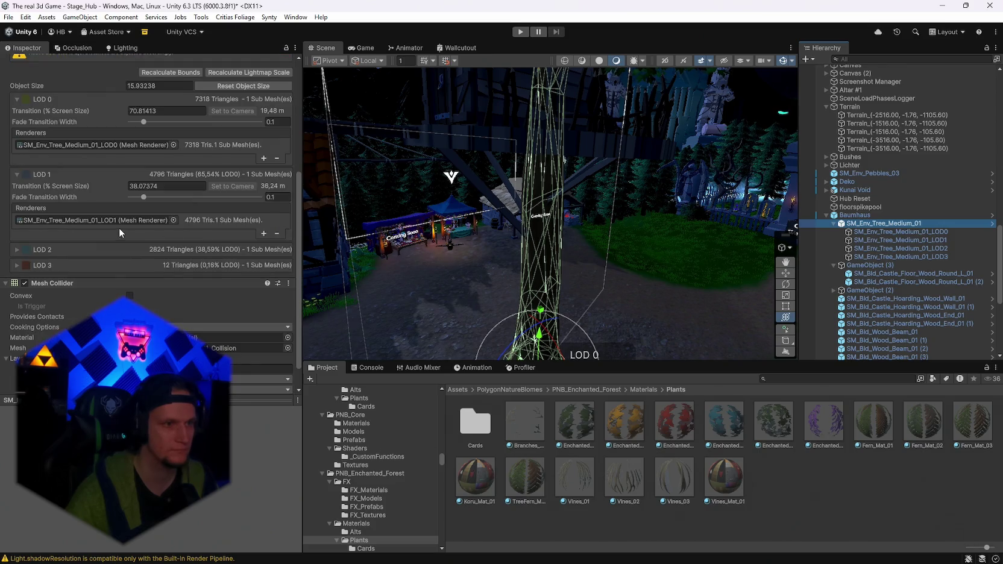
pyautogui.scroll(-1, 162, 281)
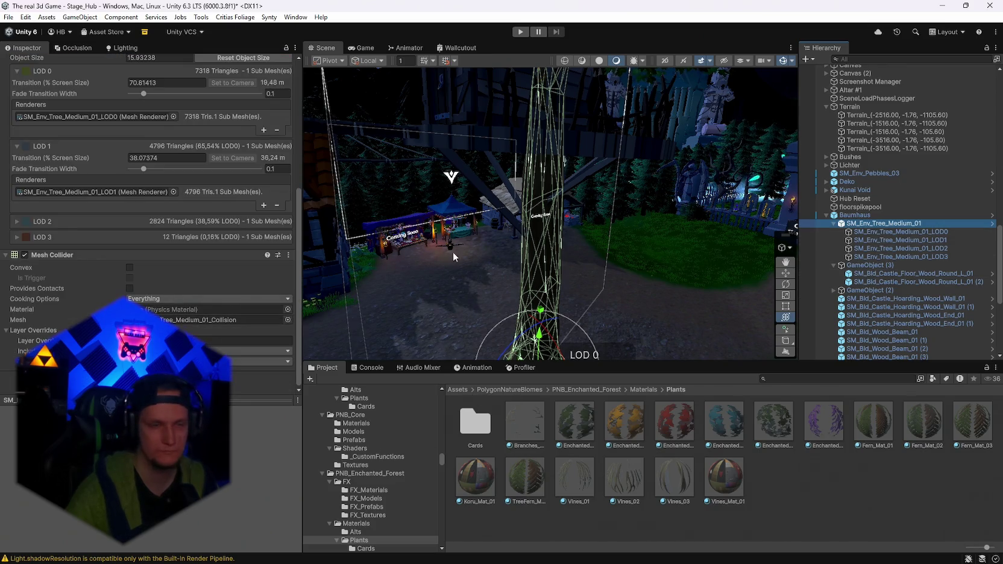
pyautogui.scroll(5, 121, 274)
pyautogui.scroll(-4, 104, 221)
# Paste hex 674F3D into the LOD0 EnchantedTree_Mat_01a trunk tint, replacing the near-black colour
pyautogui.click(873, 232)
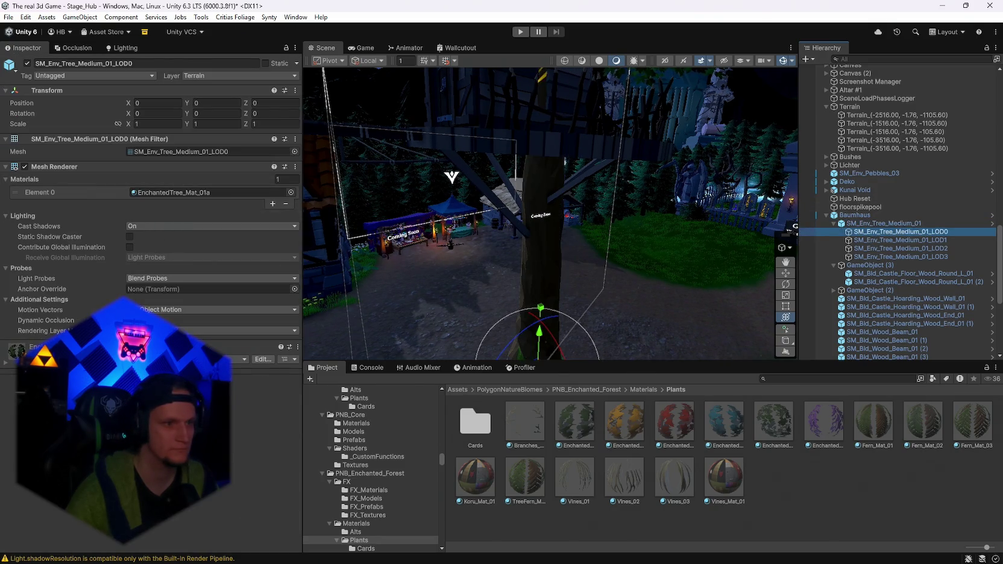
pyautogui.scroll(-15, 150, 241)
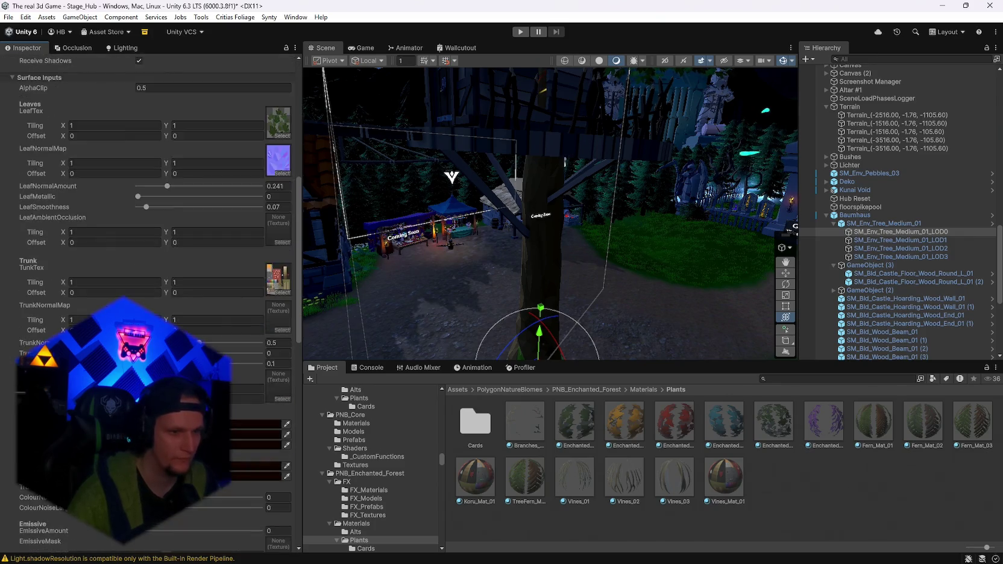
pyautogui.scroll(-3, 150, 241)
pyautogui.click(254, 380)
pyautogui.click(227, 284)
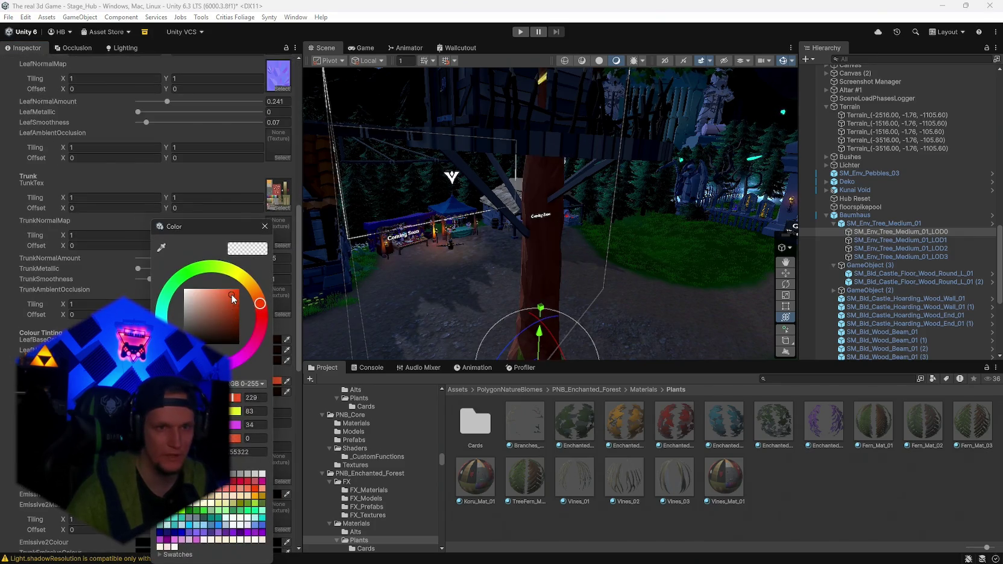
pyautogui.press('Escape')
pyautogui.click(253, 381)
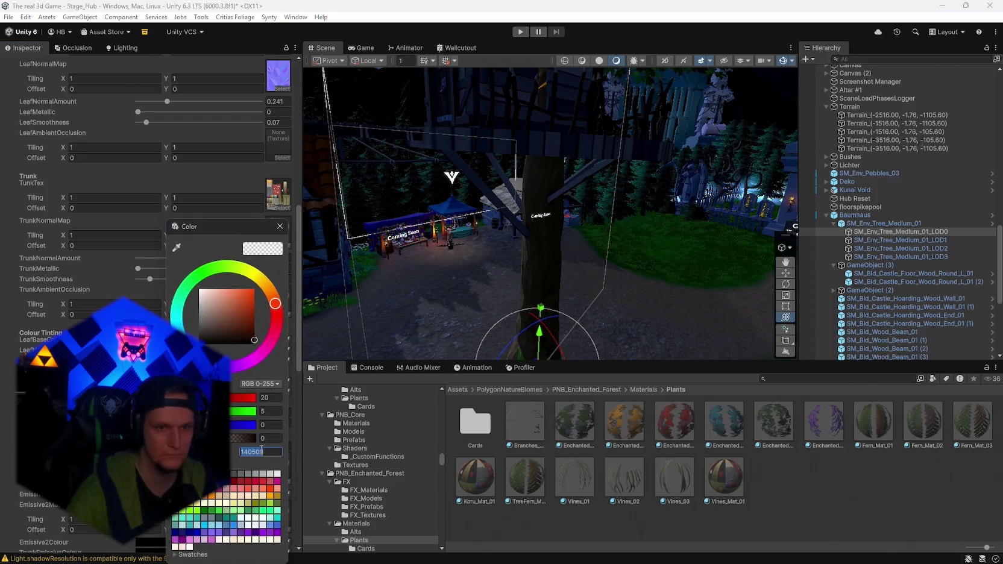
pyautogui.write('674F3D')
pyautogui.click(280, 226)
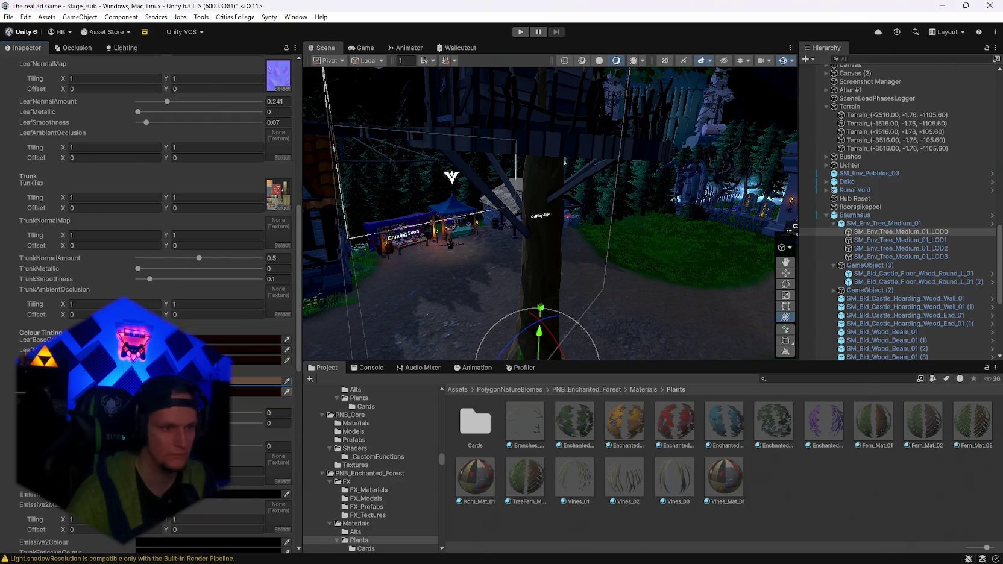
pyautogui.click(265, 381)
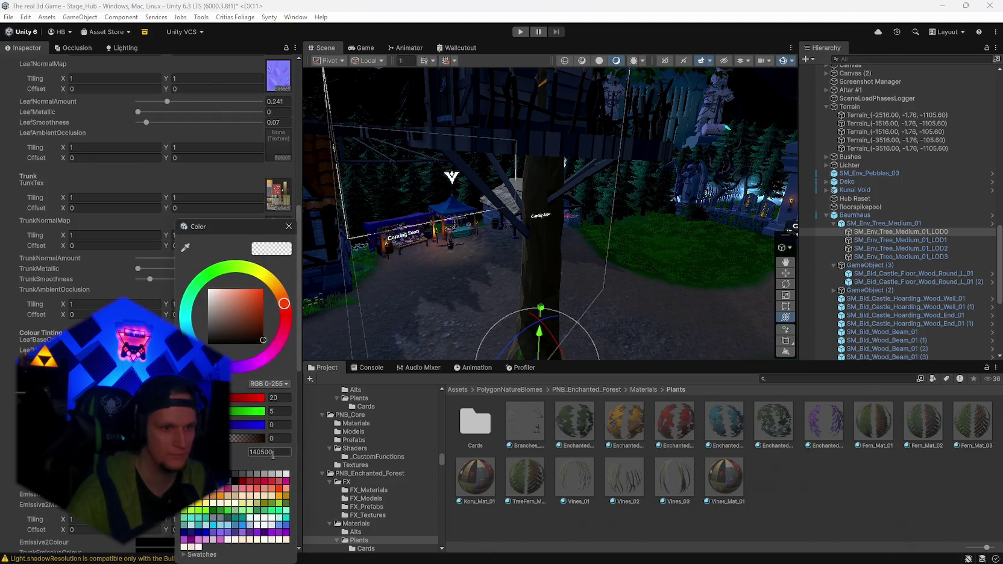
pyautogui.click(289, 226)
pyautogui.moveTo(591, 253)
pyautogui.mouseDown()
pyautogui.moveTo(654, 250)
pyautogui.moveTo(308, 357)
pyautogui.mouseUp()
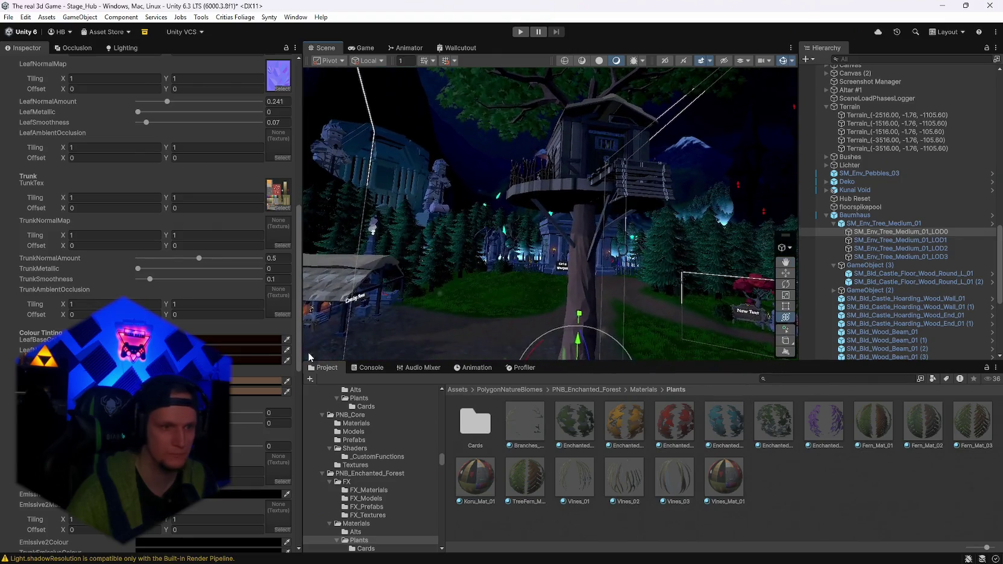
# Place the Real Tree prefab beside the treehouse tree, then delete it
pyautogui.press('f')
pyautogui.write('real')
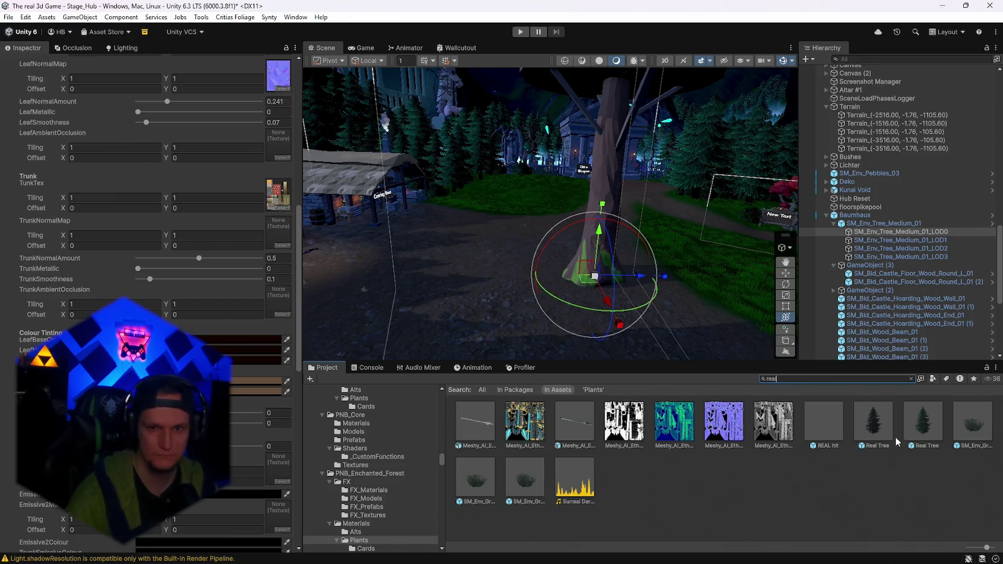
pyautogui.moveTo(916, 428)
pyautogui.mouseDown()
pyautogui.moveTo(597, 271)
pyautogui.moveTo(595, 241)
pyautogui.moveTo(533, 208)
pyautogui.moveTo(633, 157)
pyautogui.moveTo(608, 174)
pyautogui.moveTo(645, 258)
pyautogui.moveTo(577, 294)
pyautogui.mouseUp()
pyautogui.press('Delete')
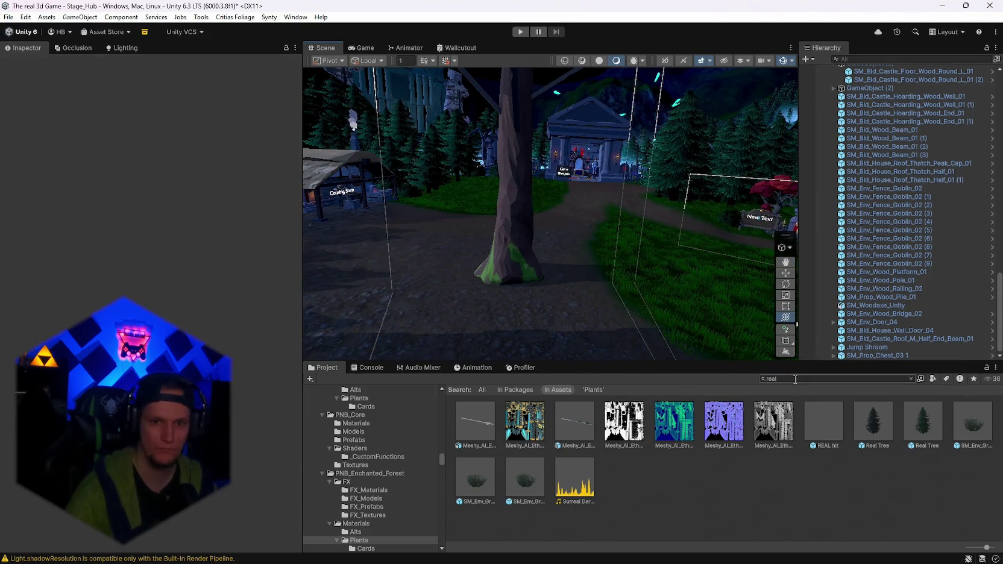
# Search 'mobs', open the Mobs folder and drop a Polygonal Treant Blue into the scene
pyautogui.write('mobs')
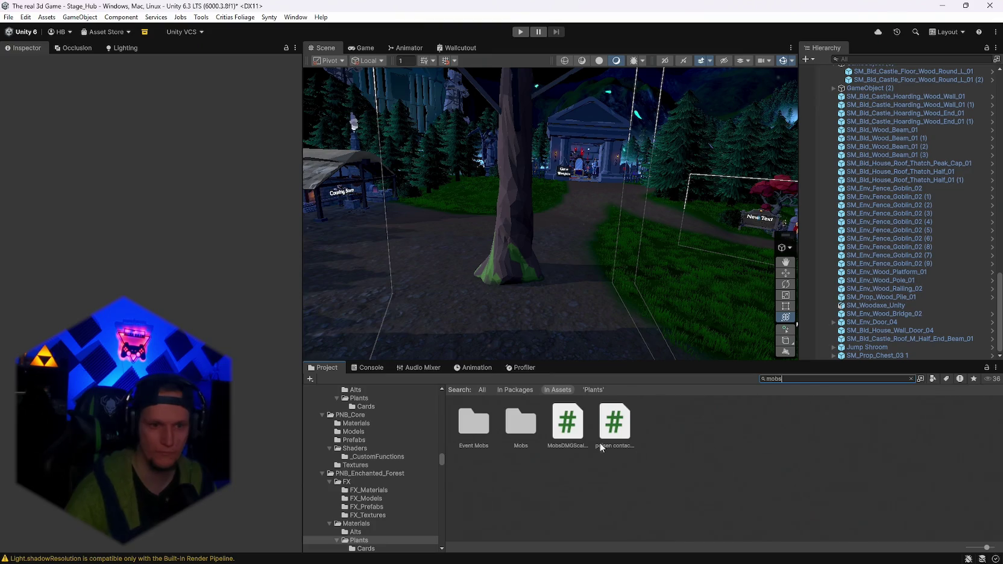
pyautogui.click(521, 422)
pyautogui.doubleClick(521, 422)
pyautogui.scroll(-5, 794, 483)
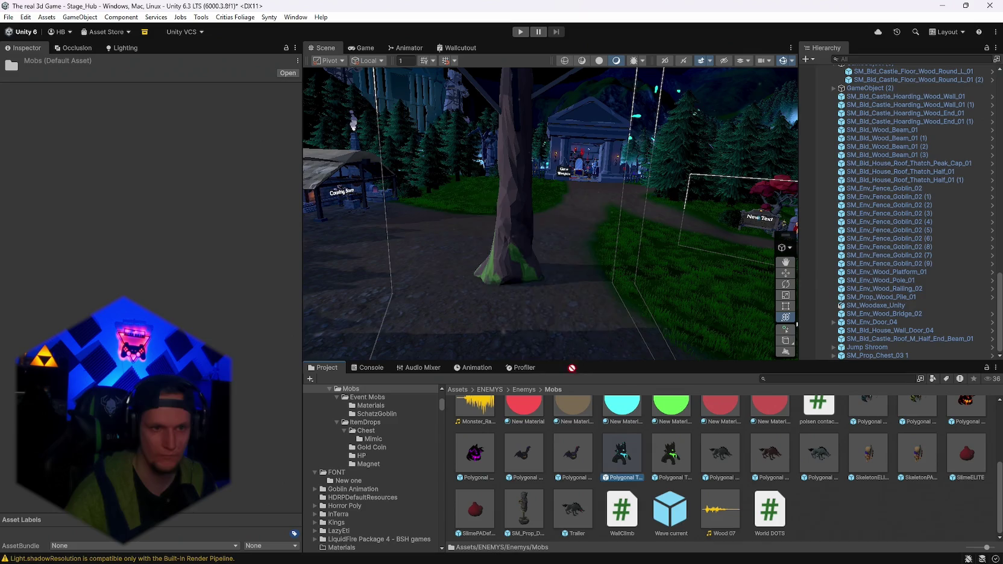
pyautogui.moveTo(688, 457)
pyautogui.mouseDown()
pyautogui.moveTo(444, 280)
pyautogui.moveTo(438, 294)
pyautogui.mouseUp()
pyautogui.moveTo(713, 258)
pyautogui.mouseDown()
pyautogui.moveTo(753, 180)
pyautogui.moveTo(791, 64)
pyautogui.moveTo(791, 207)
pyautogui.moveTo(825, 214)
pyautogui.moveTo(555, 199)
pyautogui.mouseUp()
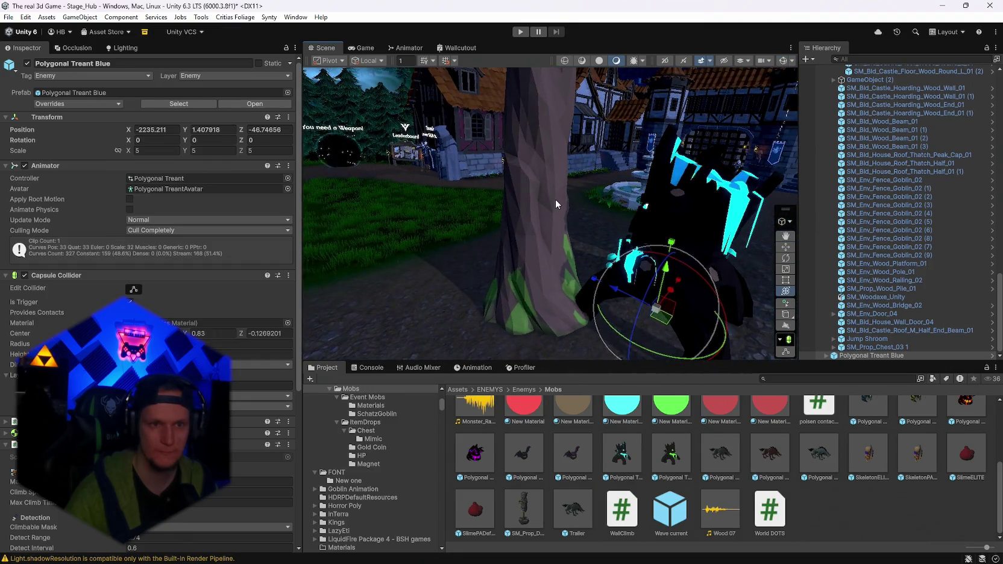
# Darken the tree trunk's Colour Tinting to dark brown 2E2925
pyautogui.click(554, 199)
pyautogui.scroll(-15, 221, 335)
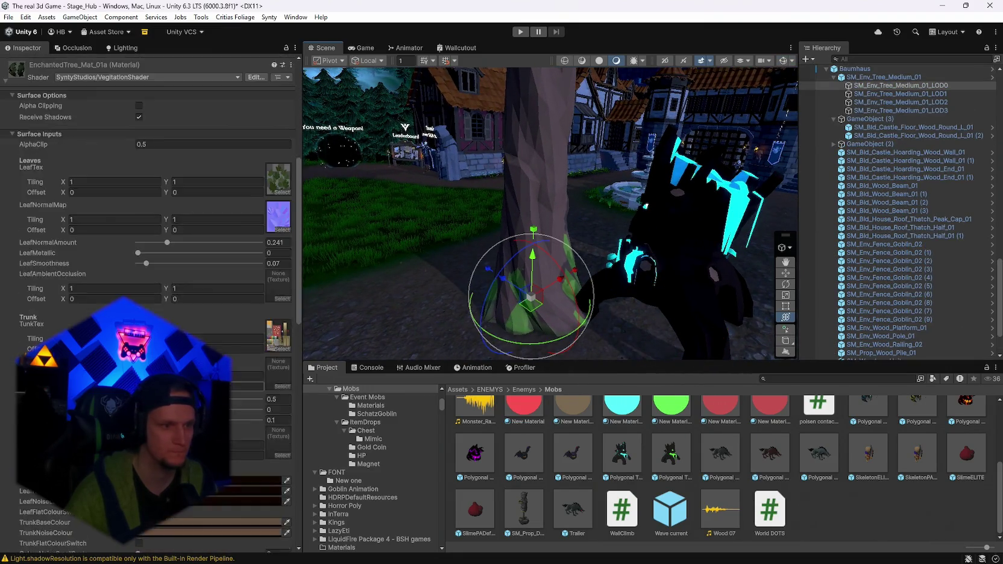
pyautogui.click(206, 323)
pyautogui.moveTo(206, 322)
pyautogui.mouseDown()
pyautogui.moveTo(191, 337)
pyautogui.moveTo(232, 313)
pyautogui.moveTo(228, 325)
pyautogui.mouseUp()
pyautogui.click(214, 333)
pyautogui.press('Escape')
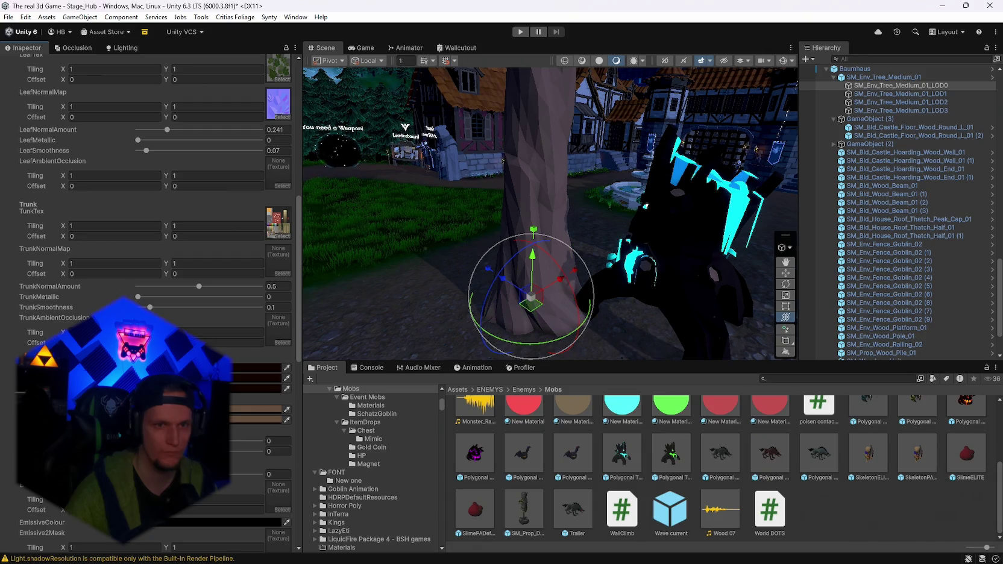
# Delete the Polygonal Treant Blue from the Hierarchy
pyautogui.moveTo(461, 203); pyautogui.dragTo(304, 276)
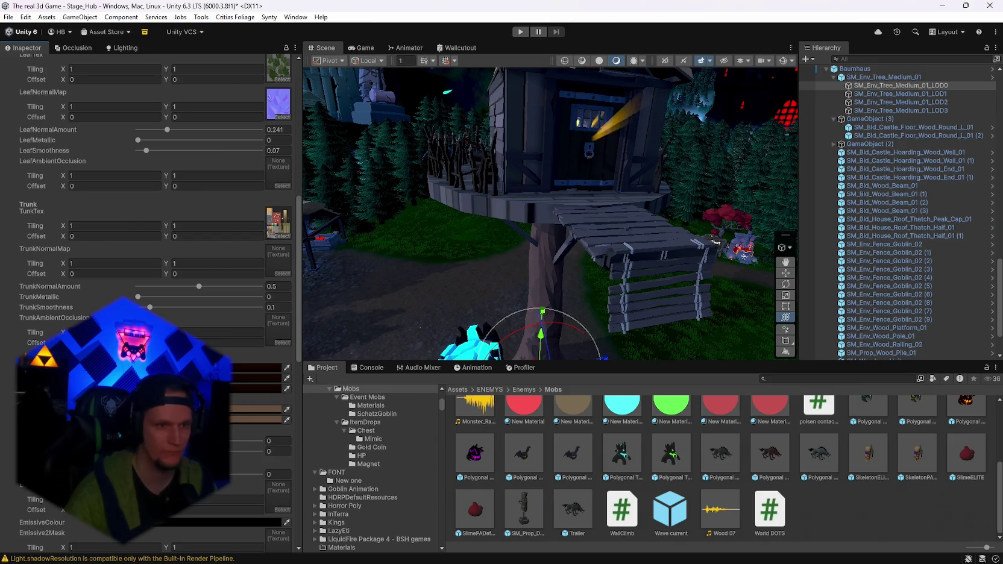
pyautogui.moveTo(516, 276)
pyautogui.mouseDown()
pyautogui.moveTo(544, 239)
pyautogui.moveTo(568, 131)
pyautogui.moveTo(519, 152)
pyautogui.moveTo(542, 351)
pyautogui.moveTo(604, 325)
pyautogui.moveTo(610, 332)
pyautogui.moveTo(783, 302)
pyautogui.mouseUp()
pyautogui.scroll(-5, 924, 283)
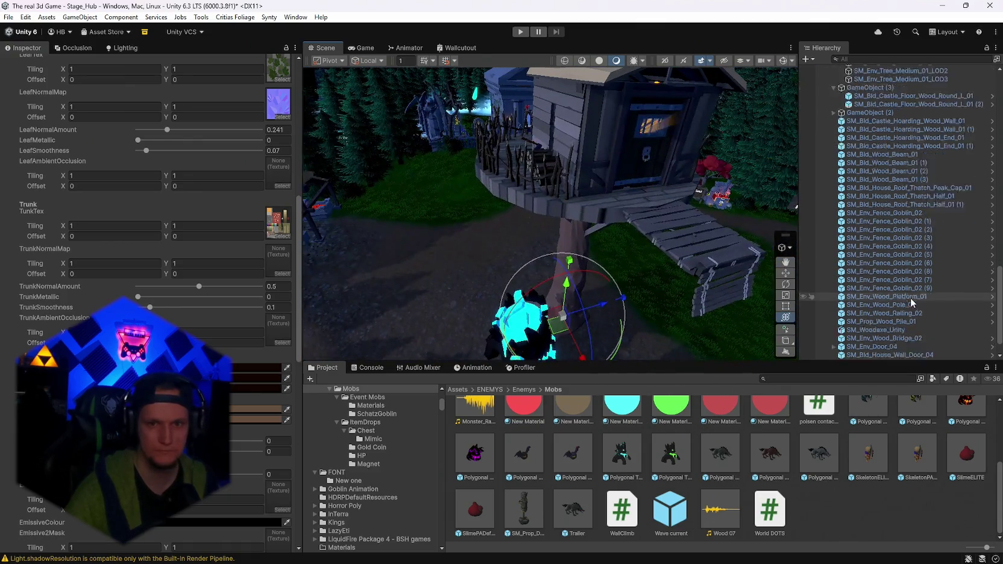
pyautogui.click(871, 352)
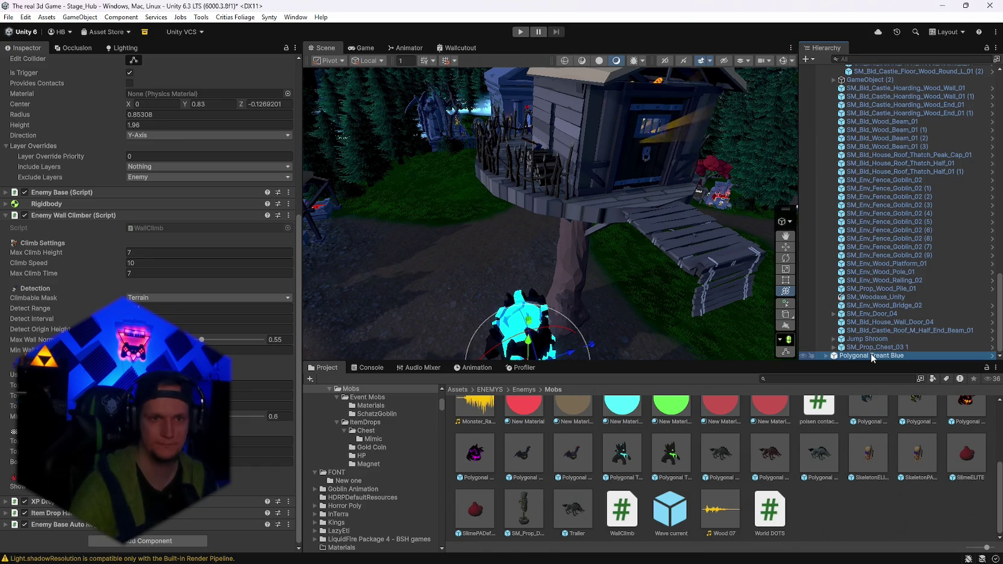
pyautogui.press('Delete')
pyautogui.moveTo(669, 217)
pyautogui.mouseDown()
pyautogui.moveTo(546, 186)
pyautogui.moveTo(569, 188)
pyautogui.mouseUp()
# Duplicate the wooden hoarding piece's material, creating PolygonFantasyKingdom_Mat_01_A 9
pyautogui.click(570, 188)
pyautogui.scroll(2, 890, 238)
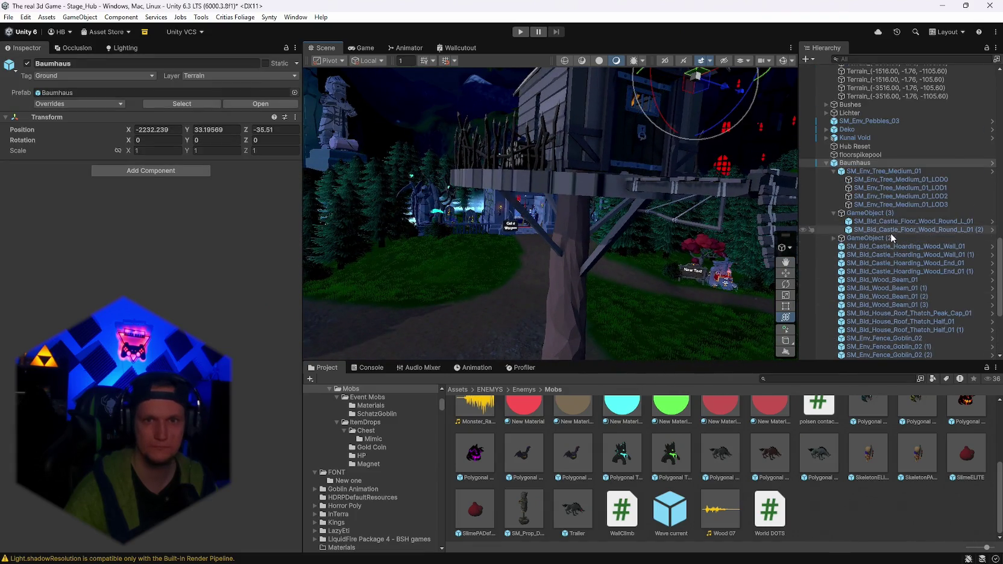
pyautogui.click(882, 272)
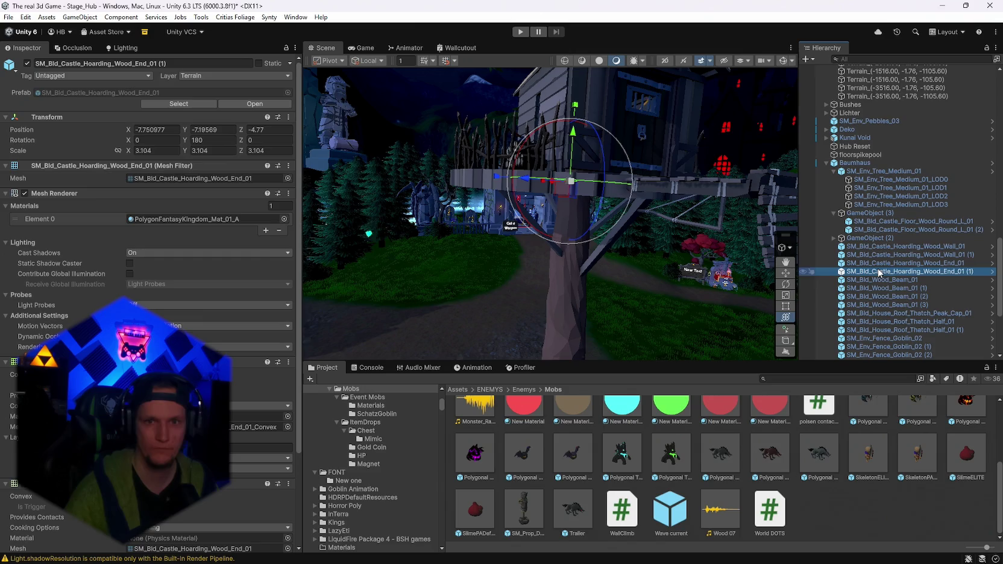
pyautogui.click(163, 218)
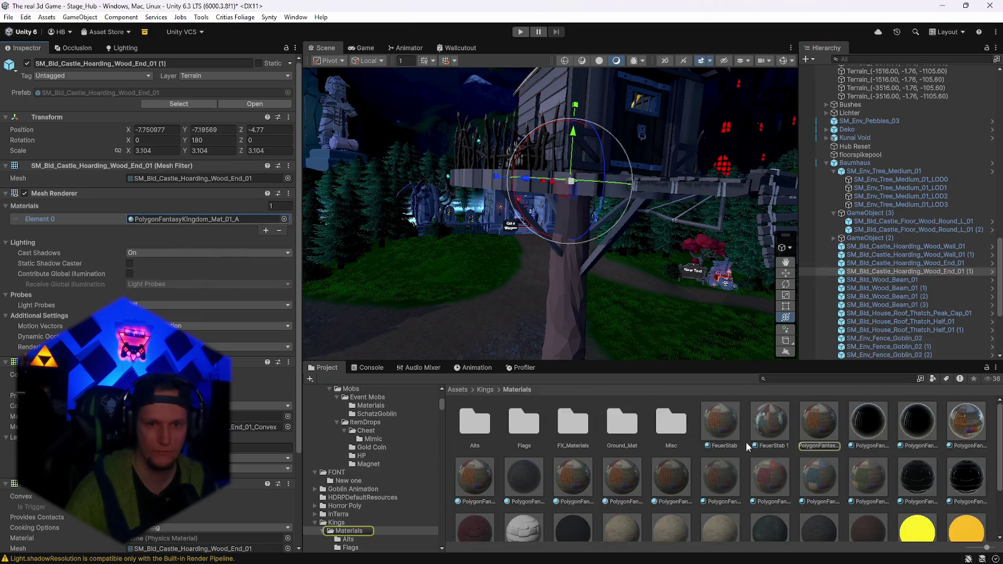
pyautogui.click(828, 429)
pyautogui.hotkey('ctrl', 'd')
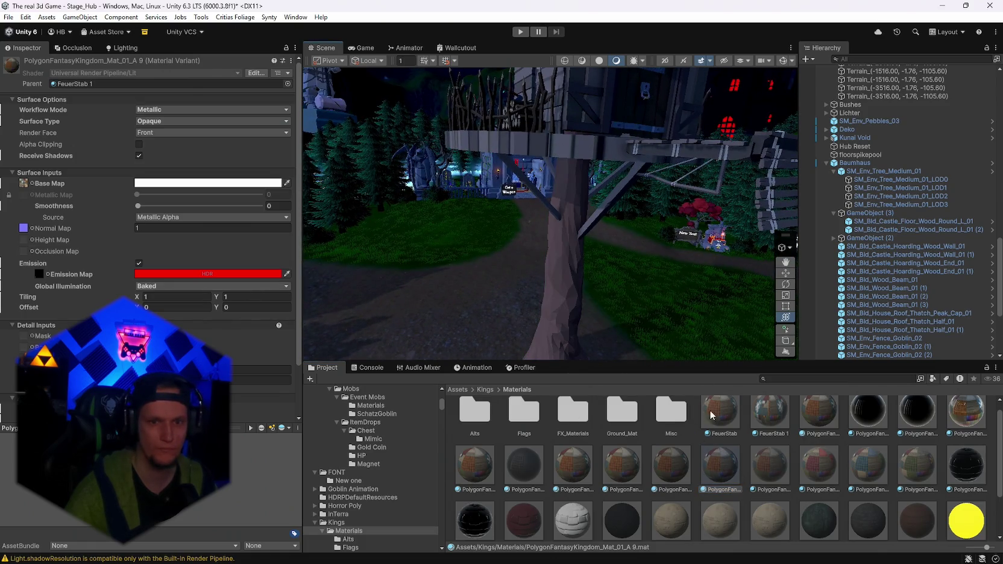
pyautogui.click(772, 475)
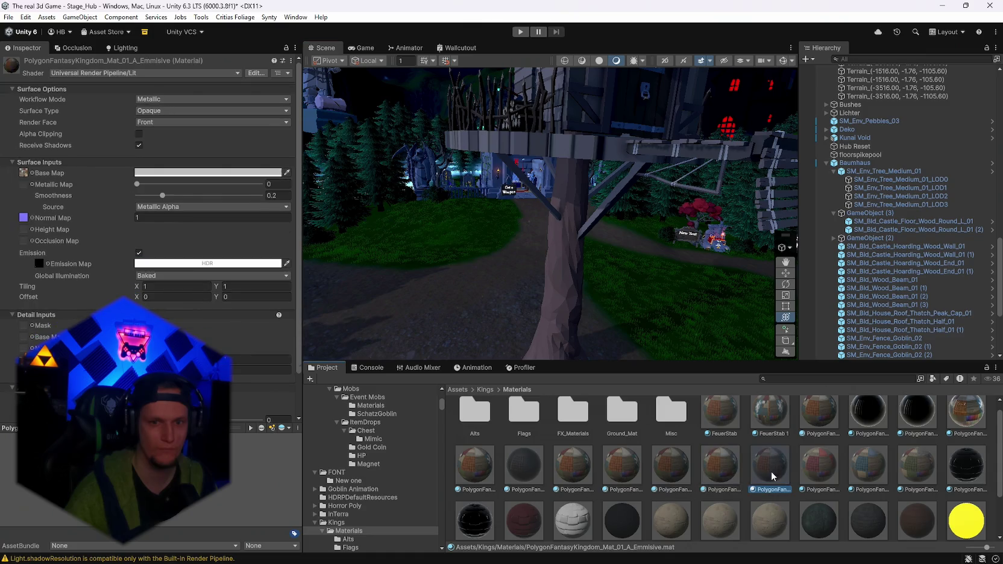
pyautogui.click(723, 471)
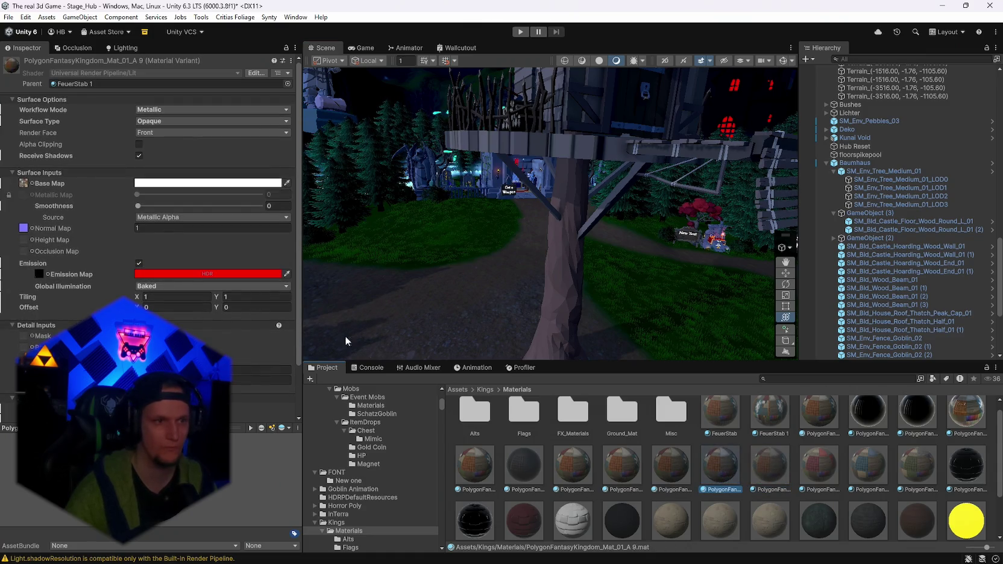
# Tint the new material's base map colour to neutral grey 969696
pyautogui.click(160, 183)
pyautogui.moveTo(214, 260)
pyautogui.mouseDown()
pyautogui.moveTo(192, 241)
pyautogui.moveTo(174, 261)
pyautogui.mouseUp()
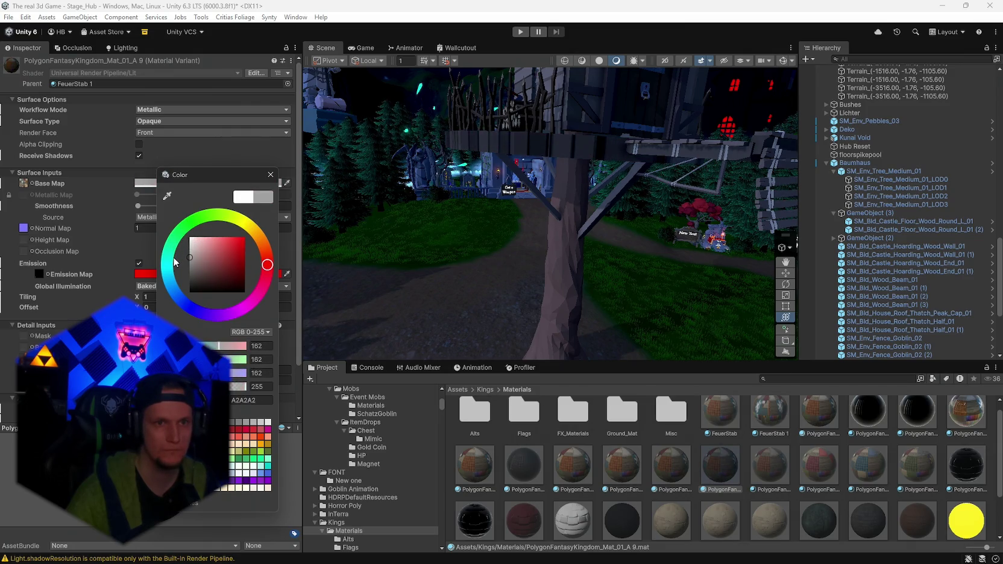
pyautogui.moveTo(323, 179); pyautogui.dragTo(627, 212)
pyautogui.click(268, 184)
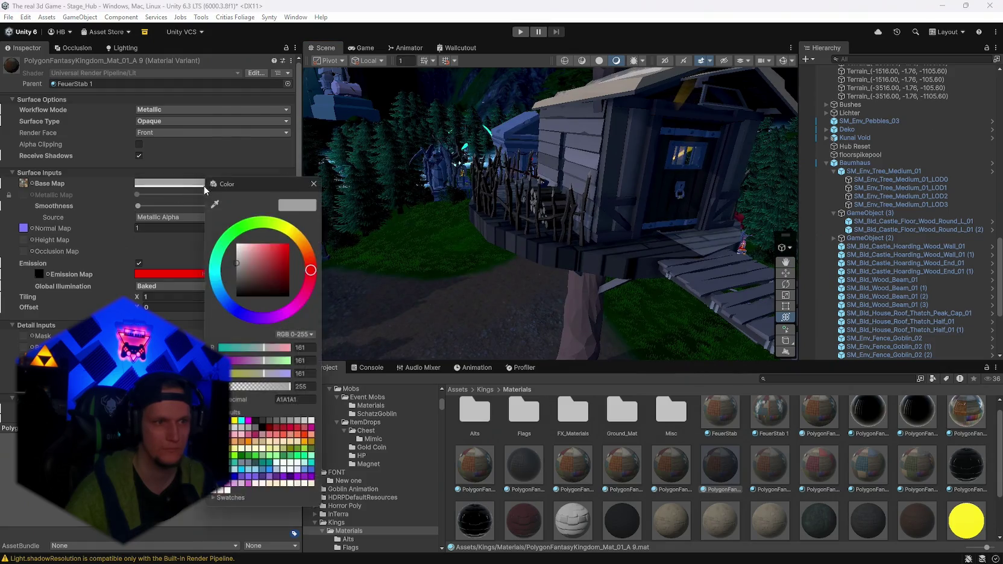
pyautogui.click(292, 225)
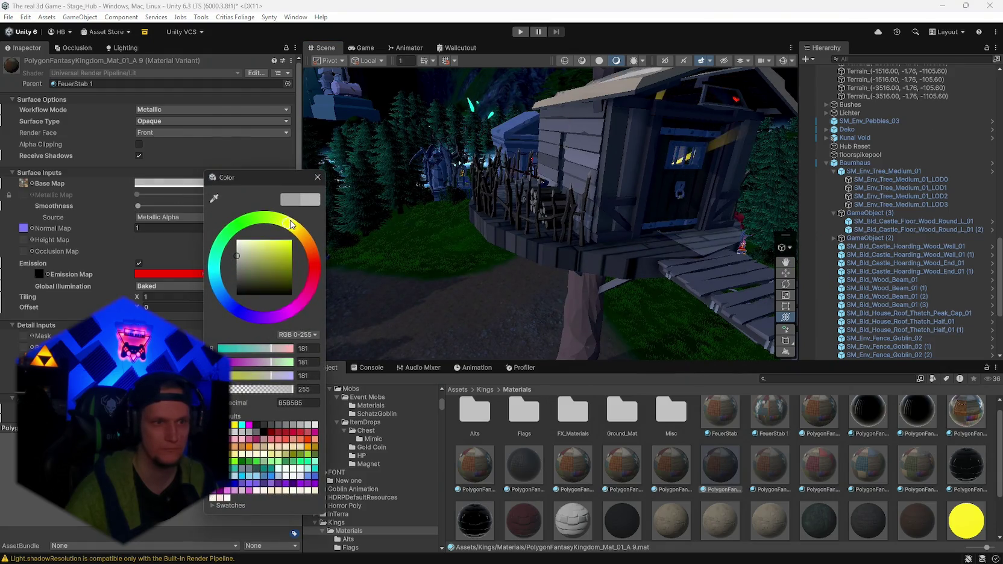
pyautogui.click(265, 253)
pyautogui.moveTo(299, 239); pyautogui.dragTo(302, 234)
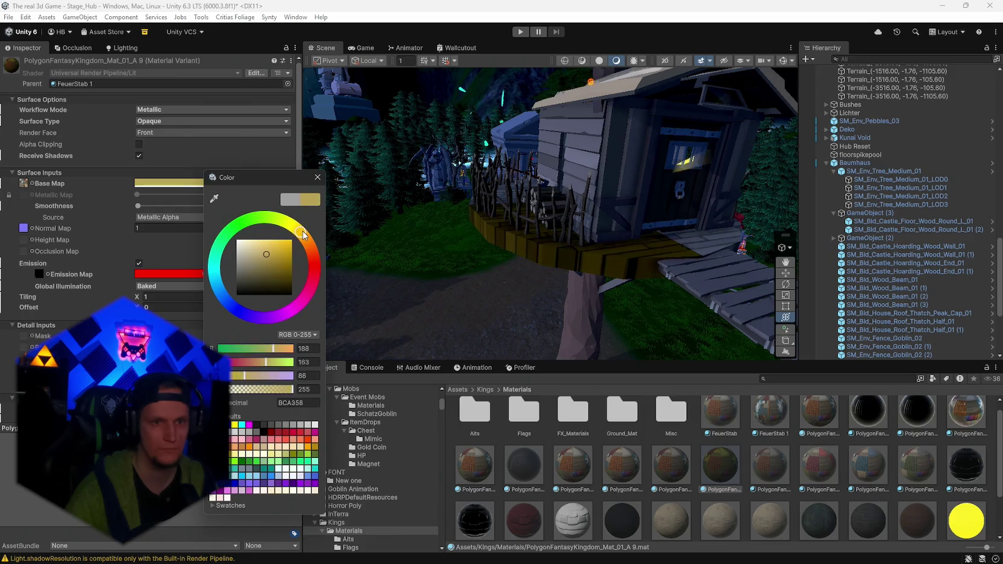
pyautogui.moveTo(242, 258); pyautogui.dragTo(226, 267)
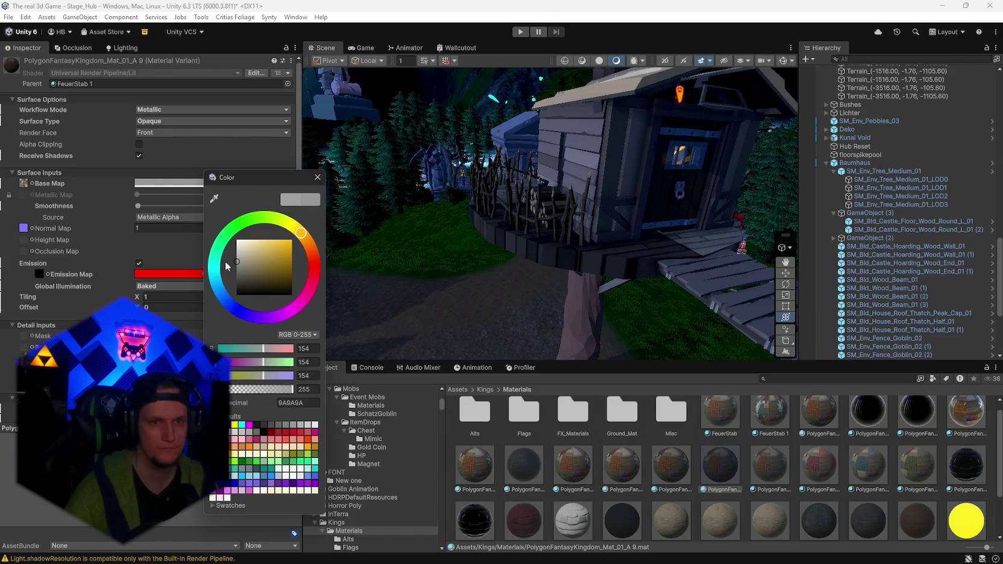
pyautogui.click(317, 177)
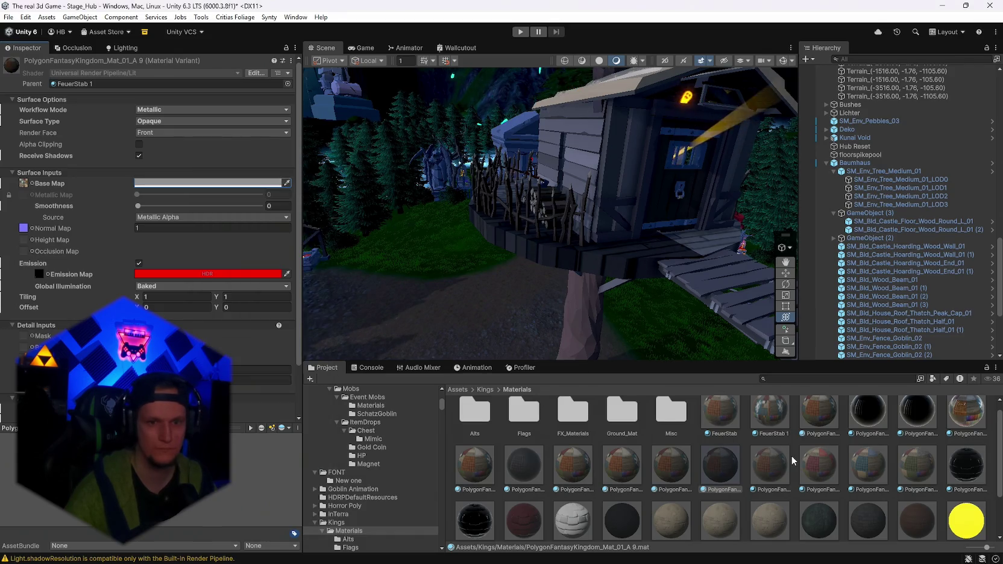
pyautogui.moveTo(572, 253); pyautogui.dragTo(647, 275)
pyautogui.moveTo(613, 319); pyautogui.dragTo(638, 288)
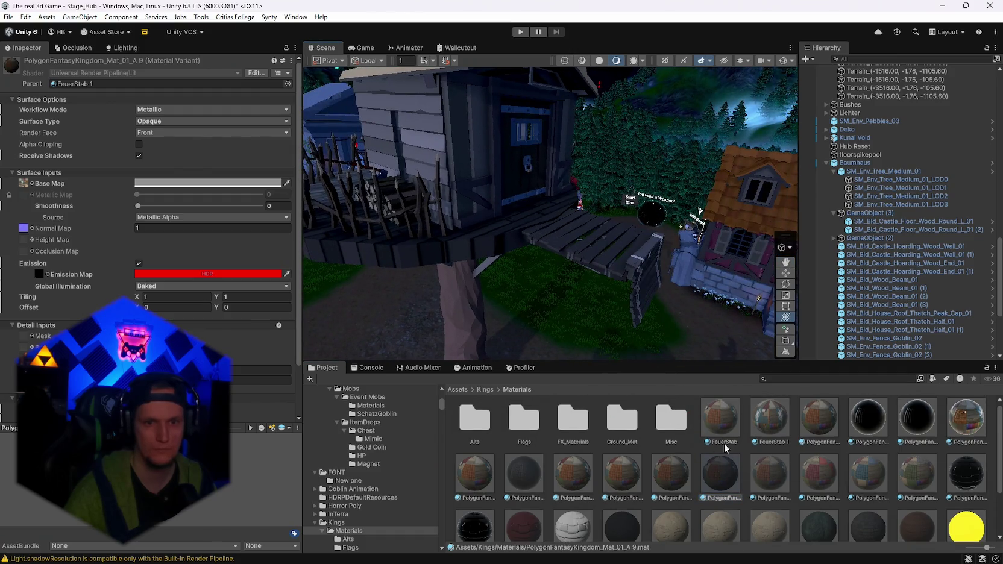
pyautogui.moveTo(652, 253); pyautogui.dragTo(638, 200)
pyautogui.moveTo(558, 217)
pyautogui.mouseDown()
pyautogui.moveTo(631, 232)
pyautogui.moveTo(605, 127)
pyautogui.mouseUp()
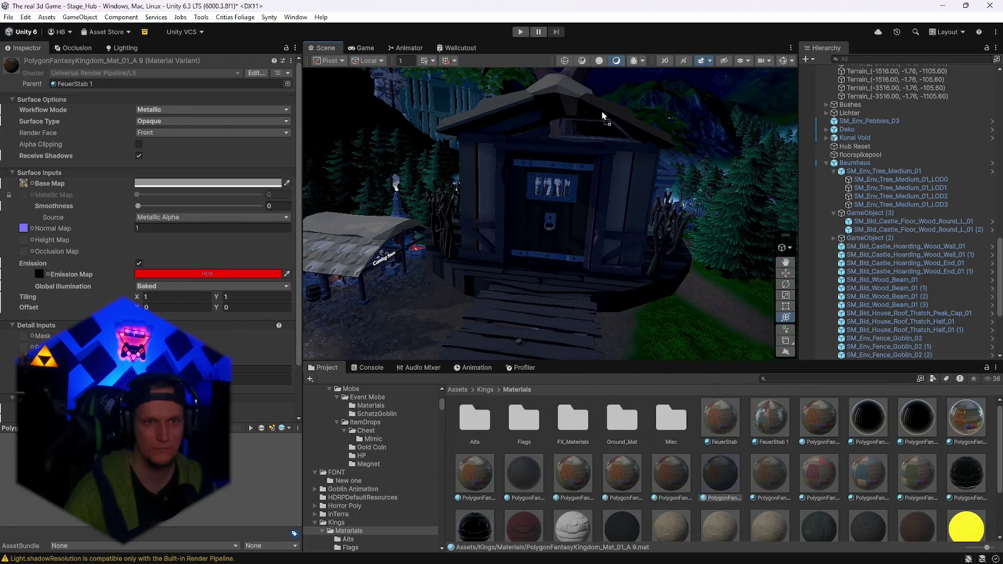
pyautogui.moveTo(568, 91)
pyautogui.mouseDown()
pyautogui.moveTo(625, 254)
pyautogui.moveTo(607, 217)
pyautogui.mouseUp()
pyautogui.moveTo(691, 235)
pyautogui.mouseDown()
pyautogui.moveTo(462, 168)
pyautogui.moveTo(556, 264)
pyautogui.moveTo(686, 435)
pyautogui.mouseUp()
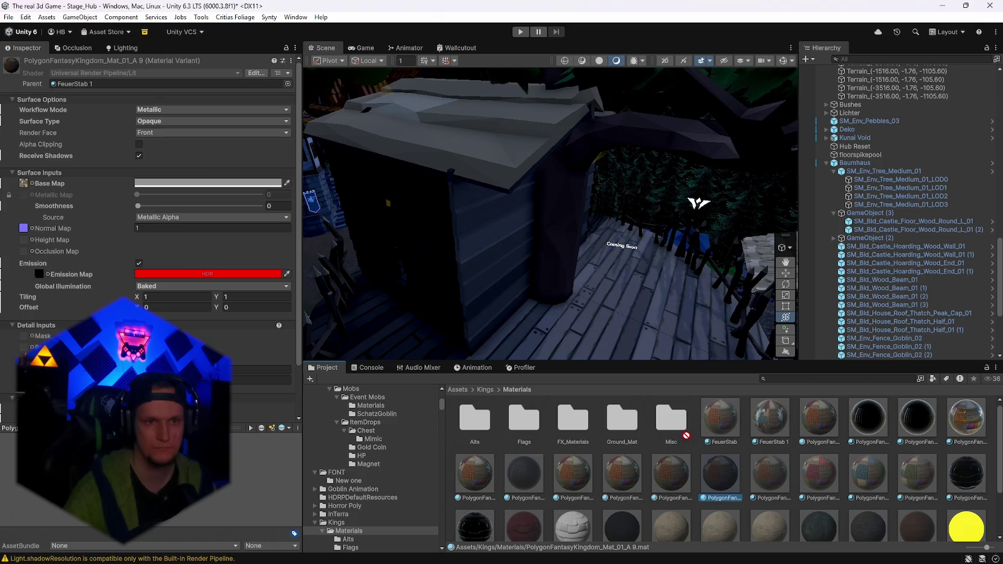
pyautogui.moveTo(487, 263)
pyautogui.mouseDown()
pyautogui.moveTo(539, 270)
pyautogui.moveTo(451, 260)
pyautogui.moveTo(553, 192)
pyautogui.moveTo(554, 175)
pyautogui.moveTo(708, 453)
pyautogui.moveTo(549, 197)
pyautogui.mouseUp()
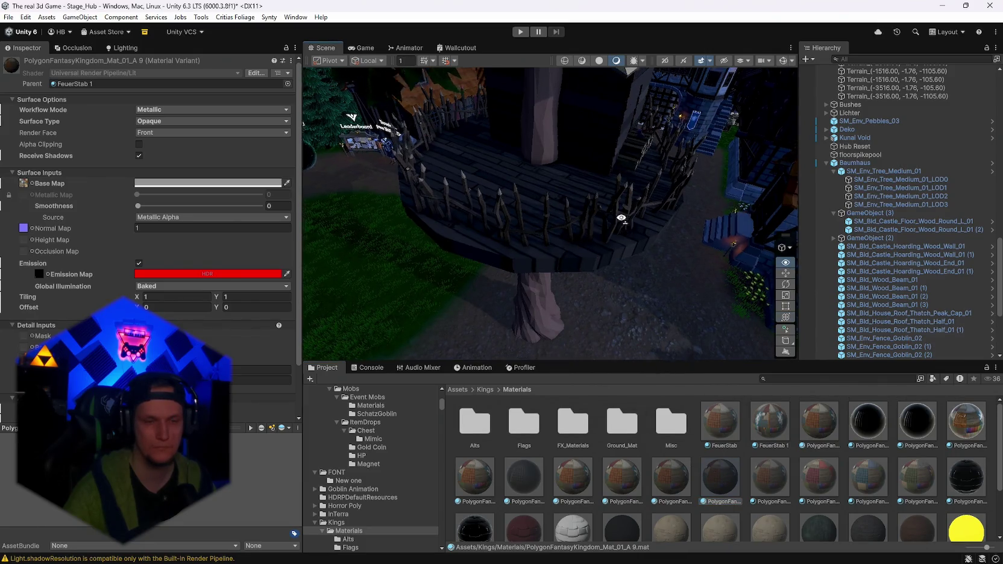
pyautogui.moveTo(621, 219); pyautogui.dragTo(512, 190)
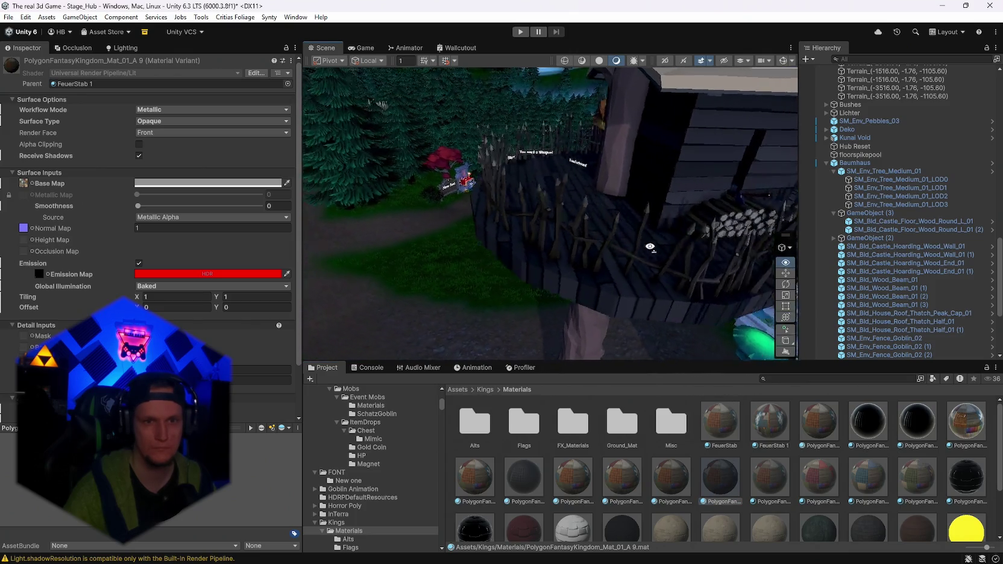
pyautogui.moveTo(601, 271); pyautogui.dragTo(701, 460)
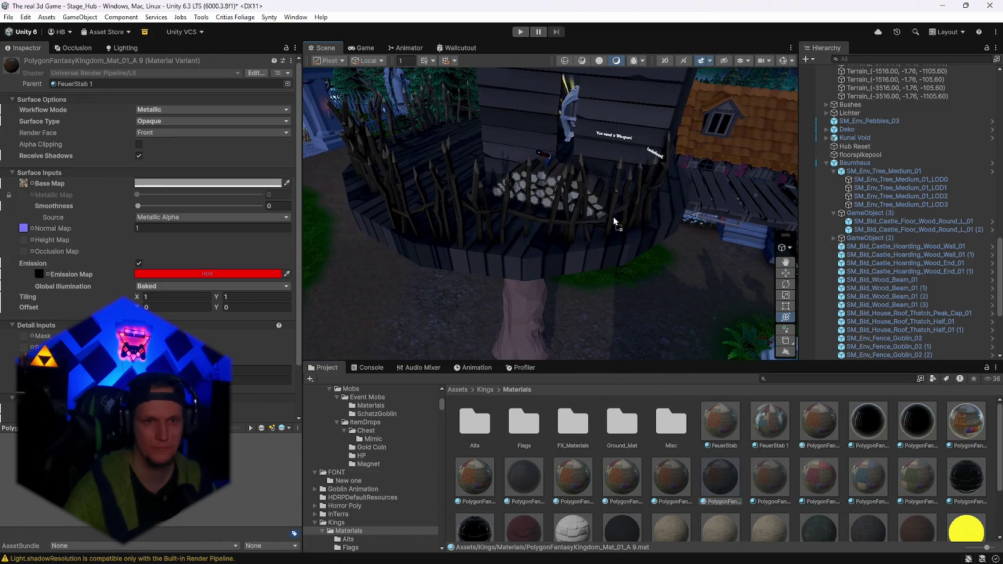
pyautogui.moveTo(673, 231); pyautogui.dragTo(760, 478)
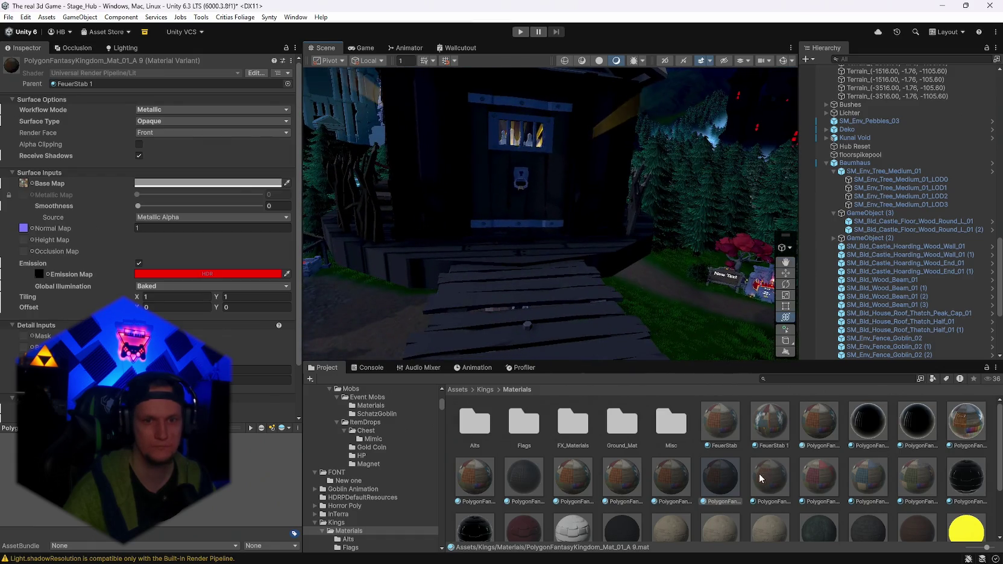
pyautogui.moveTo(521, 194)
pyautogui.mouseDown()
pyautogui.moveTo(620, 243)
pyautogui.moveTo(686, 468)
pyautogui.mouseUp()
pyautogui.moveTo(640, 252); pyautogui.dragTo(725, 492)
pyautogui.moveTo(575, 243); pyautogui.dragTo(690, 411)
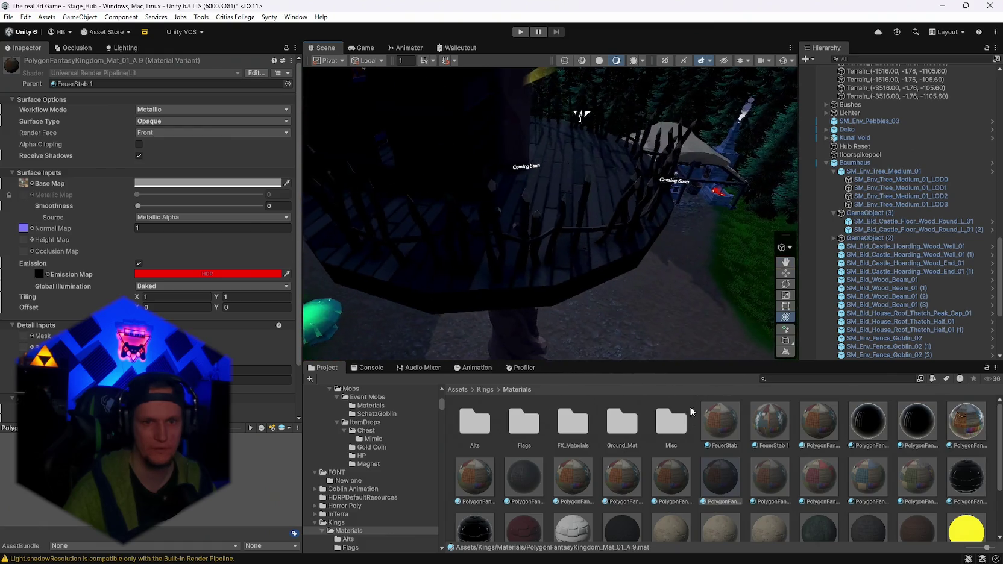
pyautogui.moveTo(554, 235)
pyautogui.mouseDown()
pyautogui.moveTo(603, 241)
pyautogui.moveTo(698, 404)
pyautogui.mouseUp()
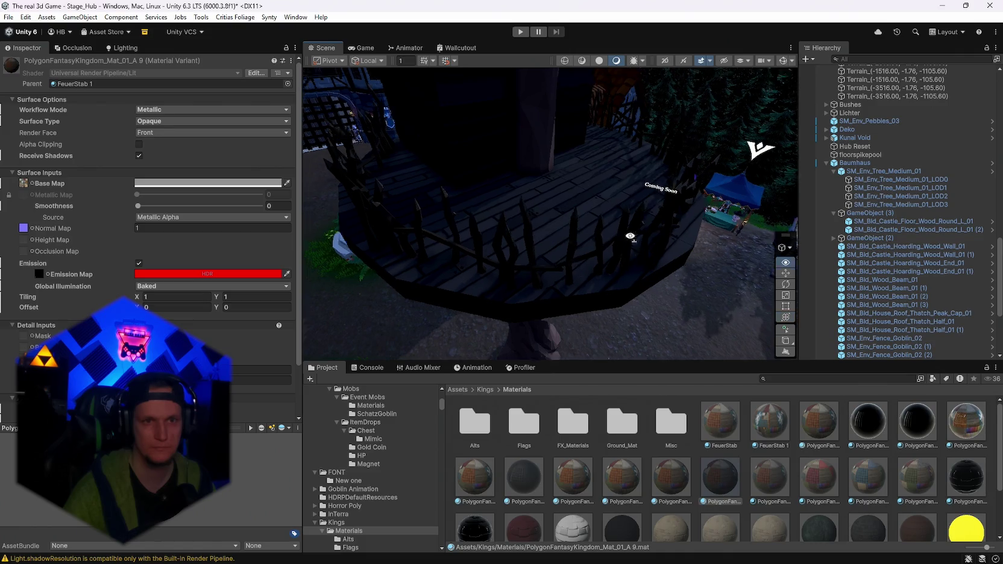
pyautogui.moveTo(629, 236)
pyautogui.mouseDown()
pyautogui.moveTo(533, 170)
pyautogui.moveTo(740, 444)
pyautogui.mouseUp()
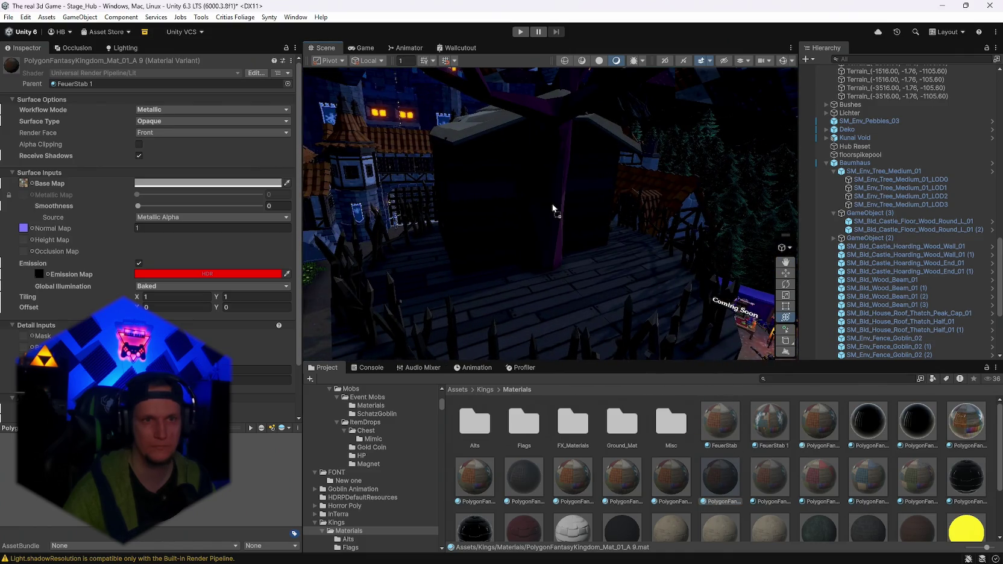
pyautogui.moveTo(578, 187)
pyautogui.mouseDown()
pyautogui.moveTo(494, 176)
pyautogui.moveTo(611, 215)
pyautogui.moveTo(954, 223)
pyautogui.moveTo(783, 289)
pyautogui.moveTo(160, 253)
pyautogui.moveTo(691, 448)
pyautogui.mouseUp()
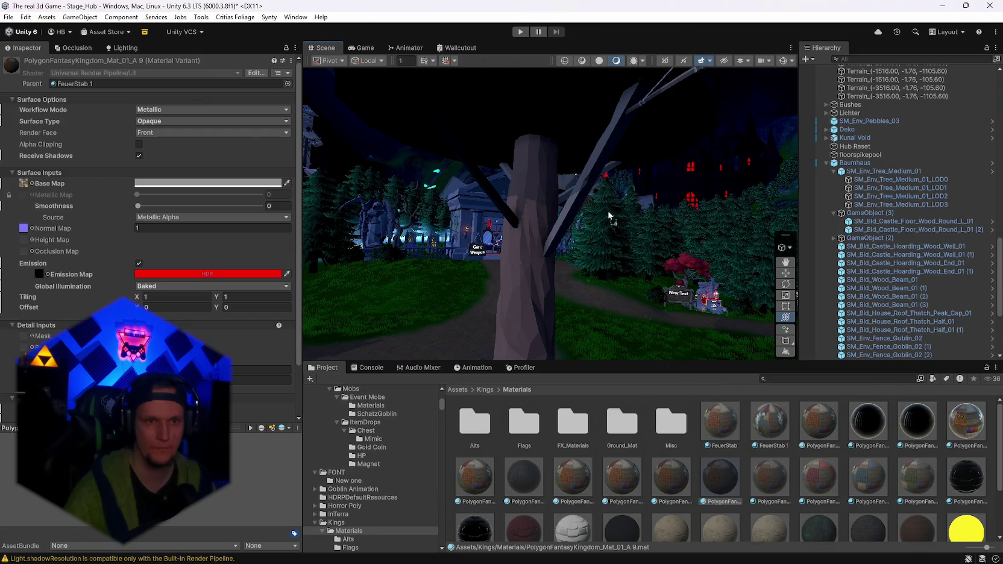
pyautogui.moveTo(582, 196); pyautogui.dragTo(671, 437)
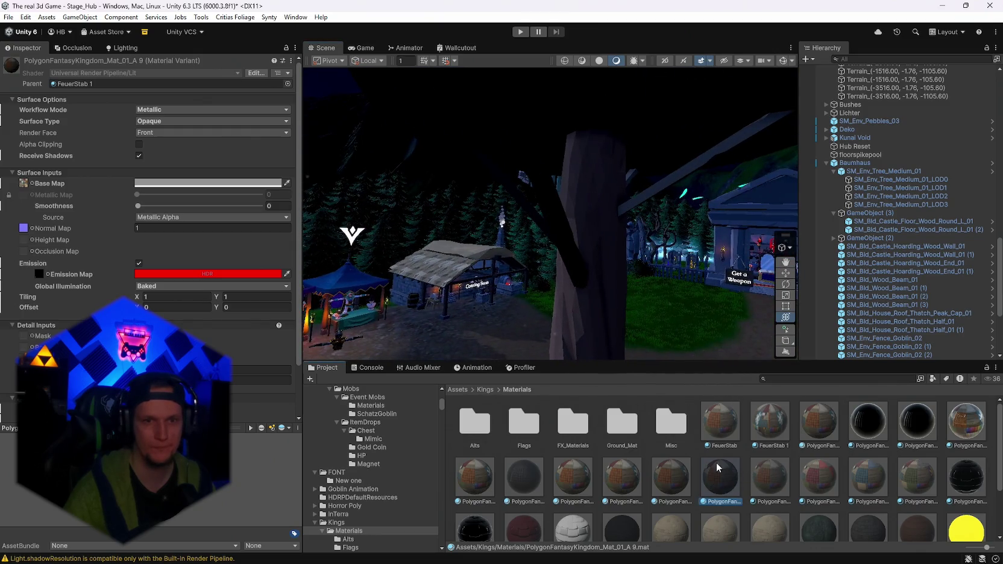
pyautogui.moveTo(650, 204); pyautogui.dragTo(712, 482)
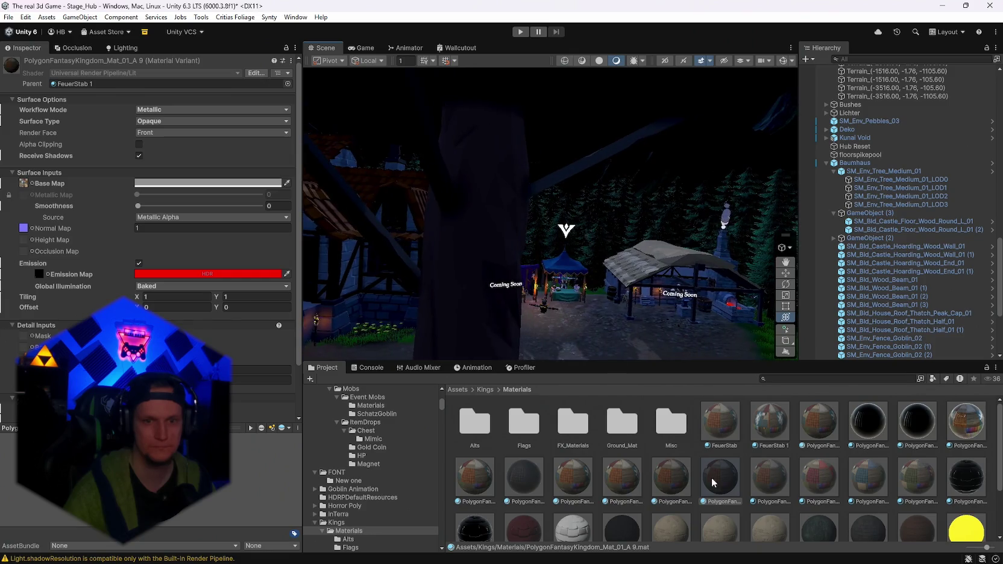
pyautogui.moveTo(559, 179); pyautogui.dragTo(788, 238)
pyautogui.scroll(6, 788, 238)
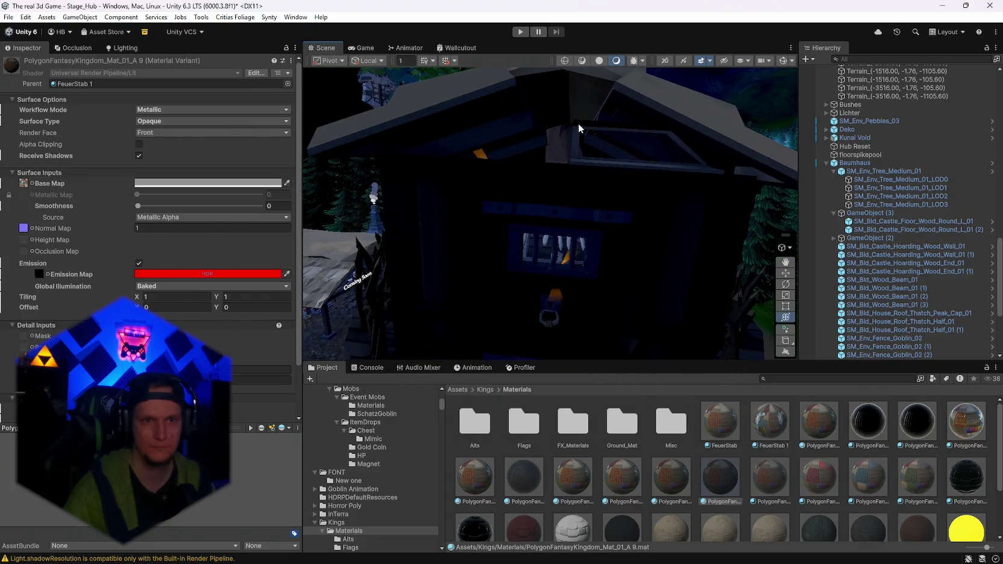
# Duplicate the Baumhaus treehouse object
pyautogui.click(578, 123)
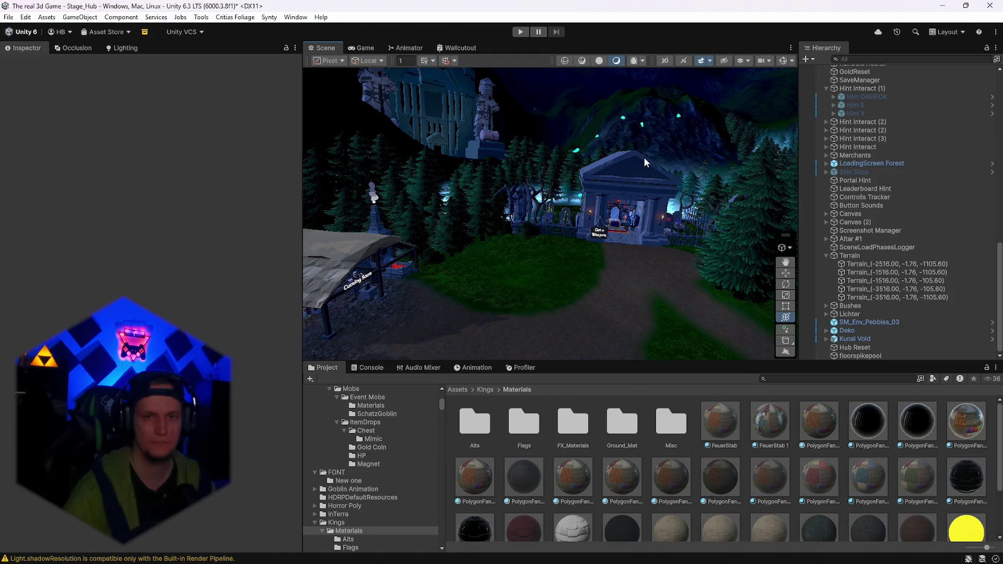
pyautogui.click(576, 128)
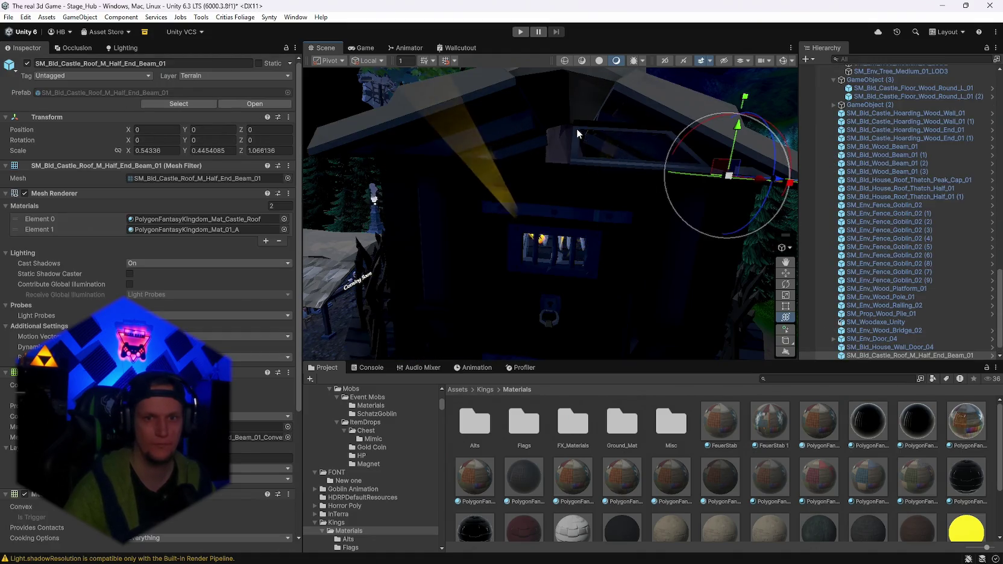
pyautogui.scroll(-5, 576, 128)
pyautogui.moveTo(576, 128); pyautogui.dragTo(627, 158)
pyautogui.scroll(6, 627, 159)
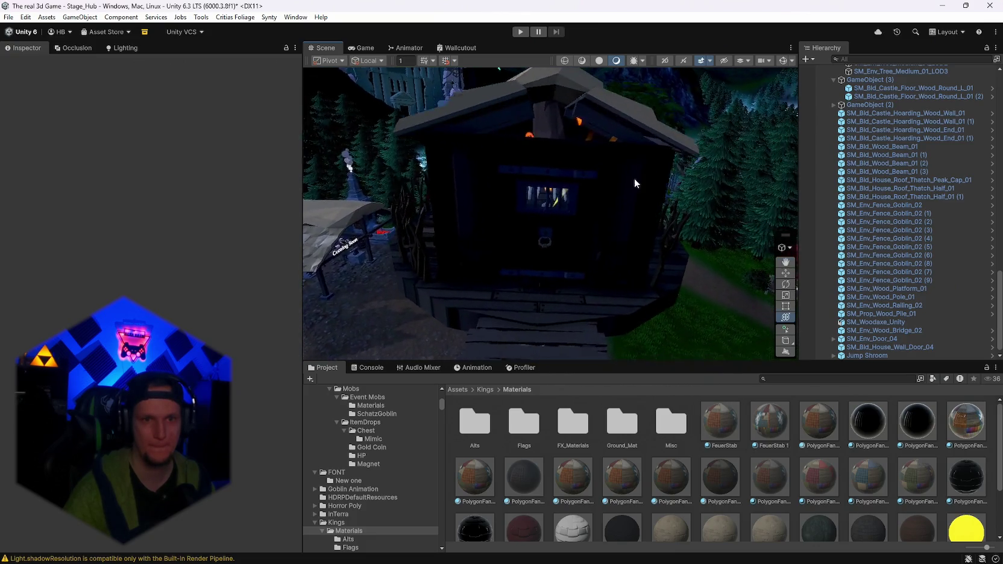
pyautogui.click(639, 184)
pyautogui.moveTo(691, 135); pyautogui.dragTo(676, 121)
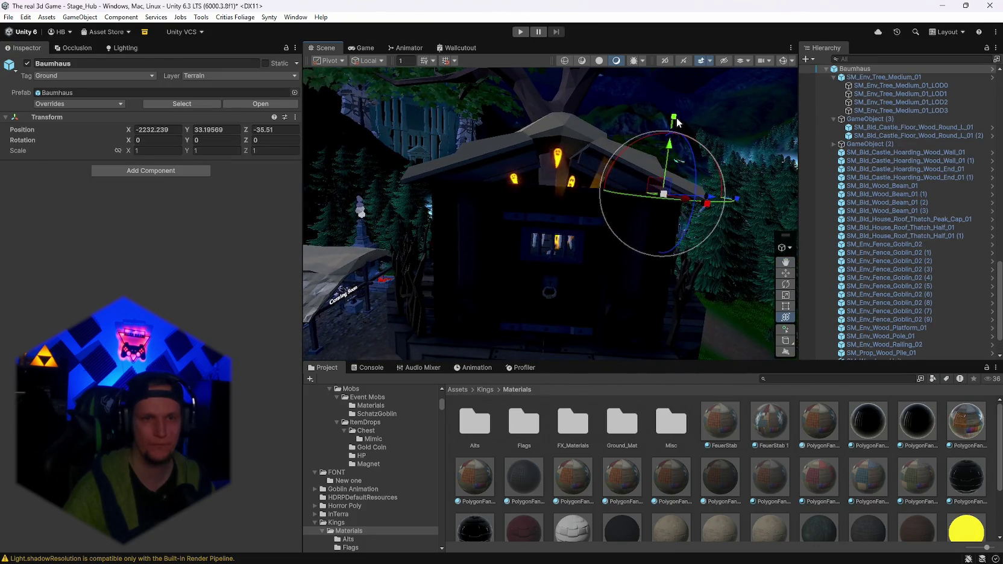
pyautogui.hotkey('ctrl', 'd')
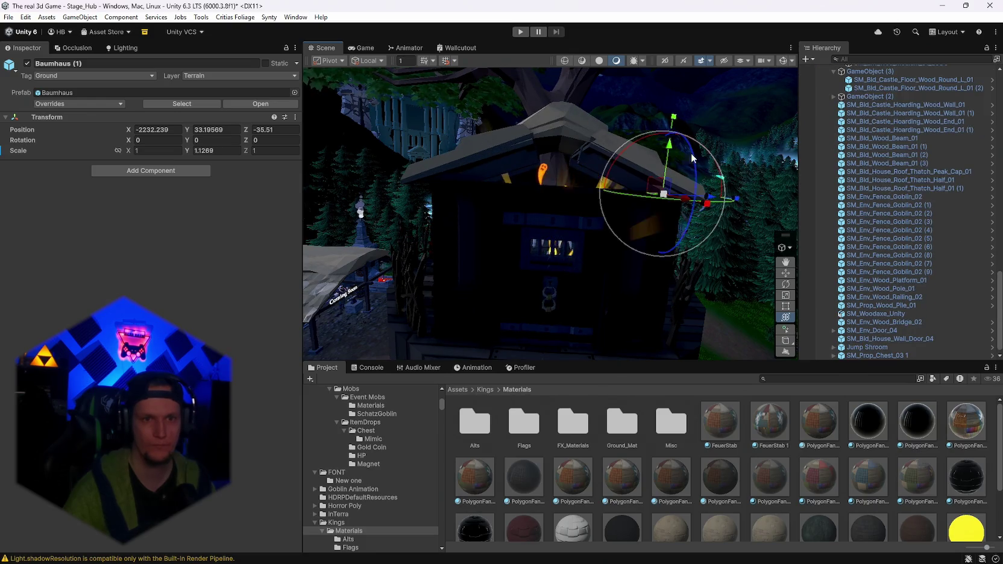
# Duplicate the SM_Bld_House_Wall_Door_04 door wall and shorten the copy's height
pyautogui.click(467, 231)
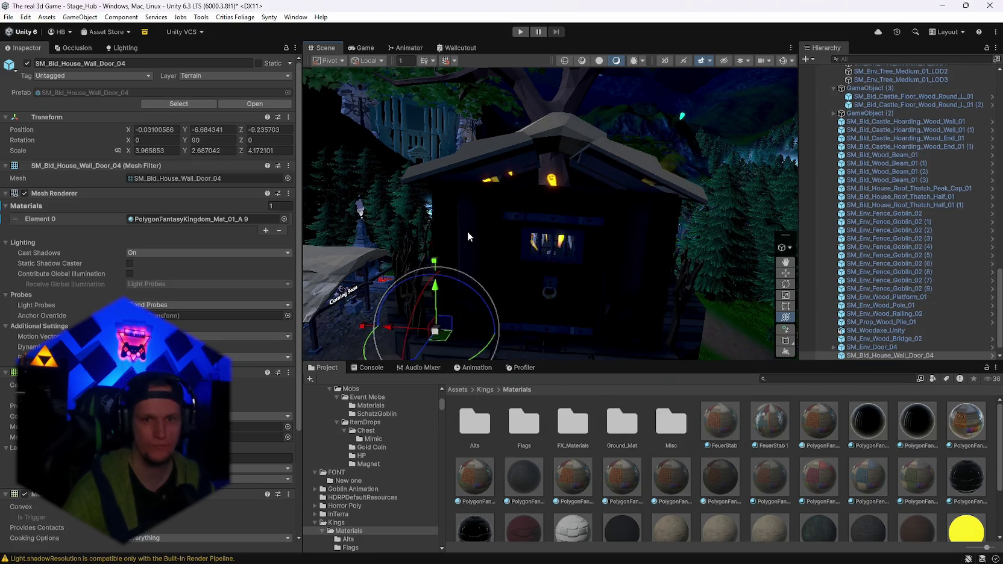
pyautogui.hotkey('ctrl', 'd')
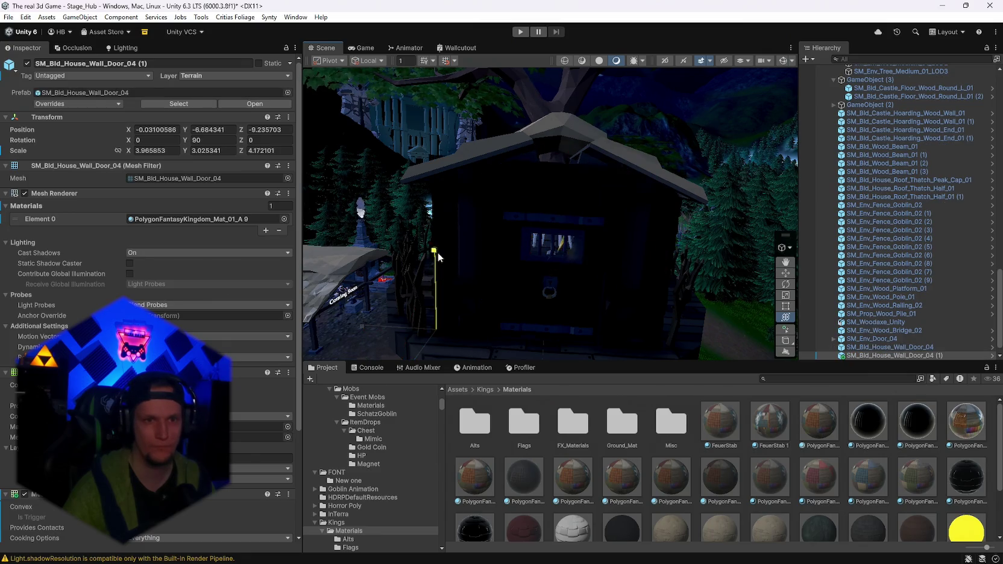
pyautogui.moveTo(438, 254); pyautogui.dragTo(438, 248)
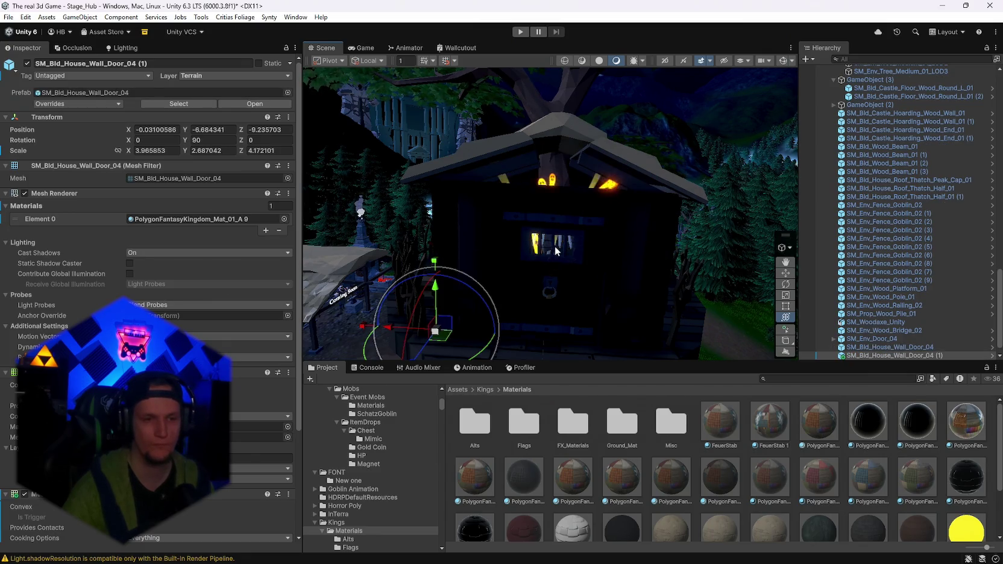
pyautogui.moveTo(555, 251)
pyautogui.mouseDown()
pyautogui.moveTo(631, 188)
pyautogui.moveTo(877, 247)
pyautogui.moveTo(628, 239)
pyautogui.mouseUp()
pyautogui.click(578, 262)
# Duplicate the hoarding post into End_01 (2) and move it beside the hut door at Z -4.85
pyautogui.rightClick(830, 293)
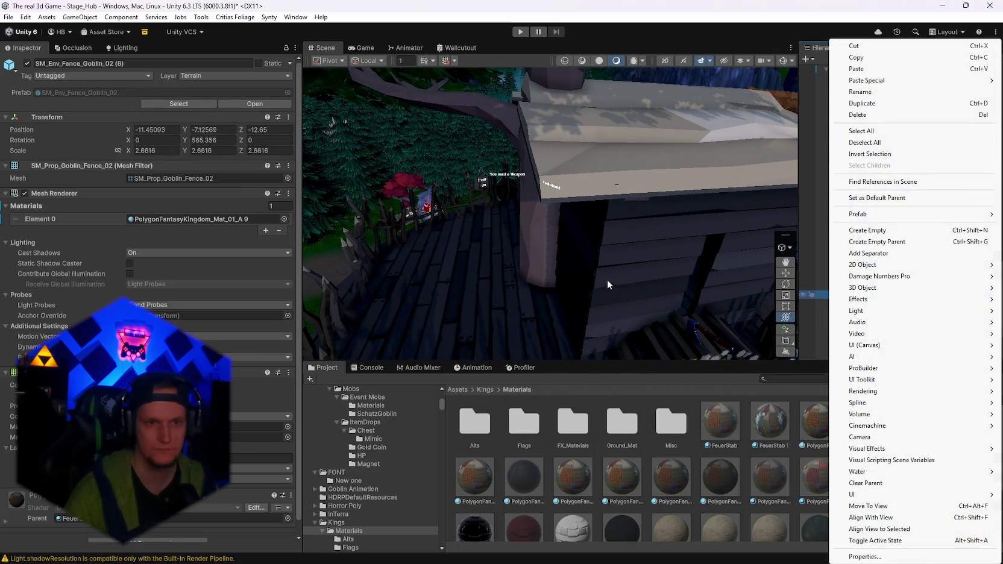
pyautogui.click(576, 259)
pyautogui.click(576, 259)
pyautogui.hotkey('ctrl', 'd')
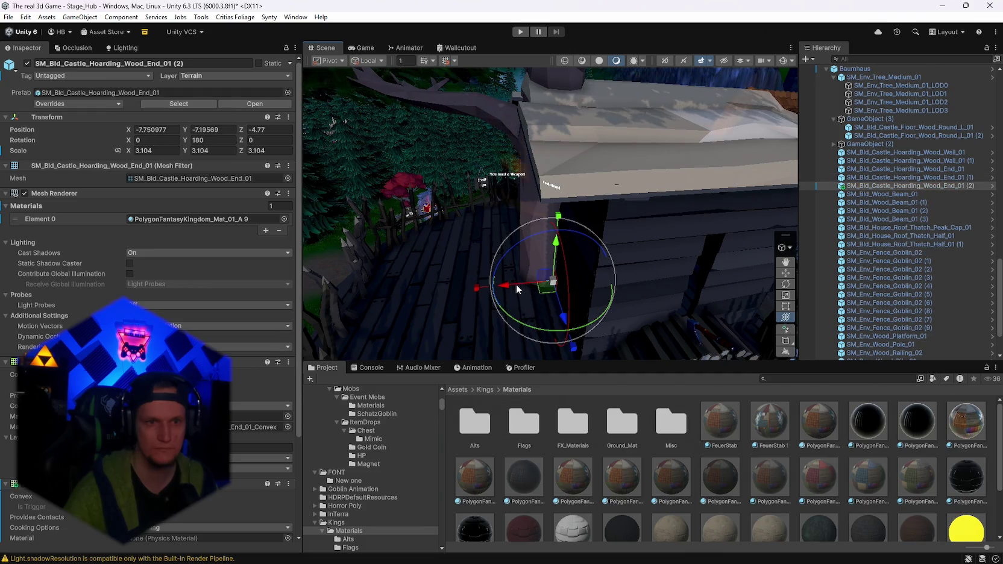
pyautogui.moveTo(659, 288); pyautogui.dragTo(343, 300)
pyautogui.moveTo(576, 282)
pyautogui.mouseDown()
pyautogui.moveTo(565, 268)
pyautogui.moveTo(555, 295)
pyautogui.moveTo(596, 297)
pyautogui.mouseUp()
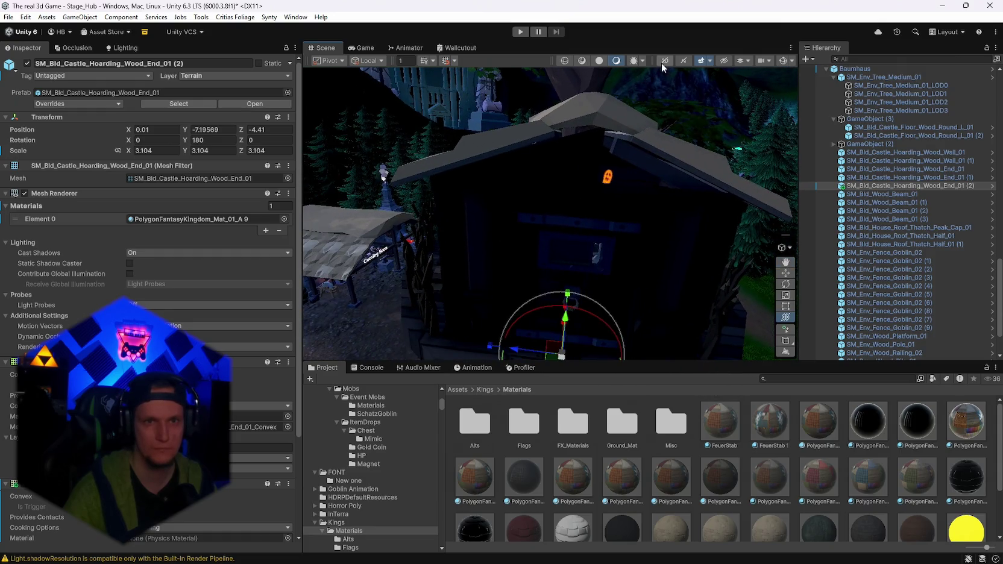
pyautogui.click(599, 61)
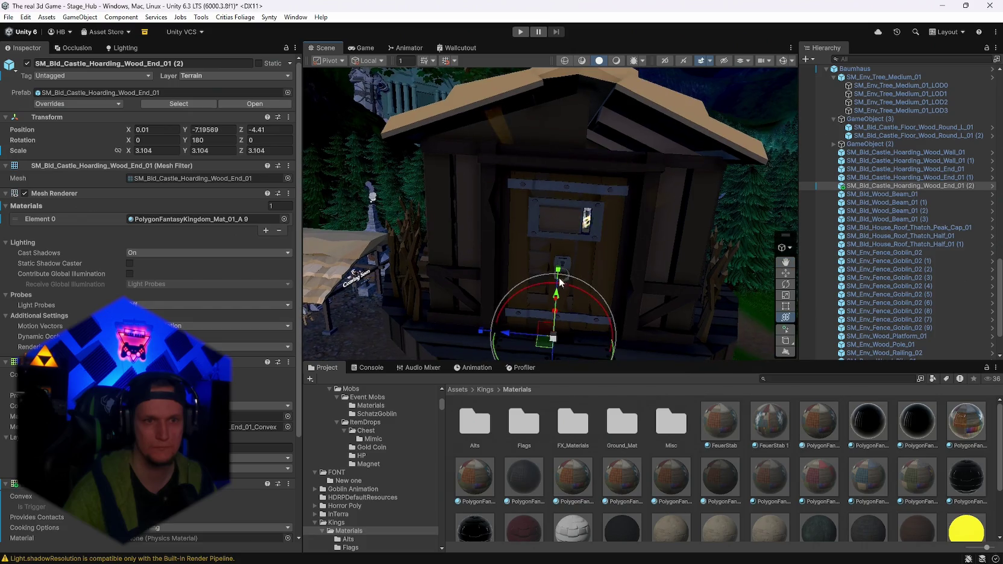
pyautogui.moveTo(522, 331)
pyautogui.mouseDown()
pyautogui.moveTo(470, 329)
pyautogui.moveTo(572, 229)
pyautogui.moveTo(353, 232)
pyautogui.moveTo(758, 241)
pyautogui.moveTo(398, 205)
pyautogui.moveTo(474, 237)
pyautogui.moveTo(598, 224)
pyautogui.moveTo(729, 226)
pyautogui.moveTo(582, 226)
pyautogui.moveTo(653, 197)
pyautogui.mouseUp()
pyautogui.click(398, 206)
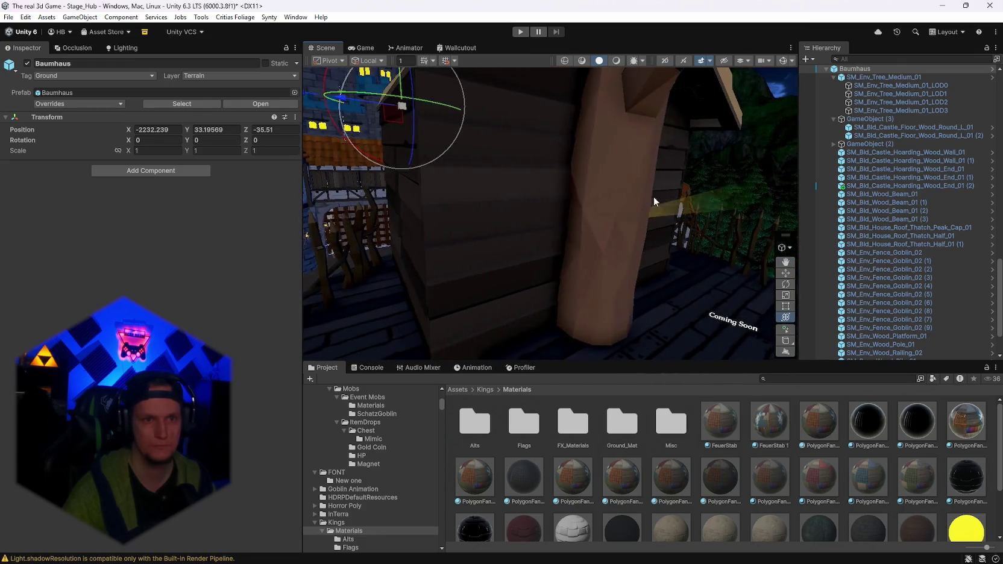
# Duplicate the hoarding plank, slide it across the hut front and adjust its depth
pyautogui.click(654, 196)
pyautogui.moveTo(462, 206); pyautogui.dragTo(549, 203)
pyautogui.press('f')
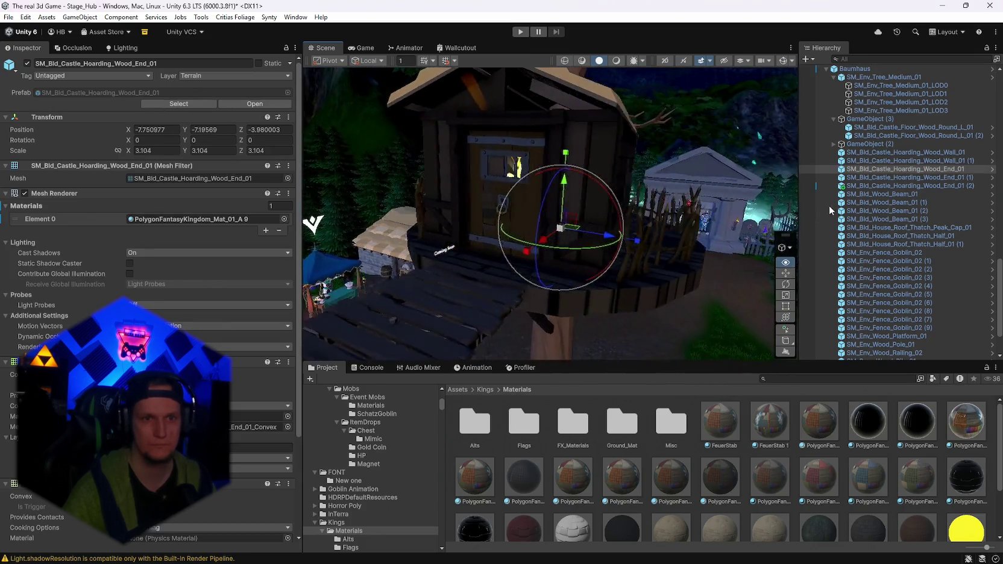
pyautogui.hotkey('ctrl', 'd')
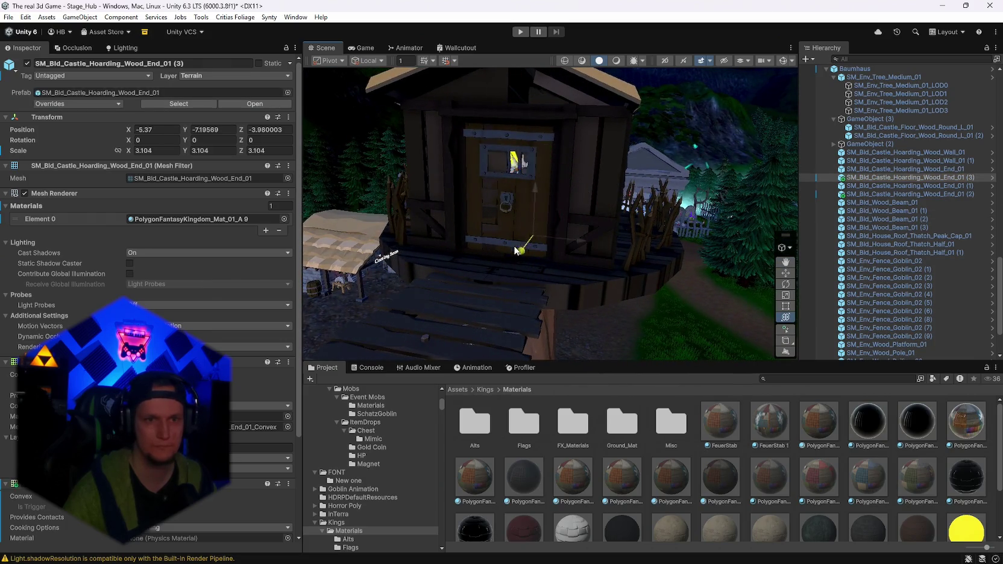
pyautogui.moveTo(488, 258); pyautogui.dragTo(472, 261)
pyautogui.moveTo(543, 269)
pyautogui.keyDown('alt'); pyautogui.mouseDown()
pyautogui.moveTo(601, 221)
pyautogui.moveTo(610, 280)
pyautogui.mouseUp(); pyautogui.keyUp('alt')
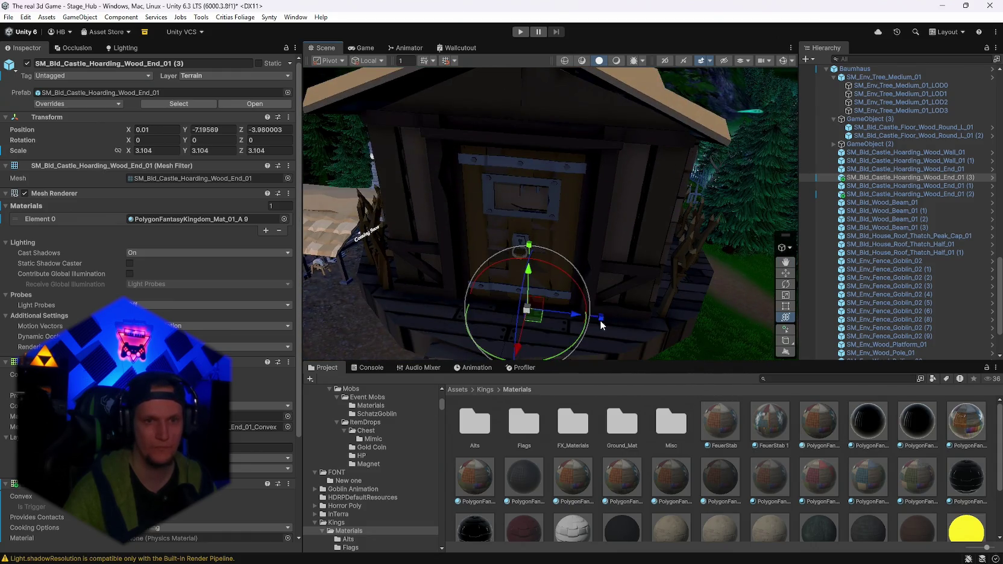
pyautogui.moveTo(598, 319); pyautogui.dragTo(597, 319)
pyautogui.moveTo(614, 281)
pyautogui.keyDown('alt'); pyautogui.mouseDown()
pyautogui.moveTo(628, 238)
pyautogui.moveTo(566, 278)
pyautogui.moveTo(533, 269)
pyautogui.moveTo(529, 279)
pyautogui.moveTo(548, 169)
pyautogui.moveTo(540, 201)
pyautogui.mouseUp(); pyautogui.keyUp('alt')
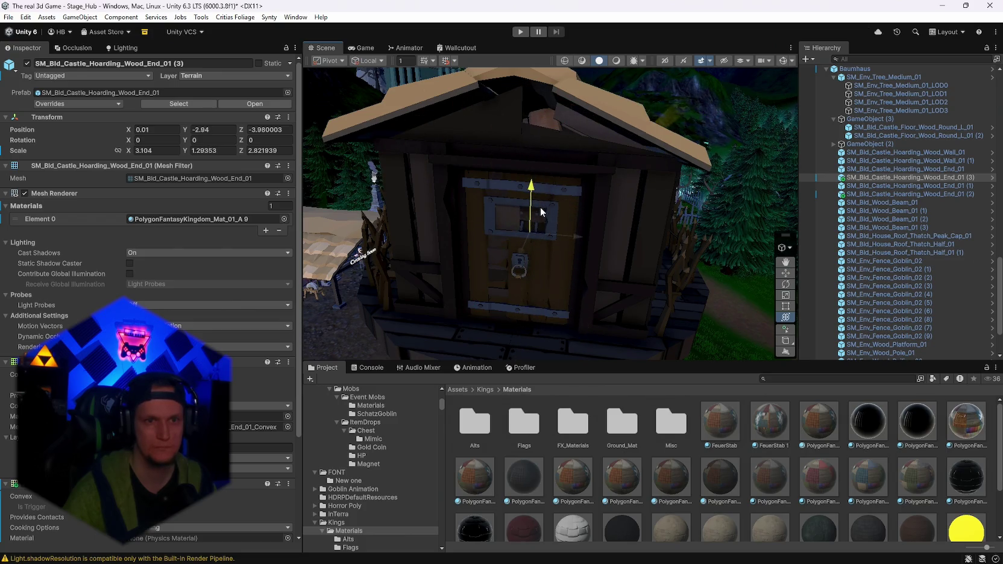
pyautogui.hotkey('ctrl', 'z')
pyautogui.hotkey('ctrl', 'z')
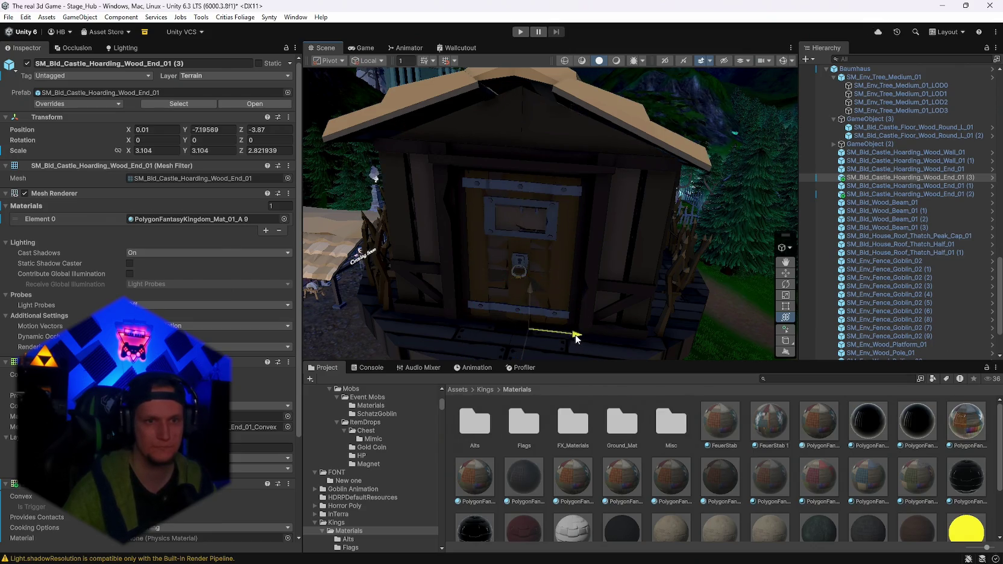
pyautogui.moveTo(575, 335); pyautogui.dragTo(623, 343)
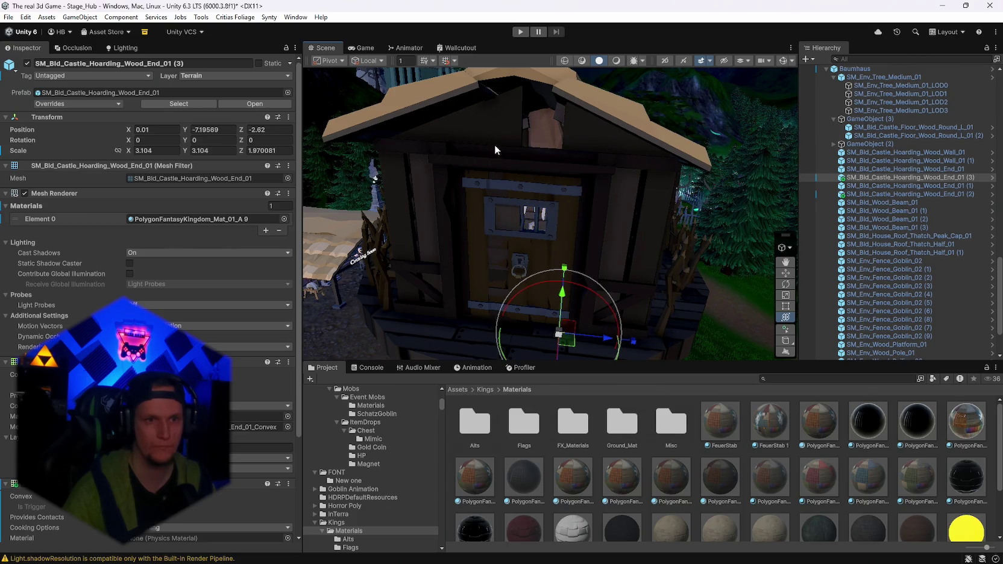
# Reposition plank End_01 (2) to Z -5.72 with Z scale 2.018839
pyautogui.click(530, 247)
pyautogui.moveTo(430, 321); pyautogui.dragTo(449, 319)
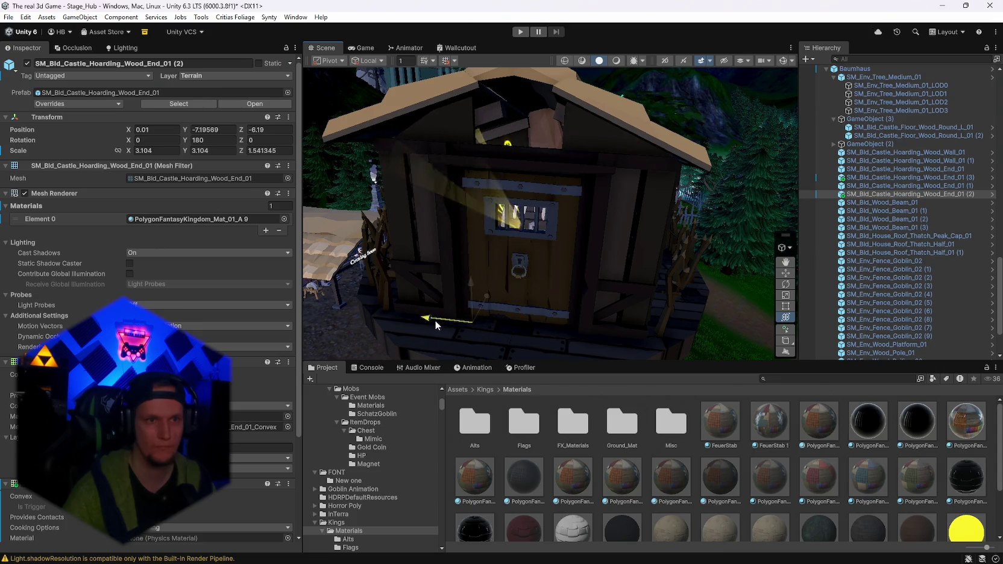
pyautogui.hotkey('ctrl', 'z')
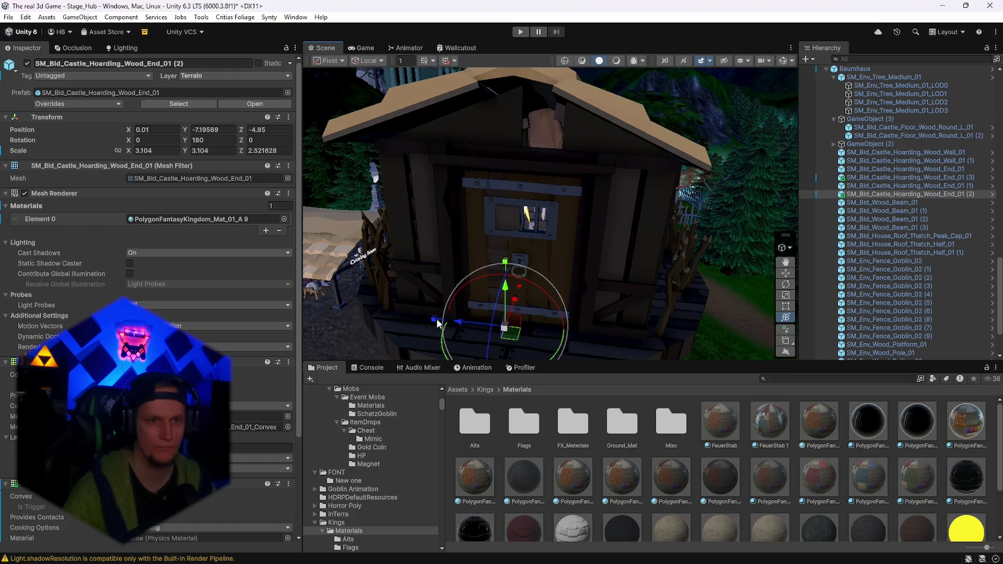
pyautogui.hotkey('ctrl', 'z')
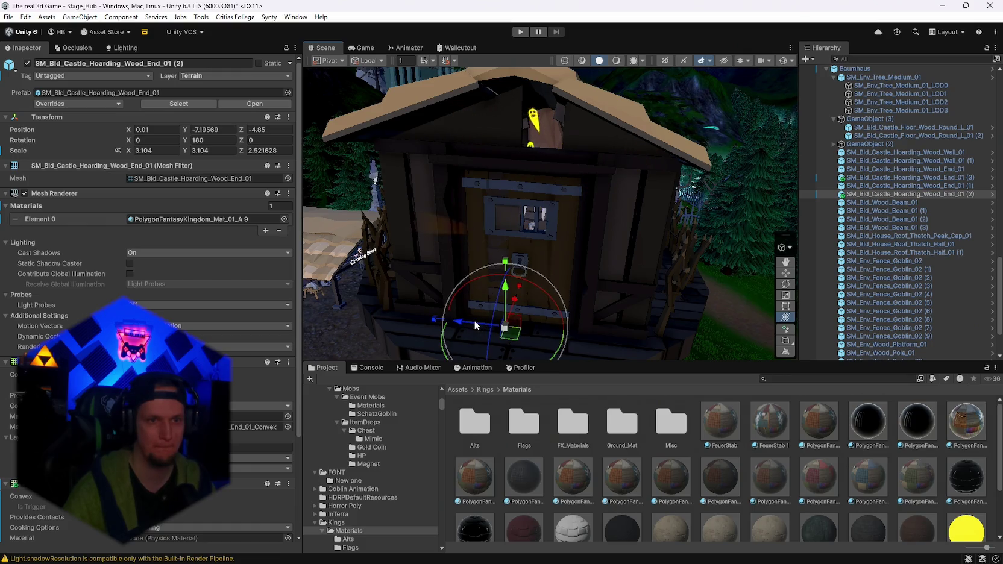
pyautogui.moveTo(451, 321)
pyautogui.mouseDown()
pyautogui.moveTo(532, 333)
pyautogui.moveTo(522, 331)
pyautogui.moveTo(628, 249)
pyautogui.moveTo(647, 218)
pyautogui.mouseUp()
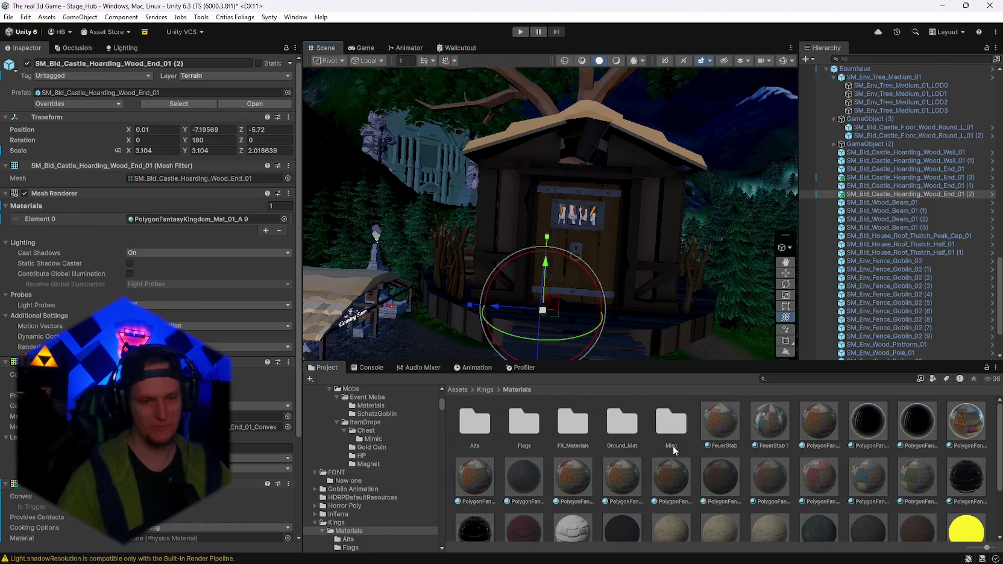
pyautogui.write('roo')
# Search the Project window for 'roof' and scroll through the SM_Bld mesh and material results
pyautogui.click(773, 378)
pyautogui.write('roof')
pyautogui.scroll(-10, 697, 469)
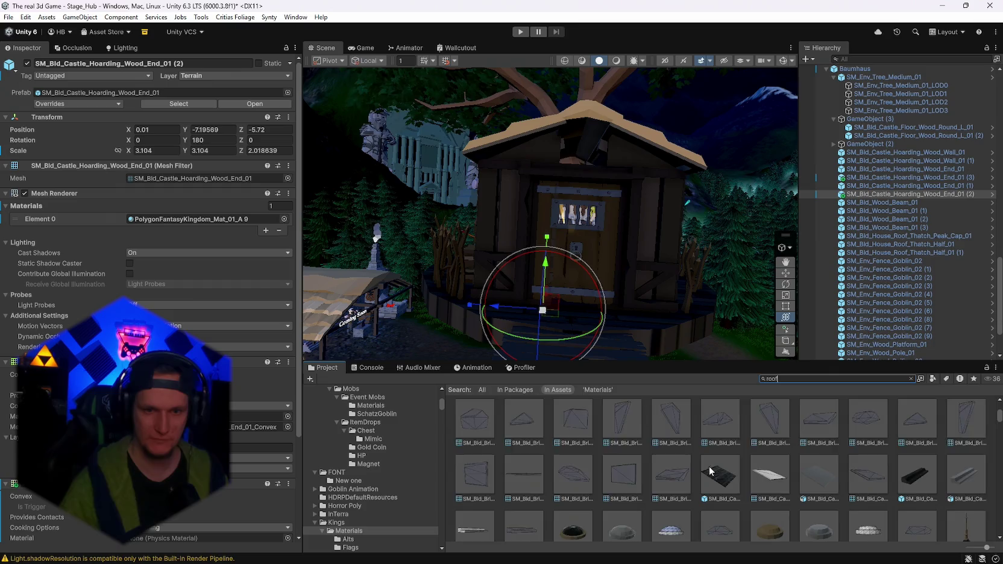
pyautogui.scroll(-8, 693, 452)
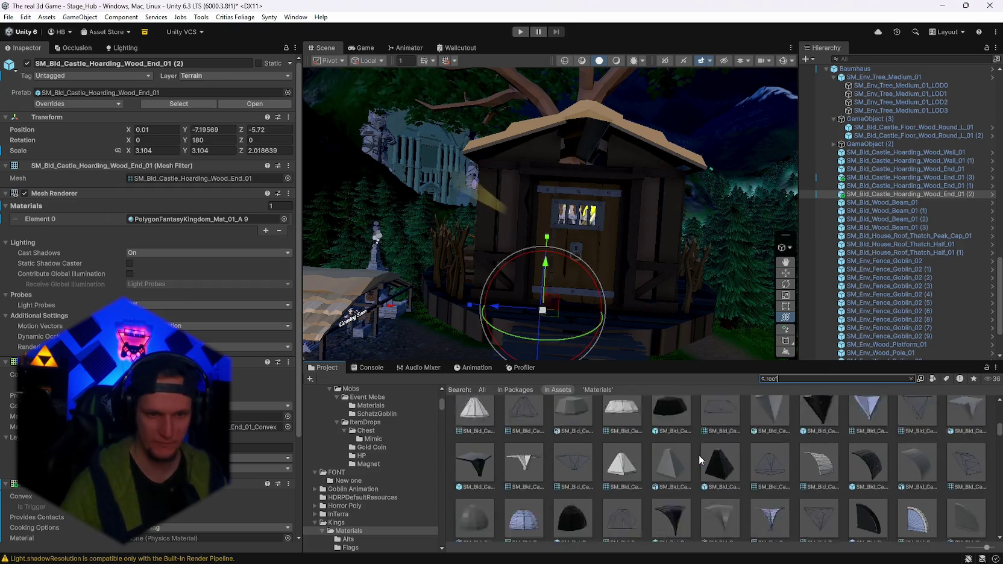
pyautogui.scroll(-8, 721, 461)
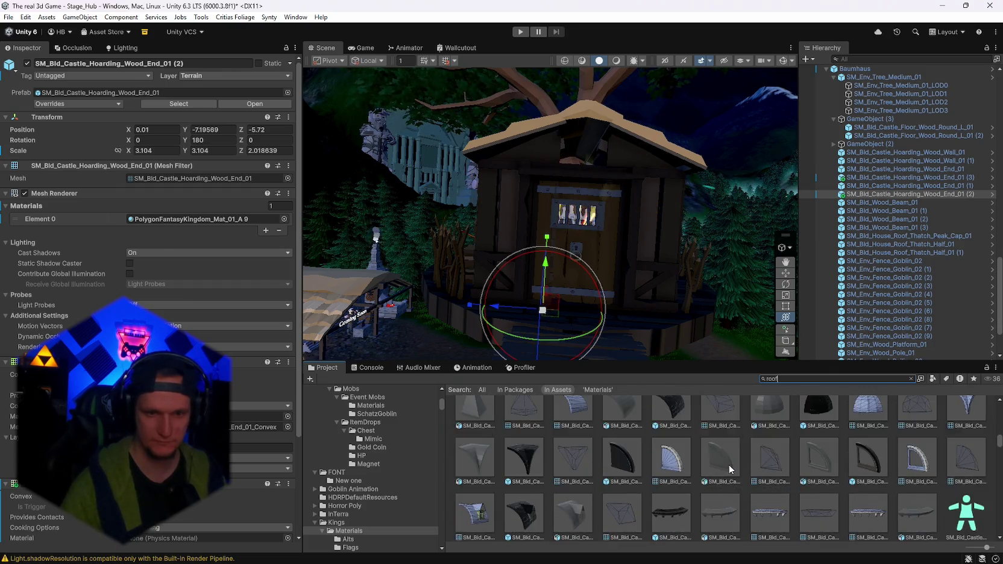
pyautogui.scroll(-10, 730, 463)
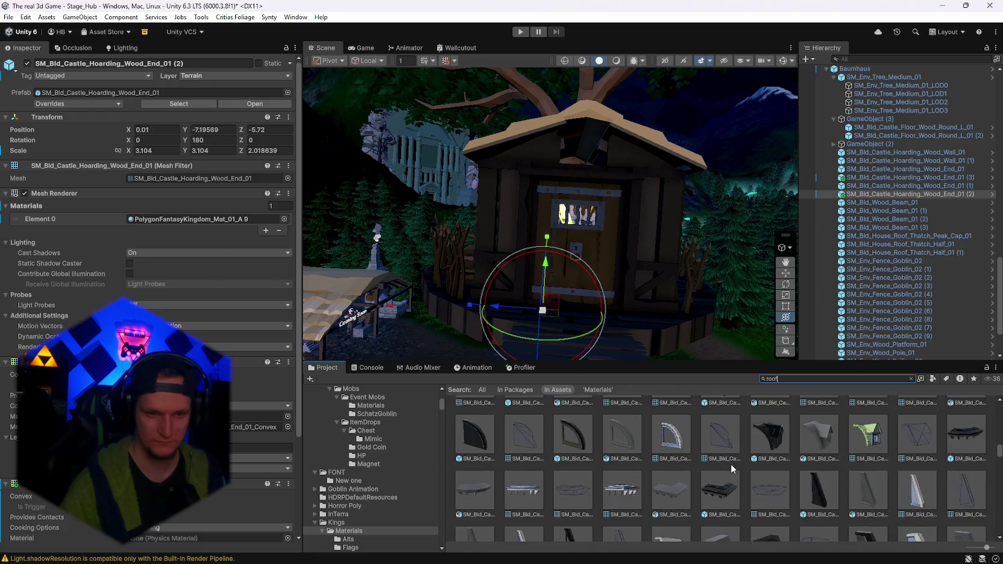
pyautogui.scroll(-10, 730, 464)
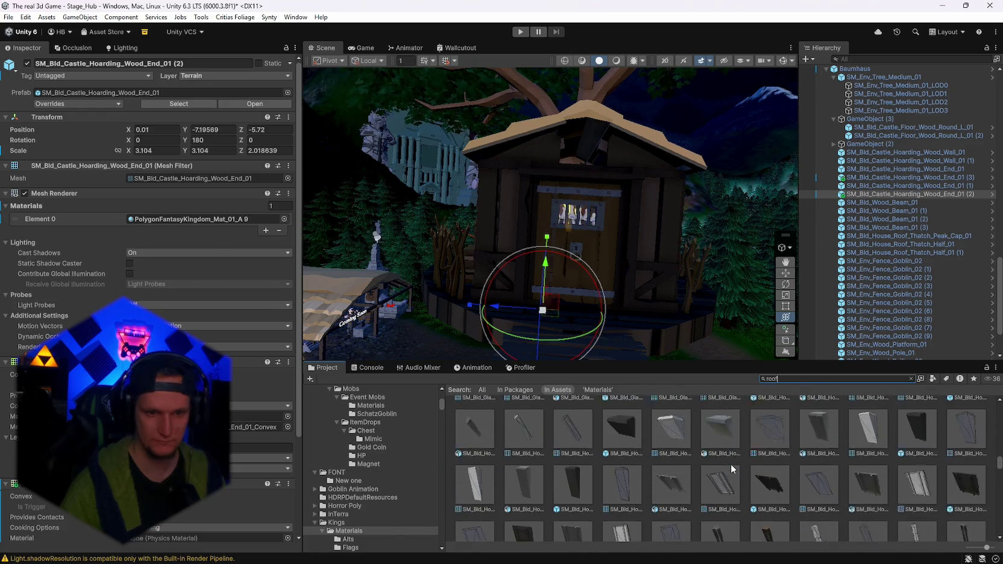
pyautogui.scroll(-10, 730, 464)
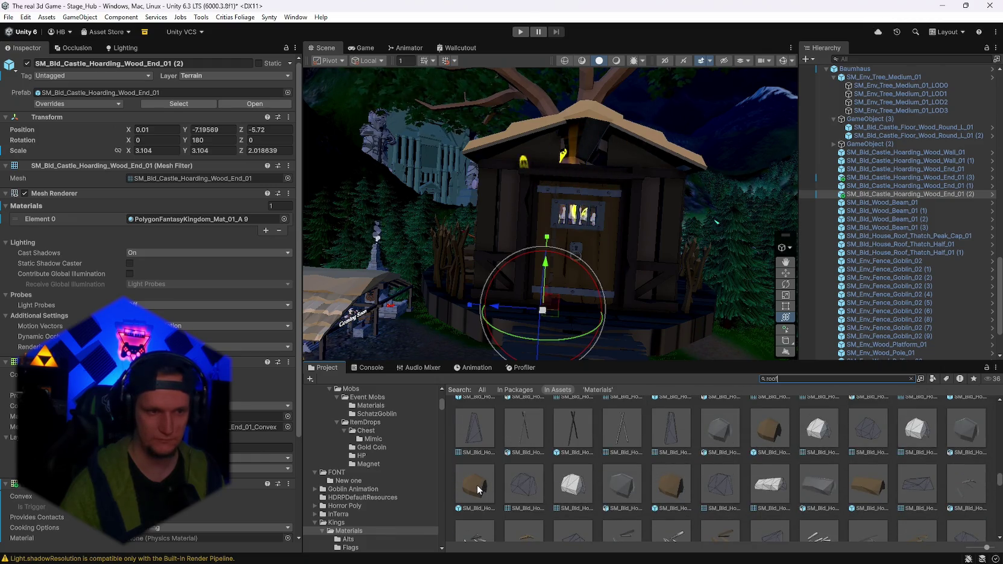
pyautogui.click(483, 489)
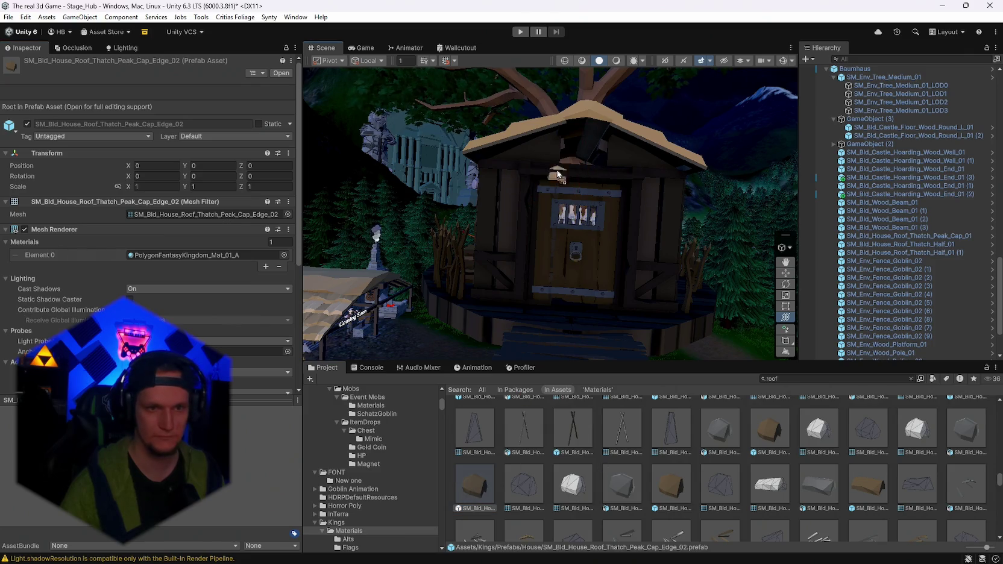
pyautogui.moveTo(548, 160); pyautogui.dragTo(549, 160)
pyautogui.scroll(5, 510, 205)
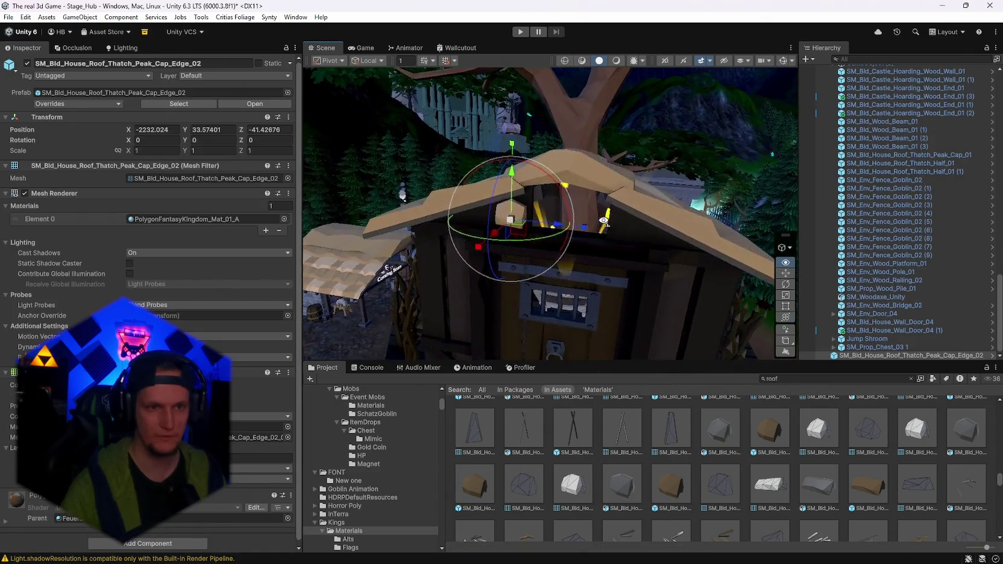
pyautogui.moveTo(510, 246); pyautogui.dragTo(686, 241)
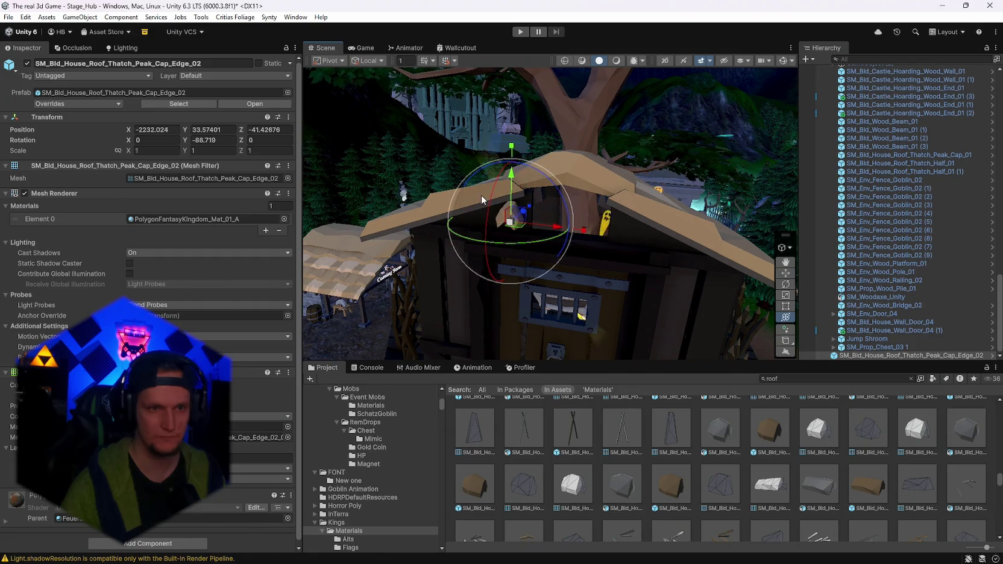
pyautogui.moveTo(481, 194); pyautogui.dragTo(463, 354)
pyautogui.moveTo(518, 173)
pyautogui.mouseDown()
pyautogui.moveTo(542, 253)
pyautogui.moveTo(630, 355)
pyautogui.moveTo(531, 228)
pyautogui.moveTo(618, 242)
pyautogui.moveTo(615, 206)
pyautogui.moveTo(617, 226)
pyautogui.moveTo(582, 238)
pyautogui.moveTo(635, 220)
pyautogui.mouseUp()
pyautogui.press('e')
pyautogui.press('f')
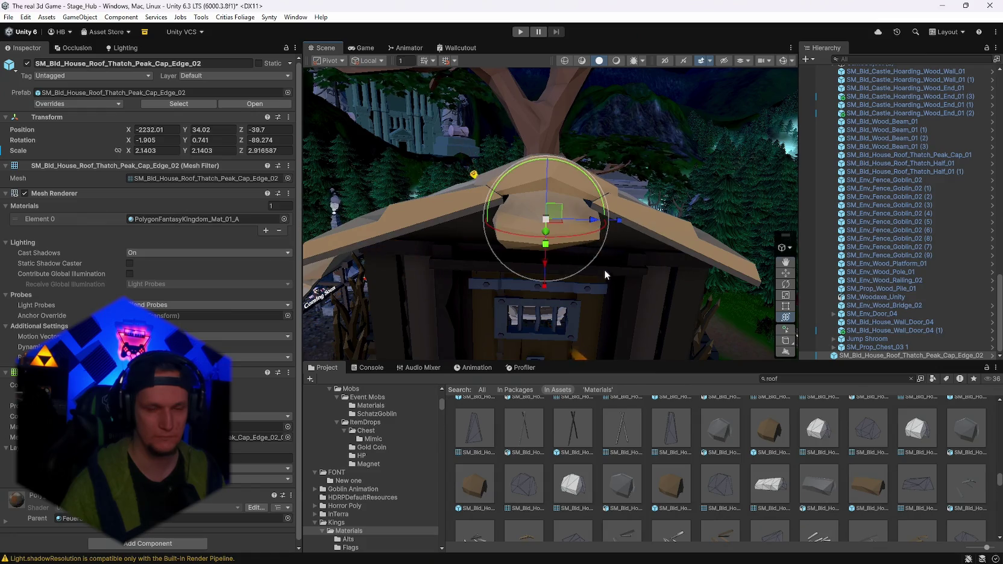
pyautogui.moveTo(604, 270)
pyautogui.mouseDown()
pyautogui.moveTo(706, 221)
pyautogui.moveTo(732, 224)
pyautogui.mouseUp()
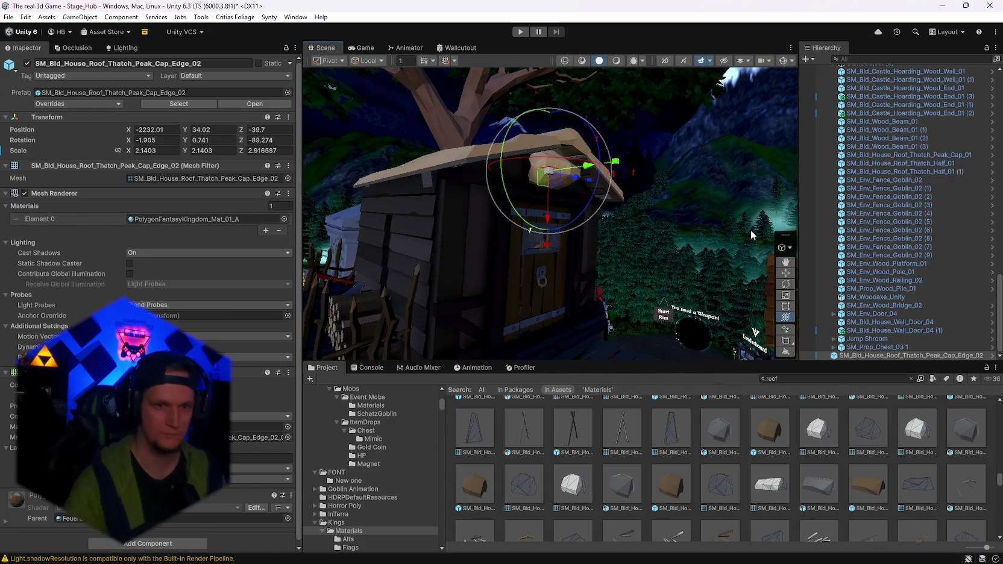
pyautogui.press('Delete')
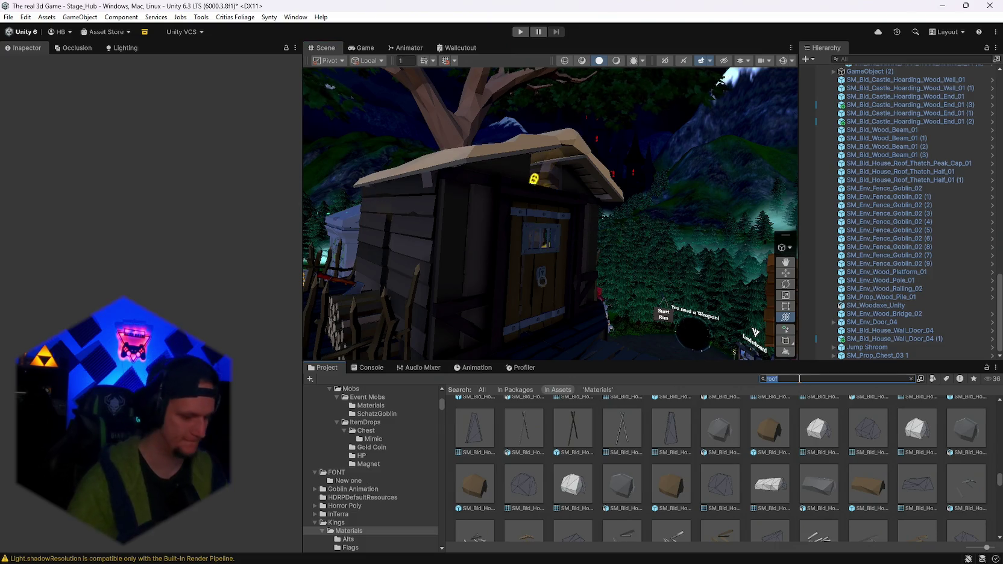
# Search the project assets for 'gold' and scroll the results
pyautogui.press('BackSpace')
pyautogui.press('BackSpace')
pyautogui.press('BackSpace')
pyautogui.write('gold')
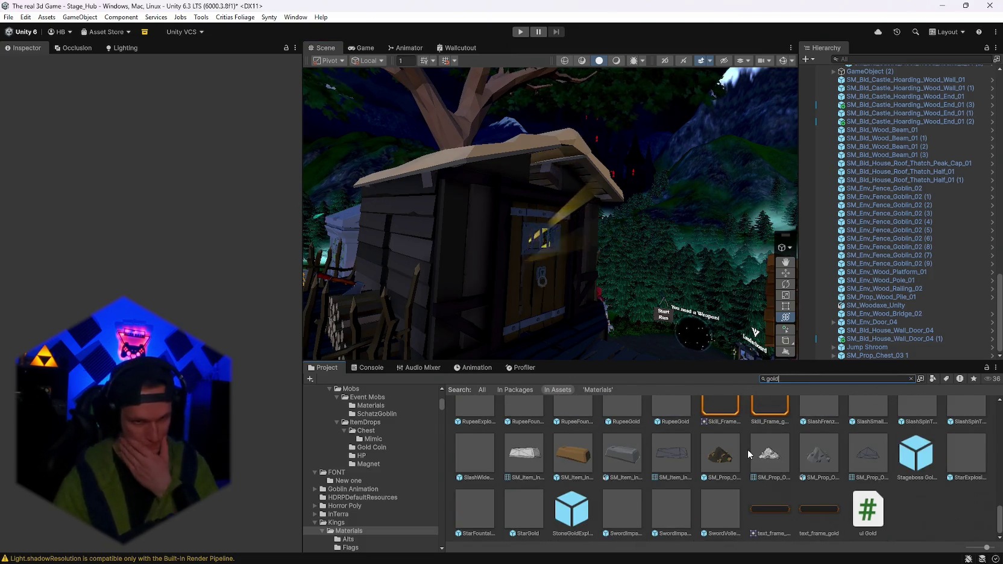
pyautogui.scroll(3, 744, 453)
pyautogui.scroll(5, 743, 451)
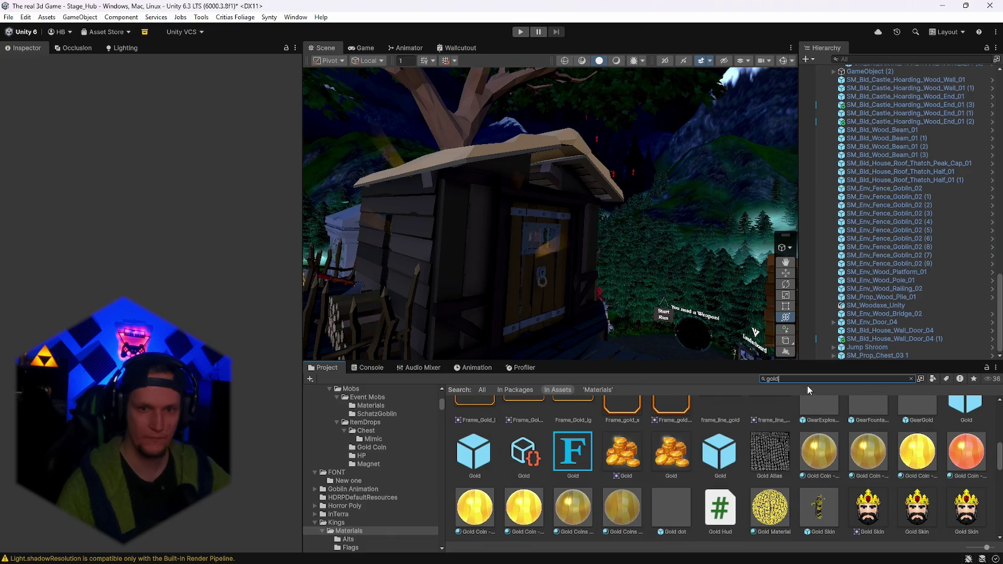
# Change the search to 'wood' and browse the wooden asset results
pyautogui.hotkey('ctrl', 'a')
pyautogui.write('wood')
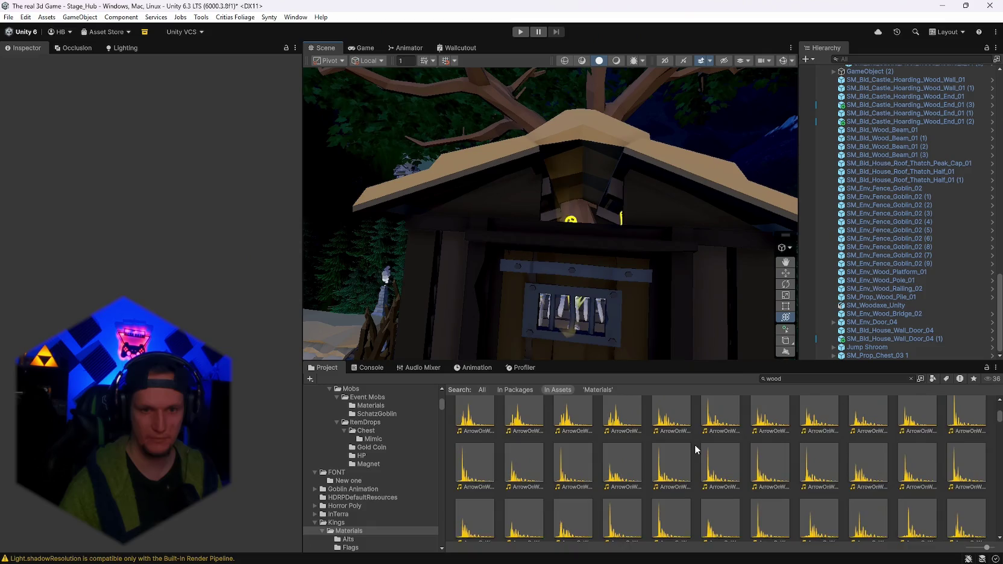
pyautogui.scroll(-2, 694, 444)
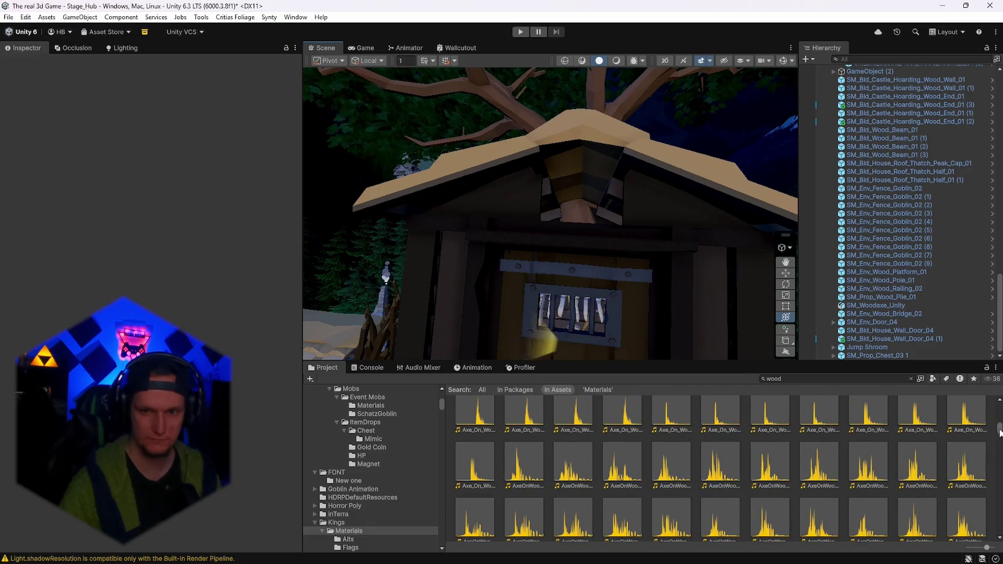
pyautogui.moveTo(998, 421); pyautogui.dragTo(995, 536)
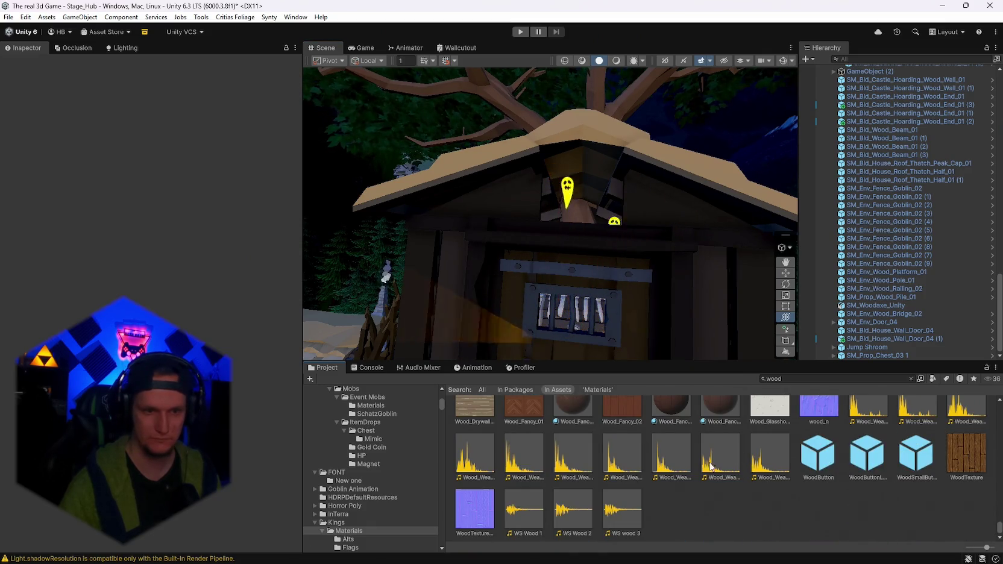
pyautogui.scroll(5, 681, 479)
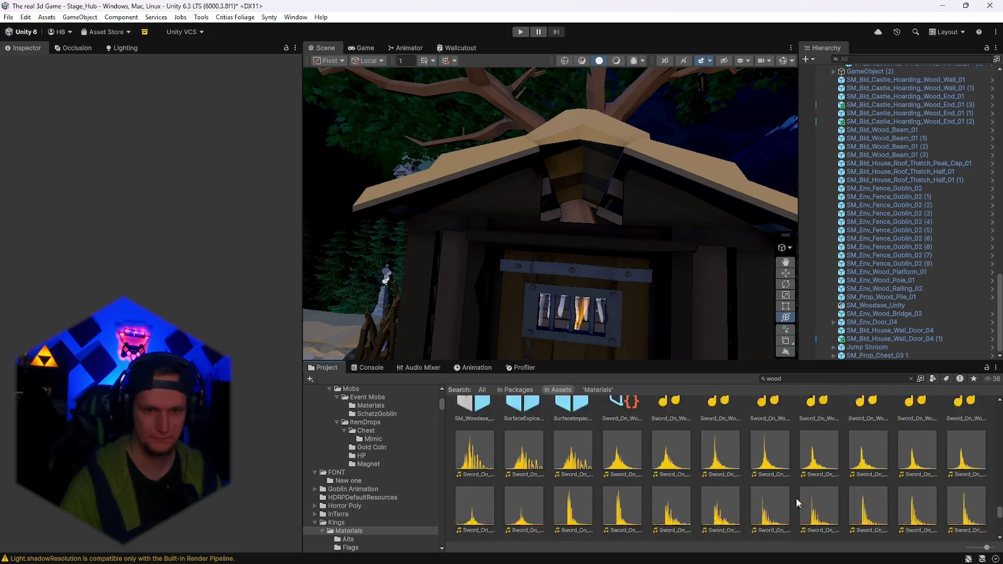
pyautogui.moveTo(1000, 515); pyautogui.dragTo(999, 499)
pyautogui.scroll(3, 813, 470)
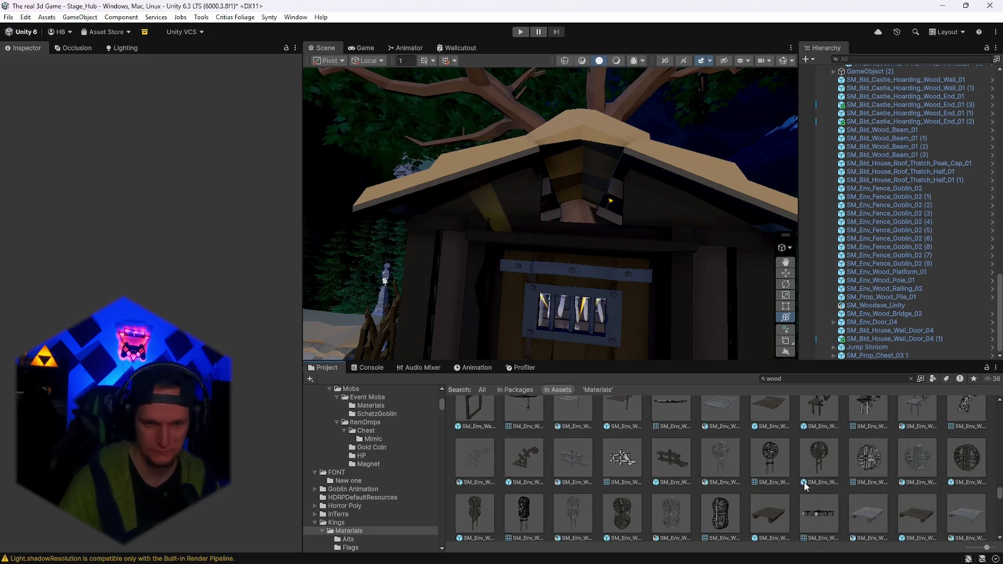
pyautogui.scroll(5, 808, 482)
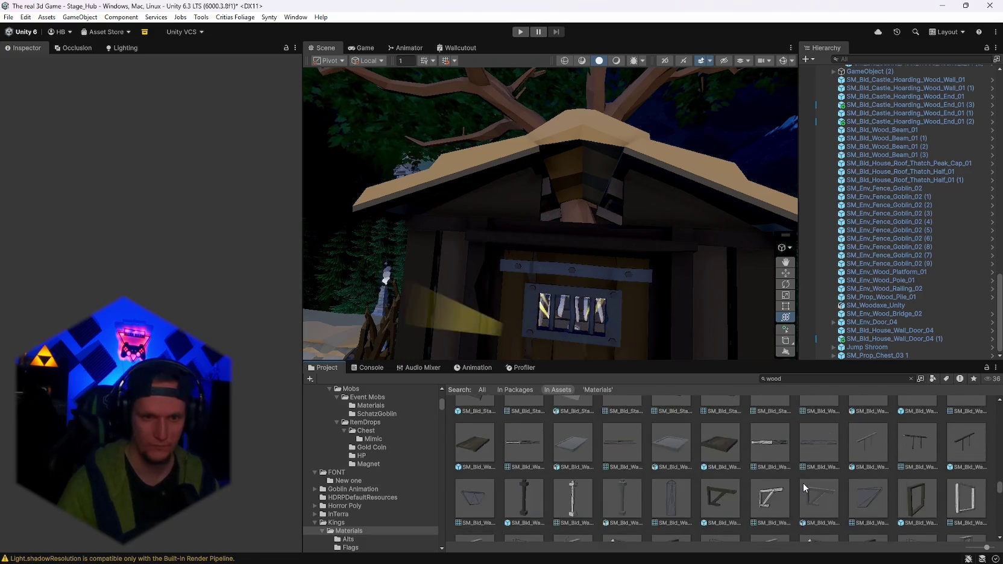
# Place a wooden walkway piece, rotated to lie along the roof eaves and raised onto them
pyautogui.moveTo(472, 485)
pyautogui.mouseDown()
pyautogui.moveTo(521, 253)
pyautogui.moveTo(489, 343)
pyautogui.moveTo(488, 402)
pyautogui.mouseUp()
pyautogui.moveTo(555, 214)
pyautogui.mouseDown()
pyautogui.moveTo(569, 283)
pyautogui.moveTo(542, 314)
pyautogui.moveTo(597, 211)
pyautogui.moveTo(534, 306)
pyautogui.mouseUp()
pyautogui.moveTo(517, 253)
pyautogui.mouseDown()
pyautogui.moveTo(513, 283)
pyautogui.moveTo(506, 229)
pyautogui.moveTo(483, 185)
pyautogui.moveTo(554, 185)
pyautogui.moveTo(551, 206)
pyautogui.moveTo(488, 188)
pyautogui.moveTo(453, 203)
pyautogui.moveTo(470, 194)
pyautogui.moveTo(488, 223)
pyautogui.moveTo(610, 248)
pyautogui.moveTo(701, 235)
pyautogui.mouseUp()
pyautogui.click(701, 235)
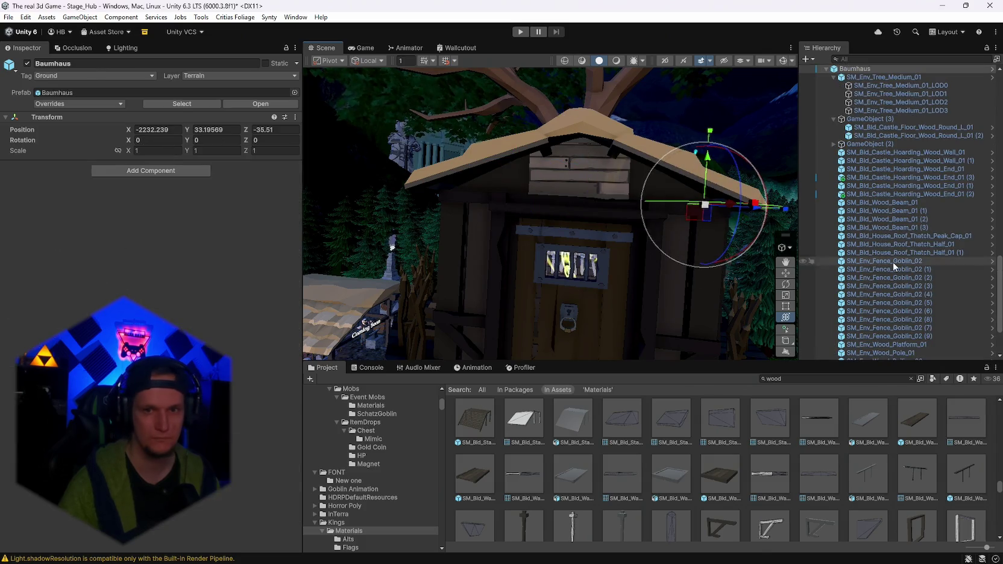
pyautogui.click(893, 303)
pyautogui.click(181, 220)
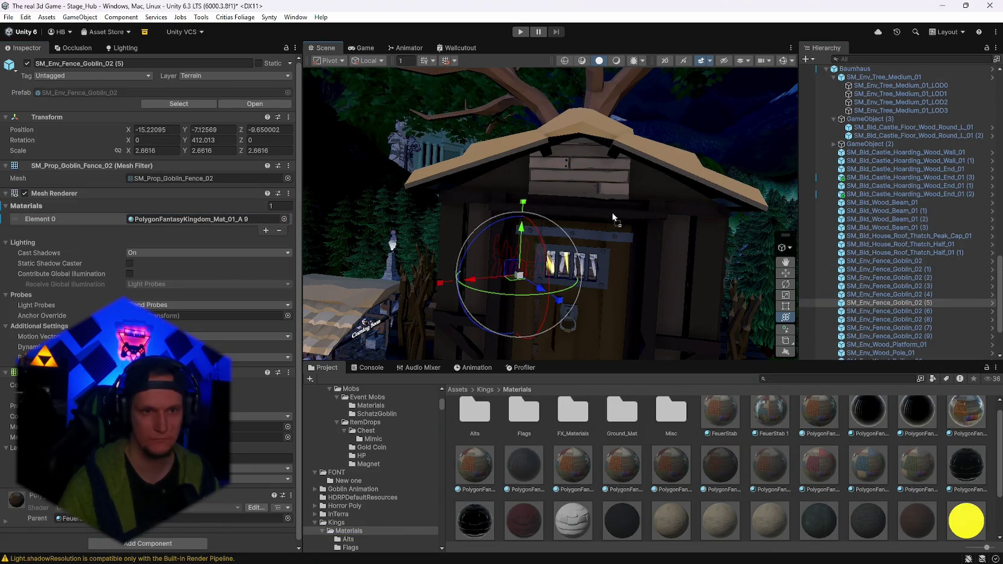
pyautogui.moveTo(652, 248)
pyautogui.mouseDown()
pyautogui.moveTo(727, 287)
pyautogui.moveTo(783, 290)
pyautogui.moveTo(711, 295)
pyautogui.moveTo(675, 313)
pyautogui.mouseUp()
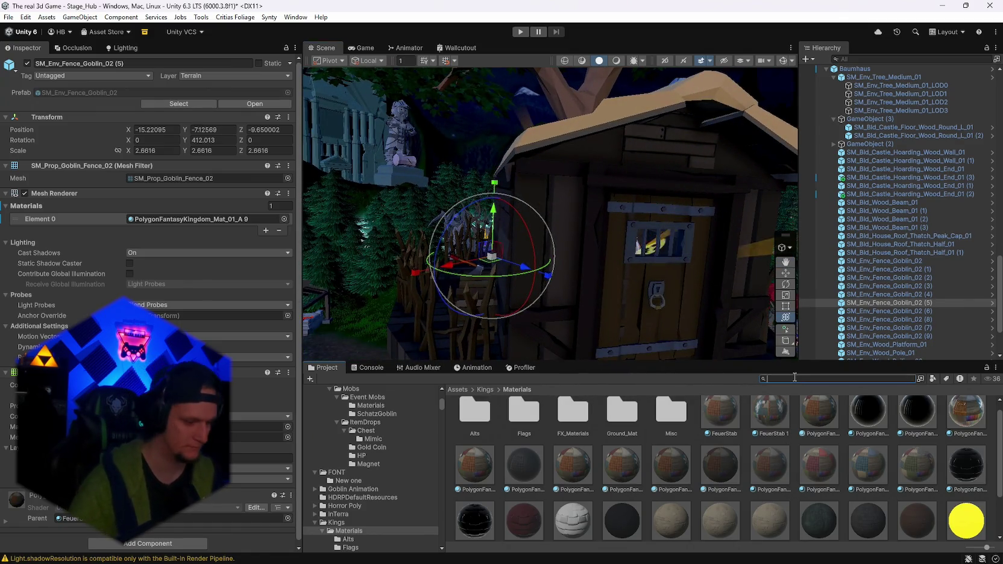
# Look through the skull results, then change the search to 'cave'
pyautogui.write('skull')
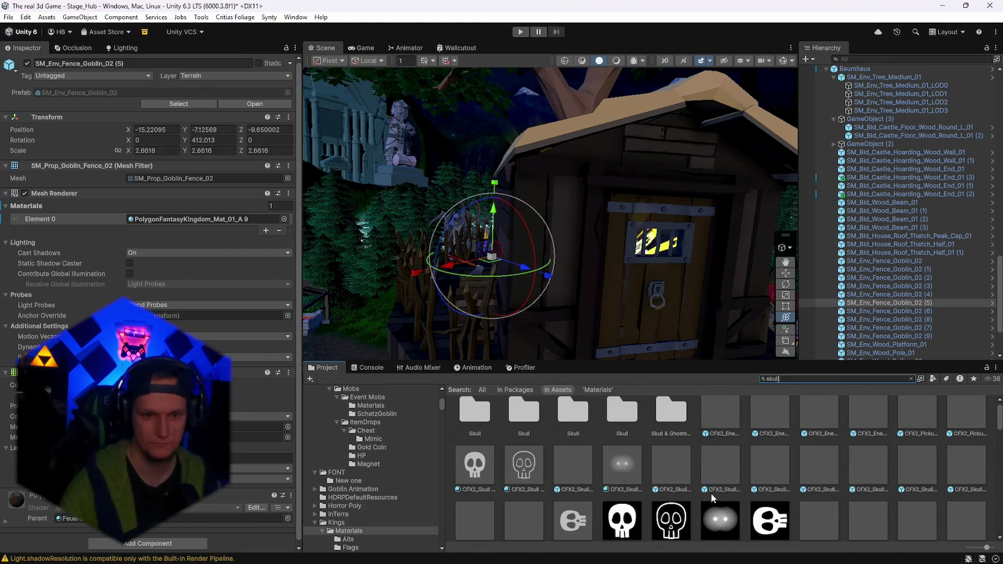
pyautogui.scroll(-2, 764, 486)
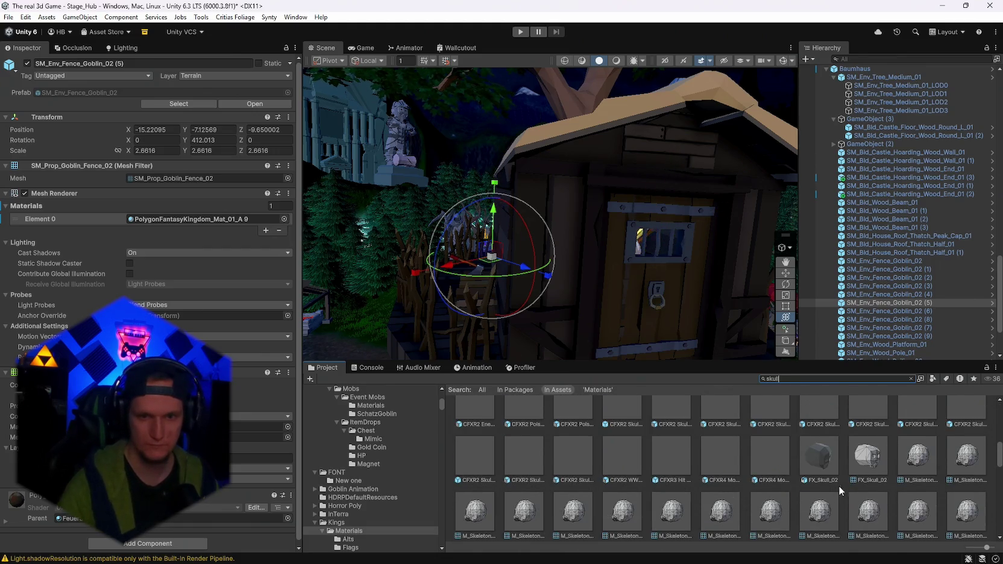
pyautogui.hotkey('ctrl', 'a')
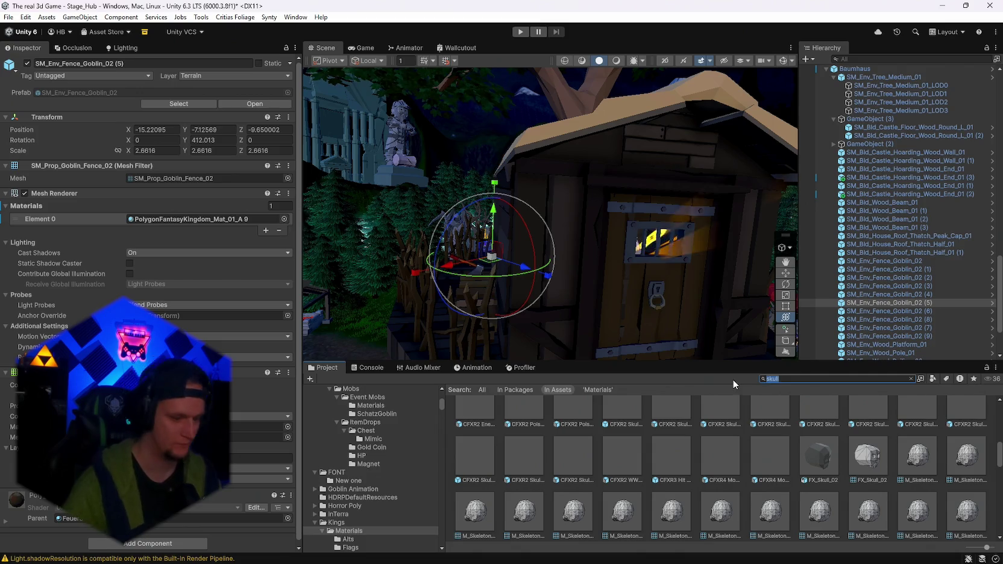
pyautogui.write('cave')
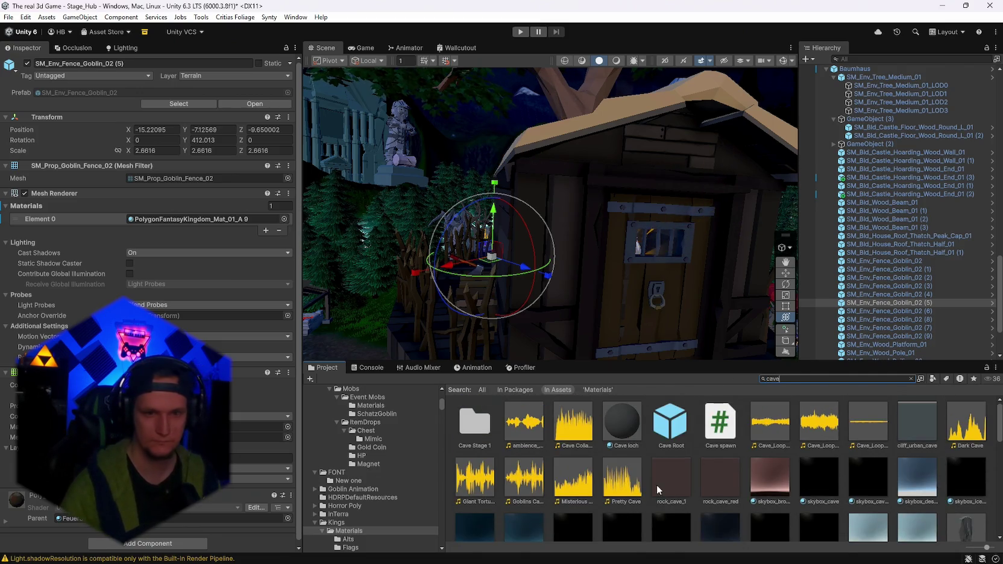
# Open the Cave Root prefab, select its skull prop, and return to the scene
pyautogui.click(474, 423)
pyautogui.doubleClick(654, 426)
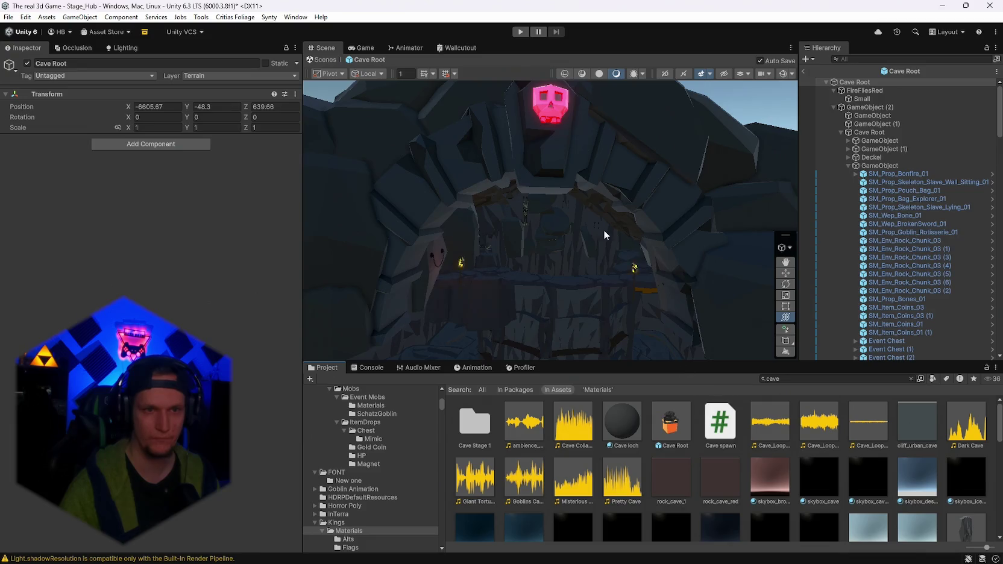
pyautogui.click(547, 104)
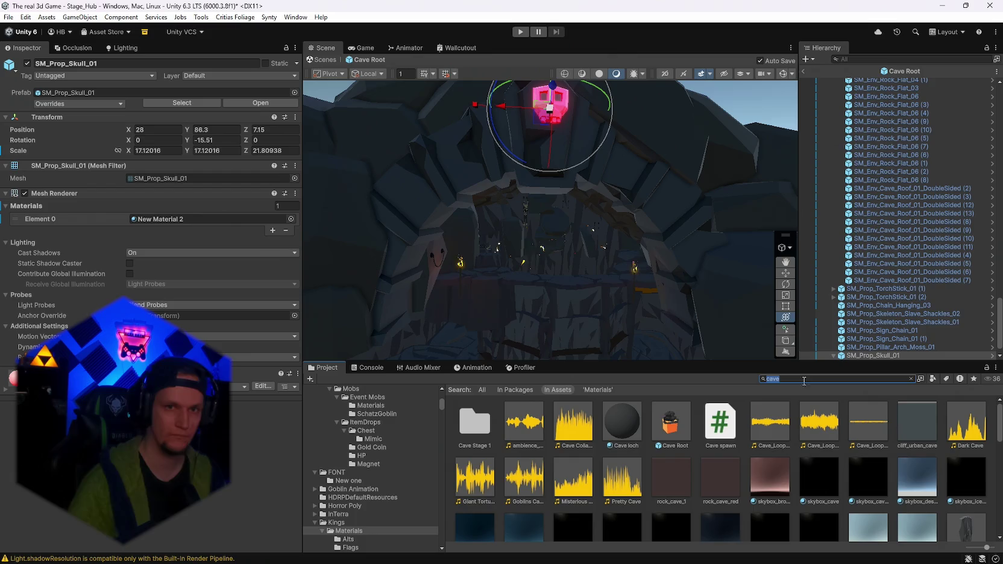
pyautogui.click(802, 71)
# Parent SM_Prop_Skull_01 under SM_Bld_Walkway_Wood_02 and set its position to 0, 0, 0
pyautogui.click(658, 176)
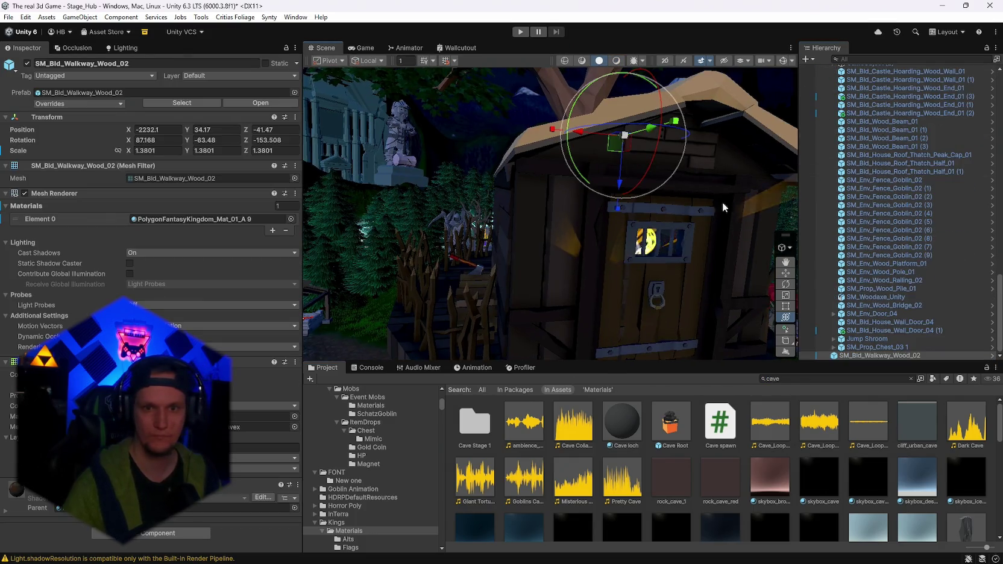
pyautogui.press('Down')
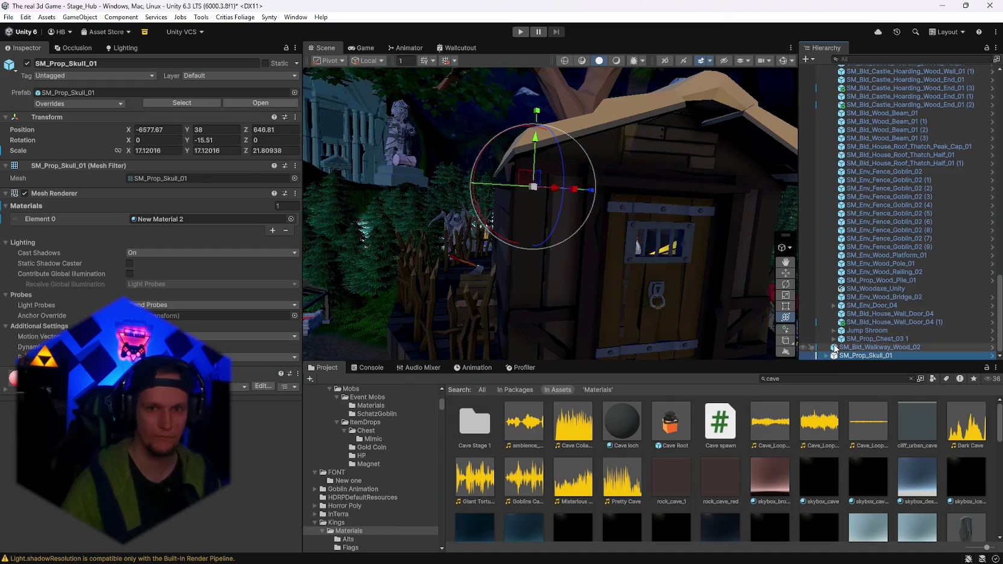
pyautogui.moveTo(862, 350); pyautogui.dragTo(863, 347)
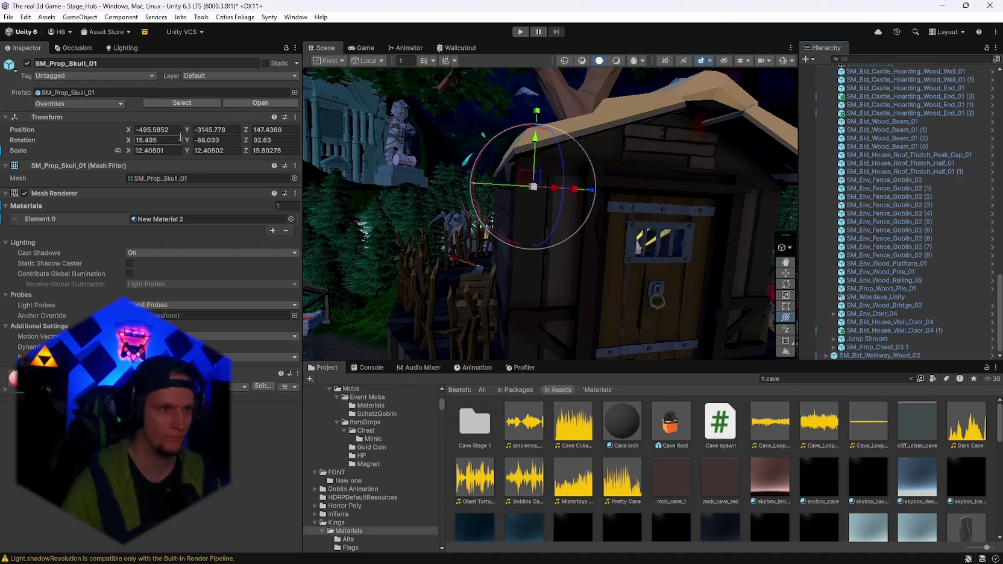
pyautogui.click(157, 130)
pyautogui.write('0')
pyautogui.press('Tab')
pyautogui.write('0')
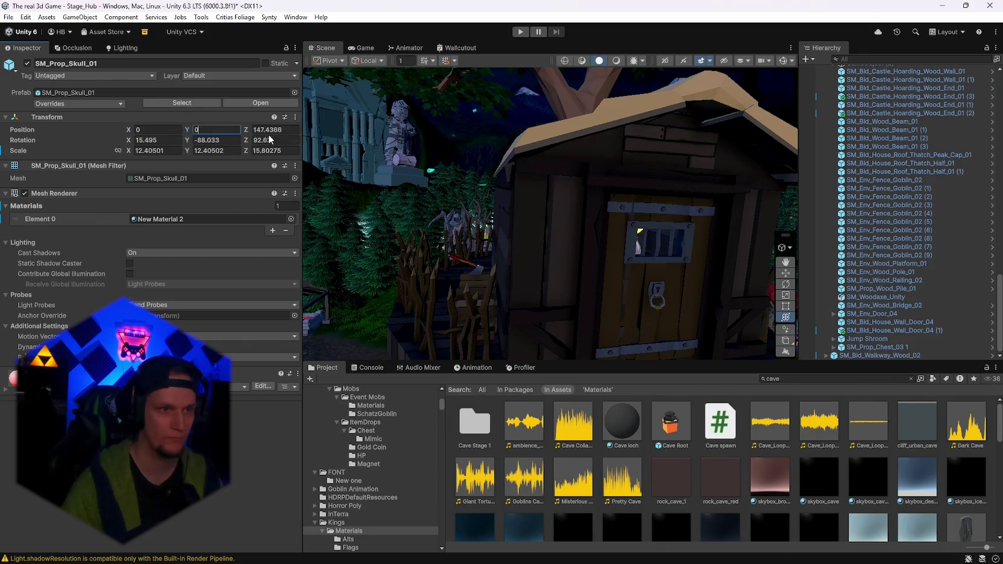
pyautogui.press('Tab')
pyautogui.write('0')
pyautogui.press('Return')
# Rotate the skull to face outward, slide it along the roof ridge, and check it in dark lighting
pyautogui.moveTo(602, 180)
pyautogui.mouseDown()
pyautogui.moveTo(661, 175)
pyautogui.moveTo(638, 181)
pyautogui.mouseUp()
pyautogui.moveTo(542, 181); pyautogui.dragTo(524, 121)
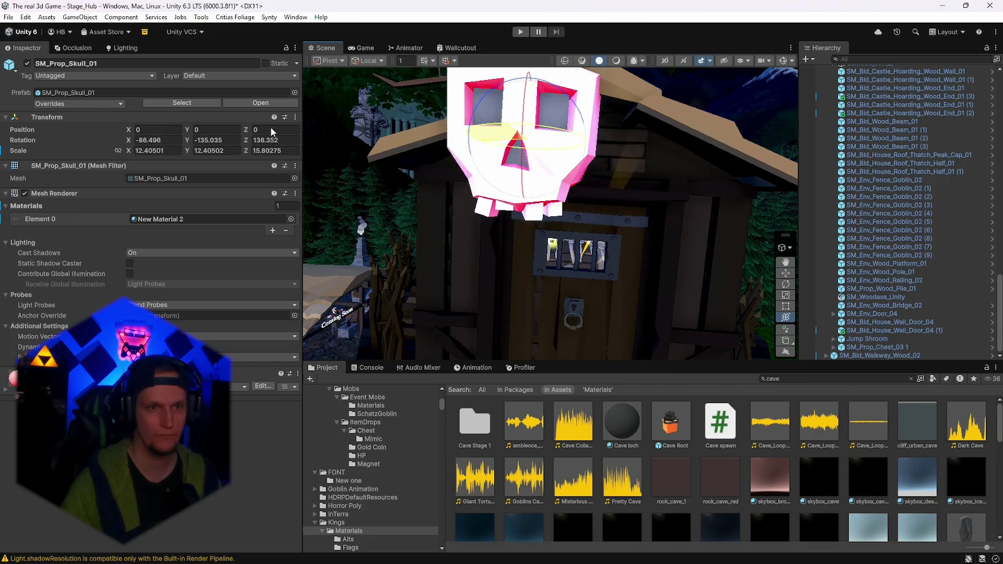
pyautogui.moveTo(519, 181)
pyautogui.mouseDown()
pyautogui.moveTo(483, 134)
pyautogui.moveTo(467, 137)
pyautogui.moveTo(505, 153)
pyautogui.mouseUp()
pyautogui.moveTo(450, 119); pyautogui.dragTo(512, 129)
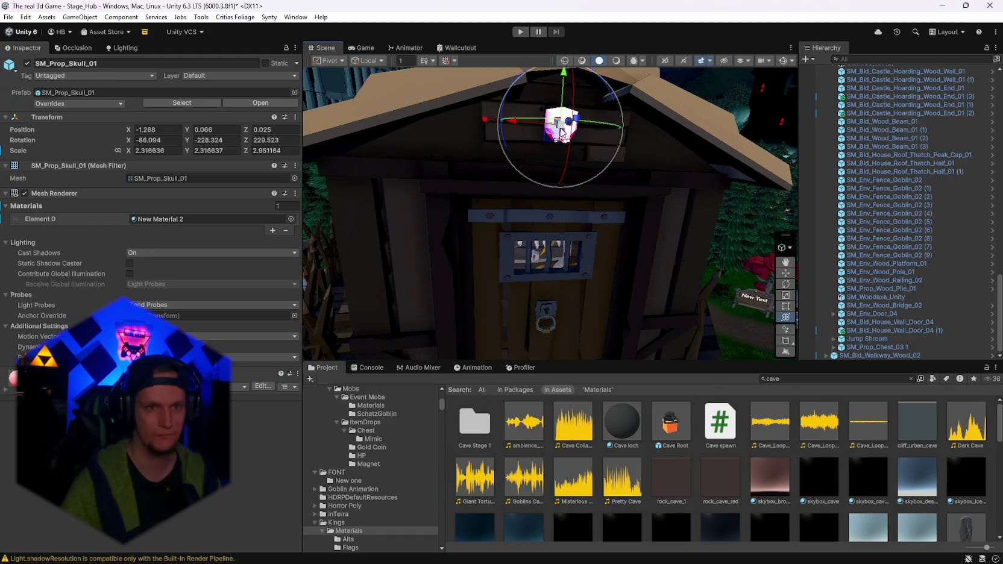
pyautogui.moveTo(588, 134)
pyautogui.mouseDown()
pyautogui.moveTo(585, 157)
pyautogui.moveTo(658, 241)
pyautogui.moveTo(744, 426)
pyautogui.mouseUp()
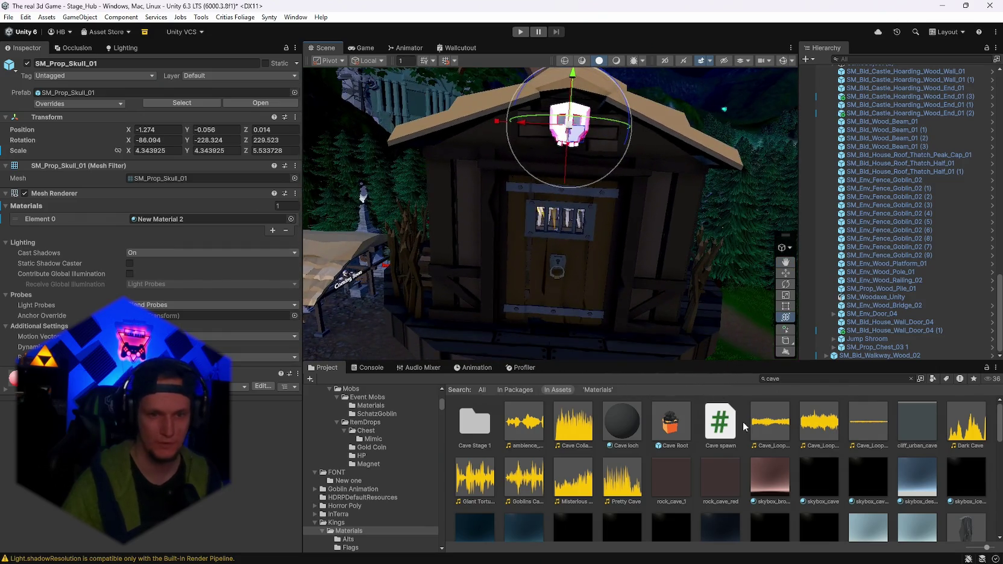
pyautogui.click(615, 60)
pyautogui.moveTo(657, 229)
pyautogui.mouseDown()
pyautogui.moveTo(680, 242)
pyautogui.moveTo(747, 207)
pyautogui.moveTo(717, 325)
pyautogui.mouseUp()
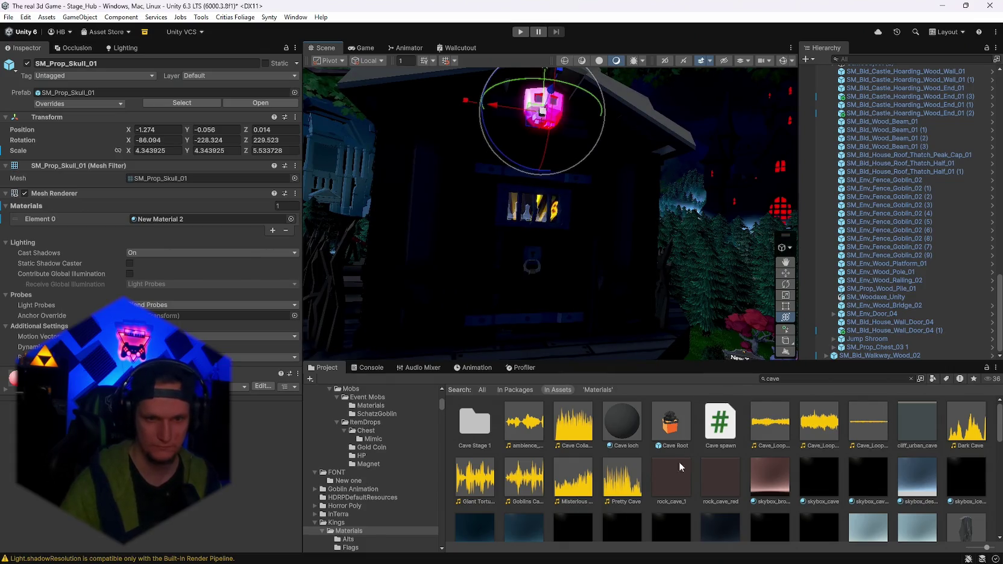
# Find the skull's currently assigned material among the project assets
pyautogui.click(844, 348)
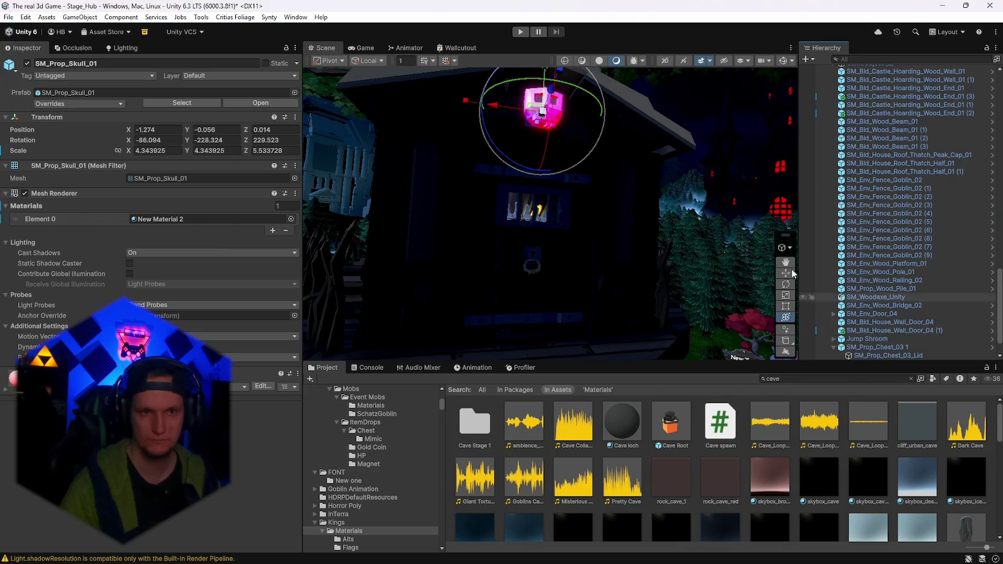
pyautogui.scroll(5, 904, 289)
pyautogui.scroll(7, 899, 267)
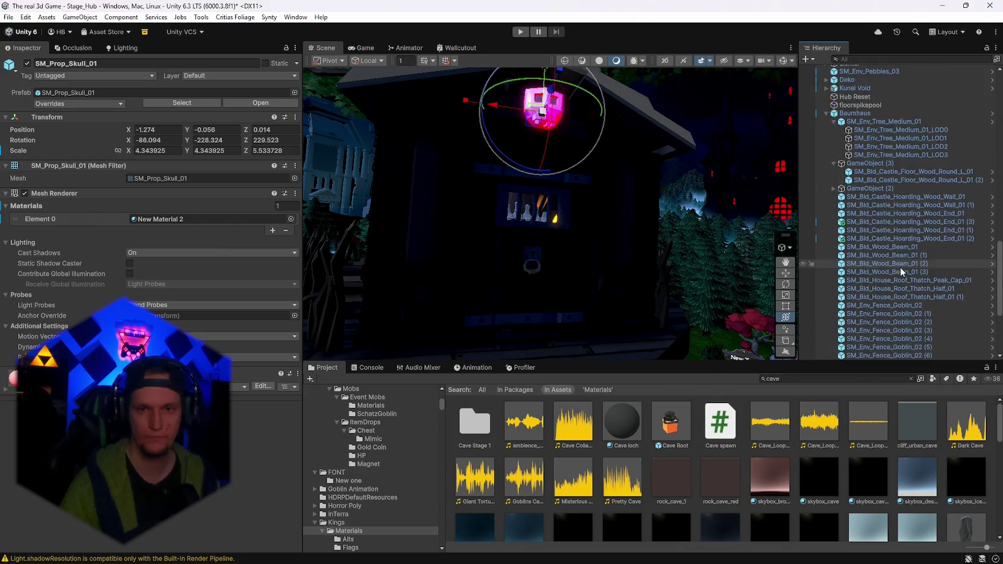
pyautogui.scroll(-10, 881, 317)
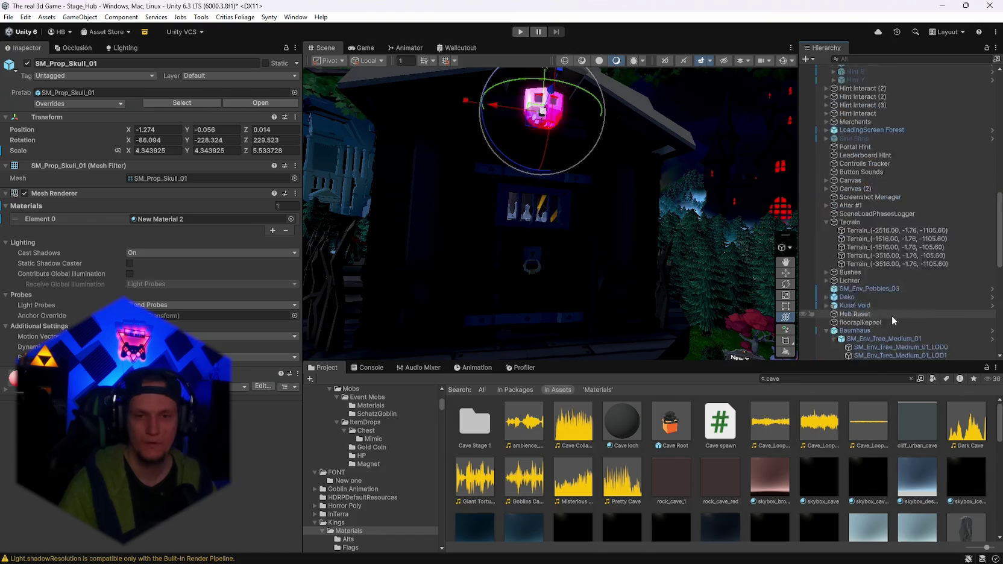
pyautogui.scroll(-1, 874, 327)
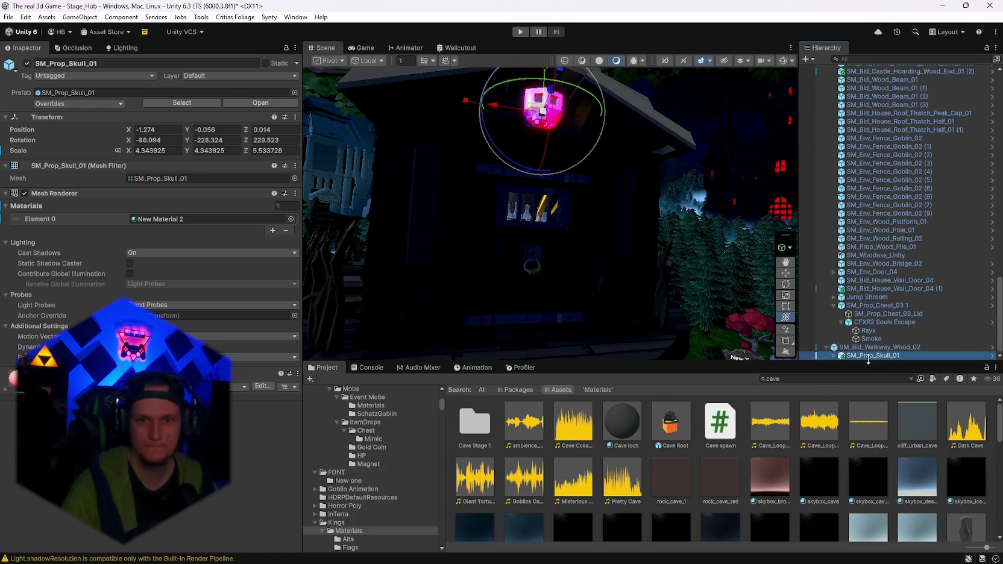
pyautogui.click(160, 220)
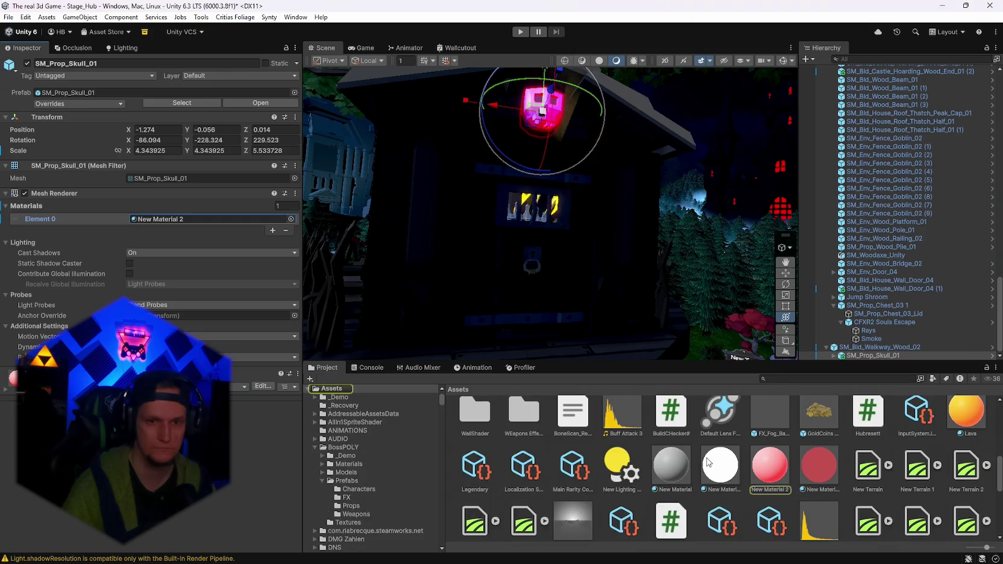
pyautogui.click(779, 480)
# Apply New Material 3 to the skull lantern and set its emission colour to yellow
pyautogui.moveTo(819, 465)
pyautogui.mouseDown()
pyautogui.moveTo(542, 118)
pyautogui.moveTo(546, 125)
pyautogui.mouseUp()
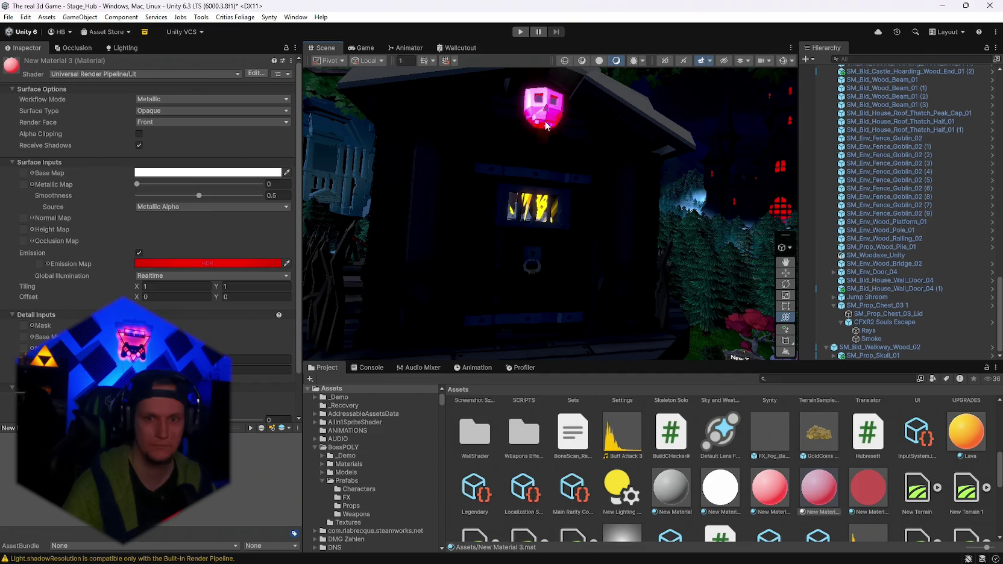
pyautogui.click(173, 263)
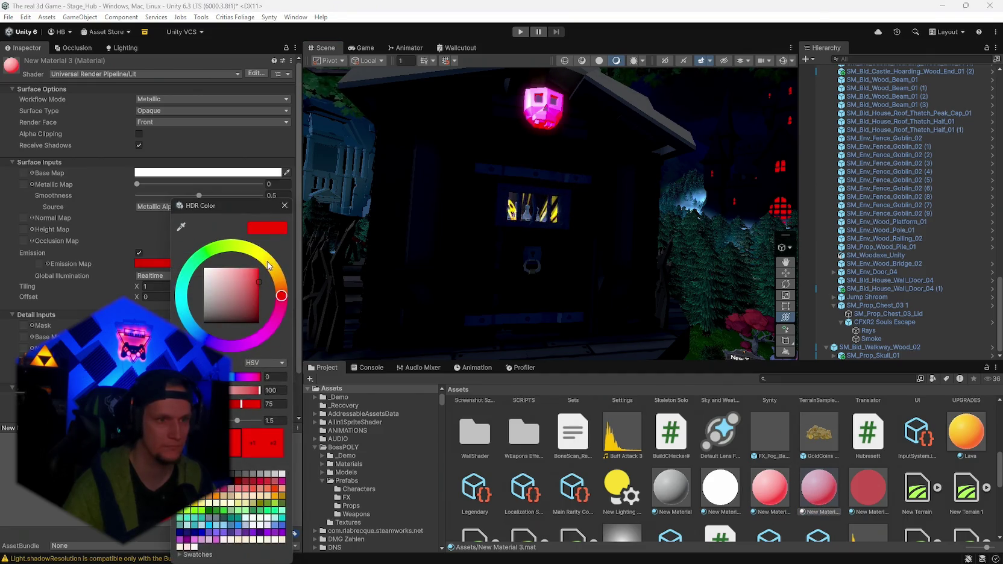
pyautogui.moveTo(281, 294); pyautogui.dragTo(272, 266)
pyautogui.click(284, 206)
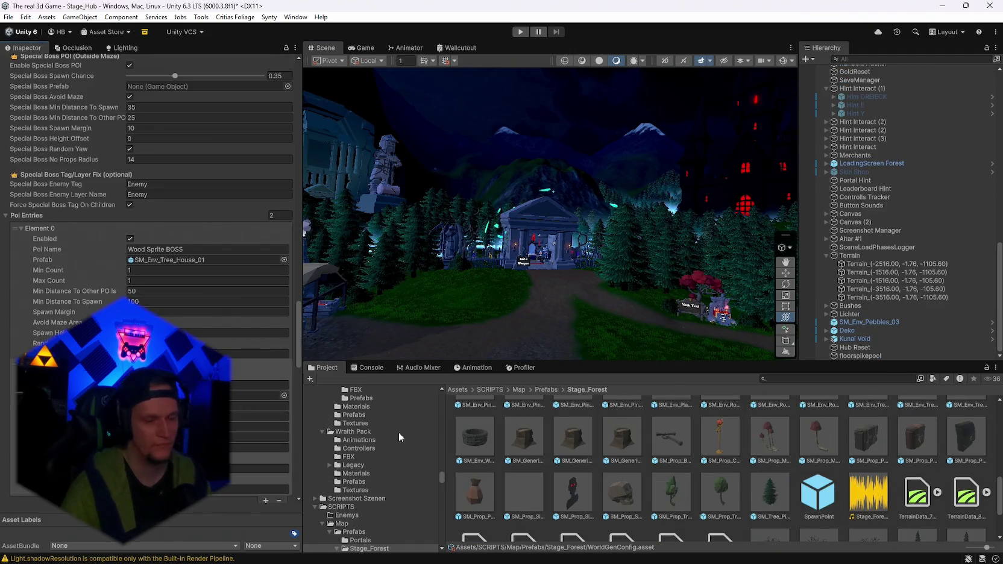
# Browse the Event POI subfolders (Cave Stage 1, Tree Stump) and open the Baumhaus folder
pyautogui.scroll(10, 603, 477)
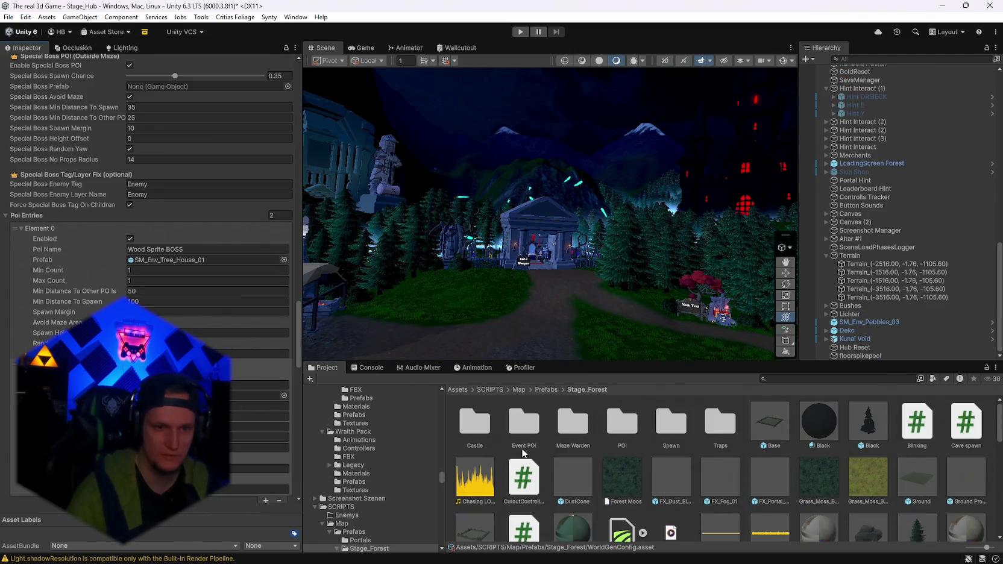
pyautogui.scroll(-5, 356, 507)
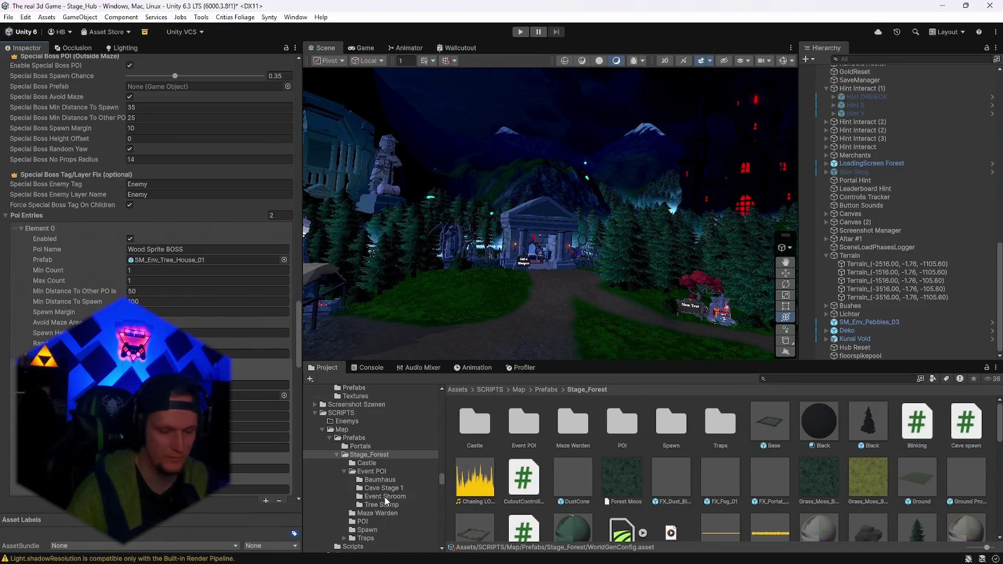
pyautogui.click(379, 490)
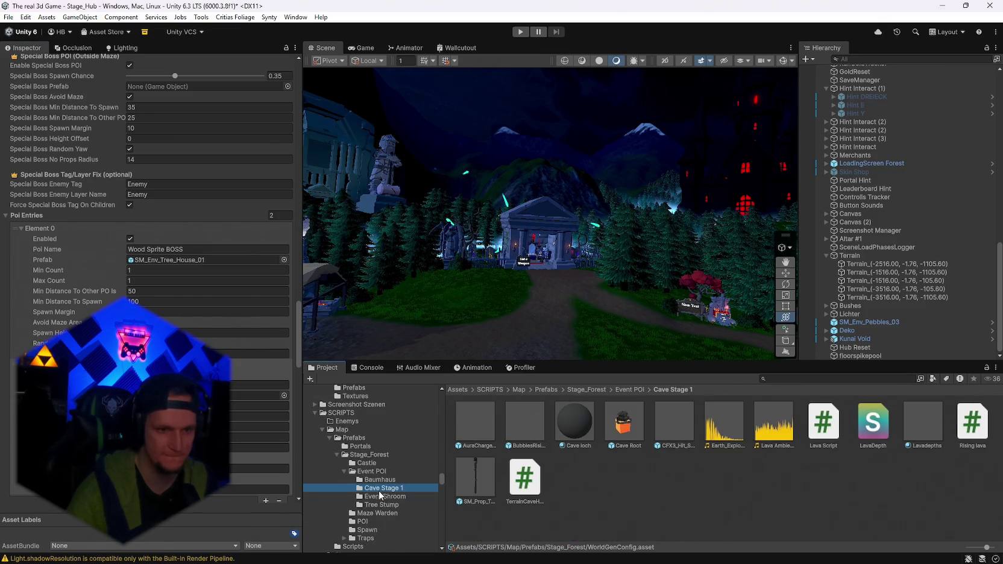
pyautogui.click(379, 496)
pyautogui.click(380, 505)
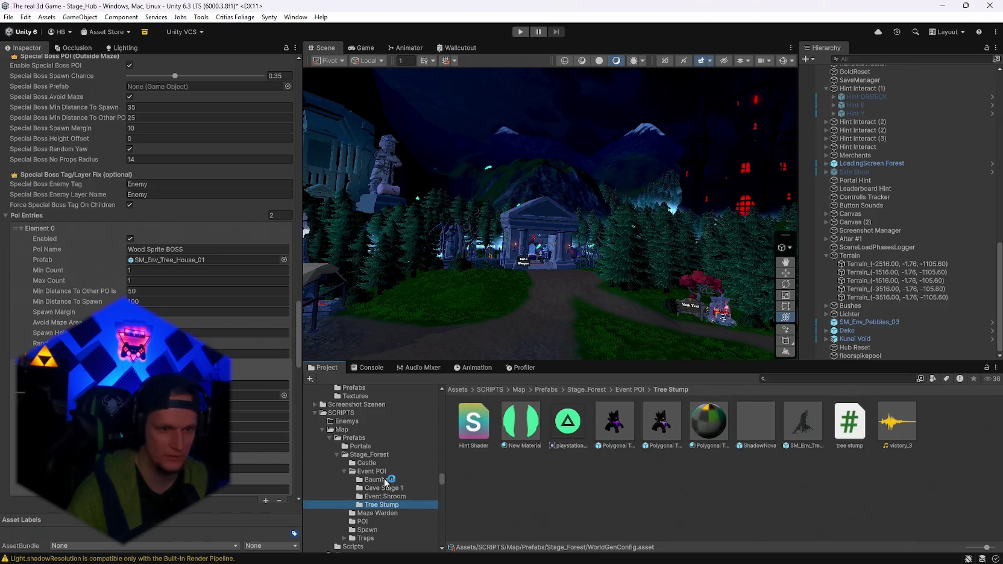
pyautogui.click(384, 479)
# Drag the Baumhaus prefab onto a POI entry and check the Game view
pyautogui.moveTo(476, 433); pyautogui.dragTo(197, 246)
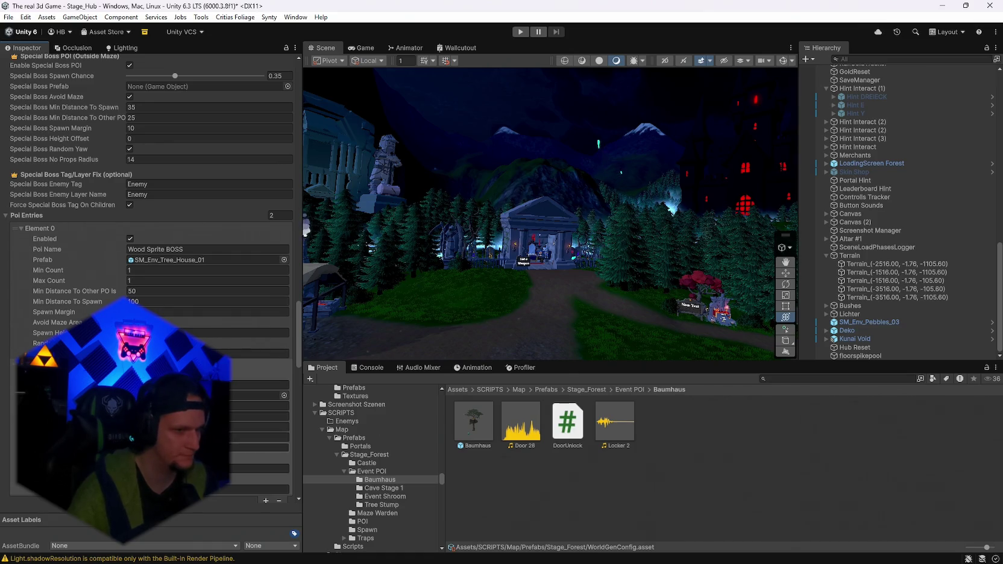
pyautogui.click(360, 49)
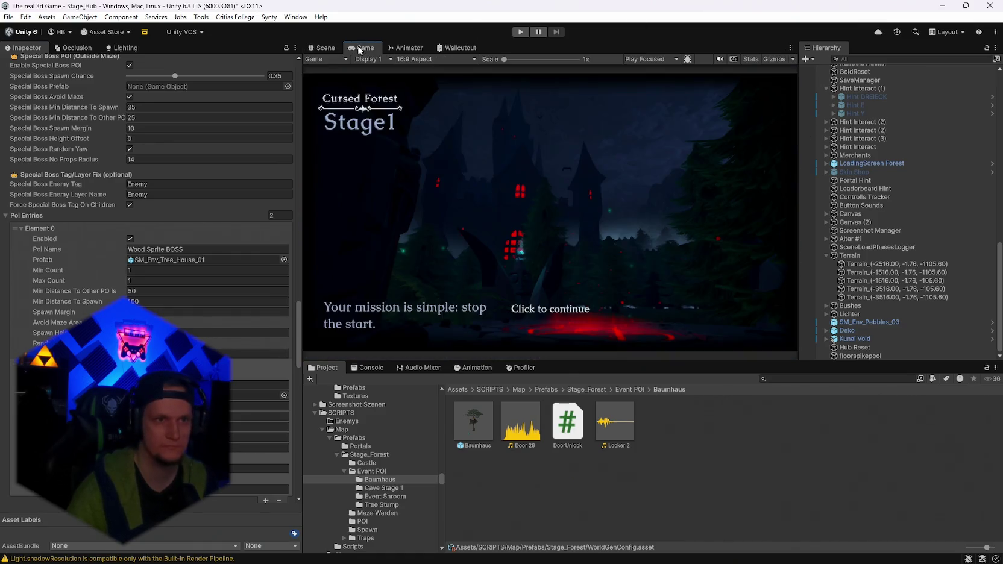
pyautogui.click(325, 48)
# Save the scene and the whole project, then enter Play mode to playtest the hub
pyautogui.click(9, 17)
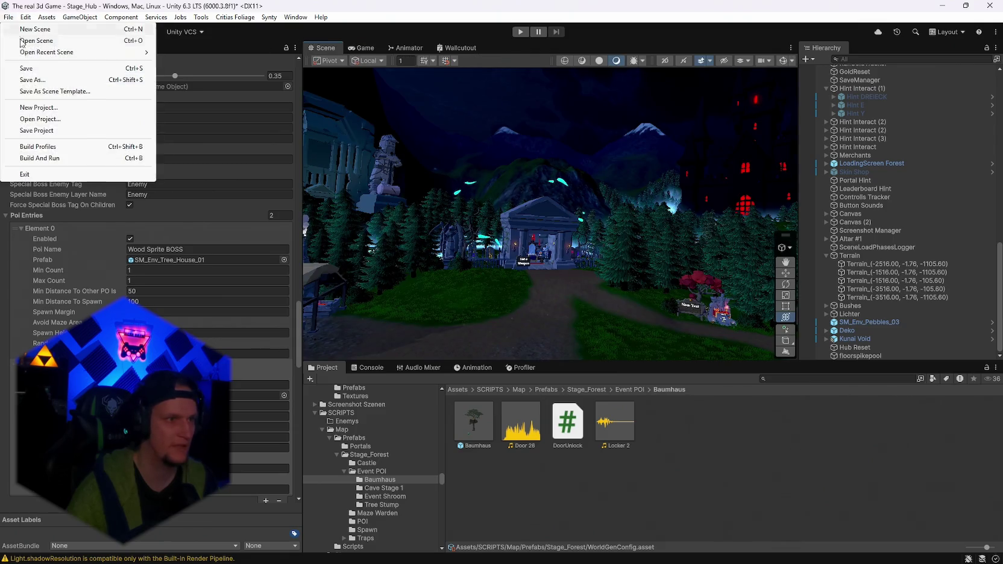
pyautogui.click(24, 78)
pyautogui.click(487, 31)
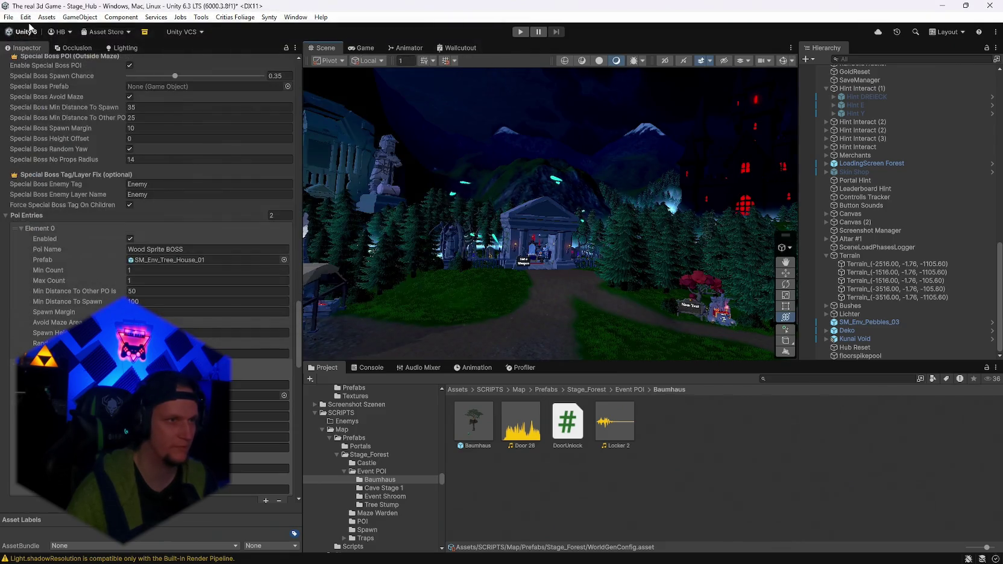
pyautogui.click(9, 16)
pyautogui.click(24, 67)
pyautogui.click(9, 17)
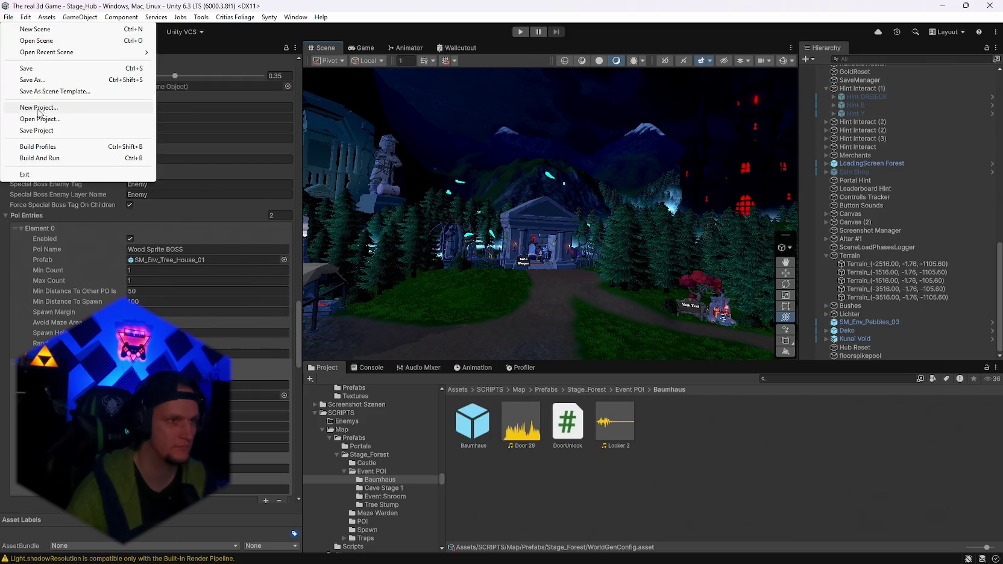
pyautogui.click(36, 130)
pyautogui.click(513, 35)
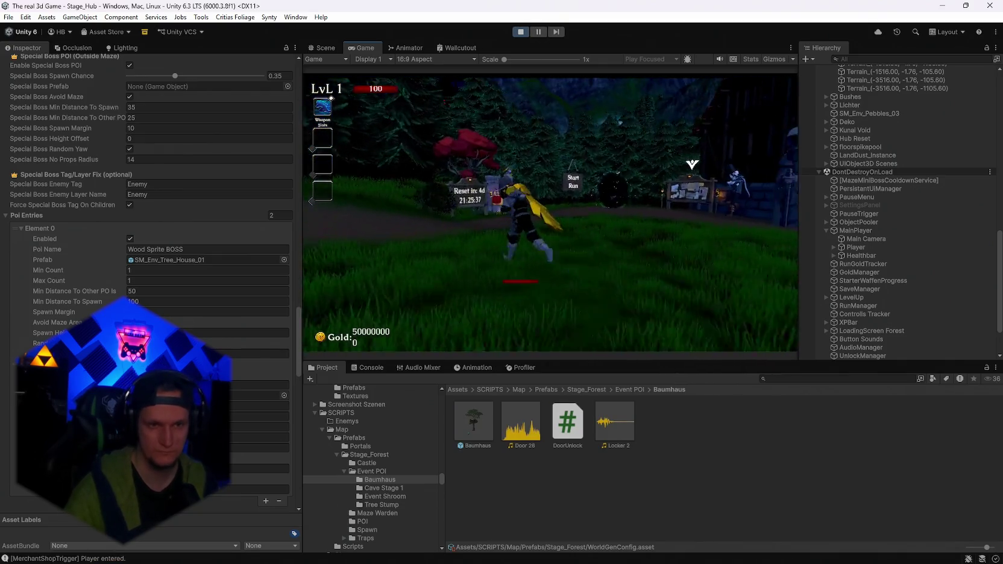
# Walk to the market stalls, then open and close the Skin Shop offers
pyautogui.press('w')
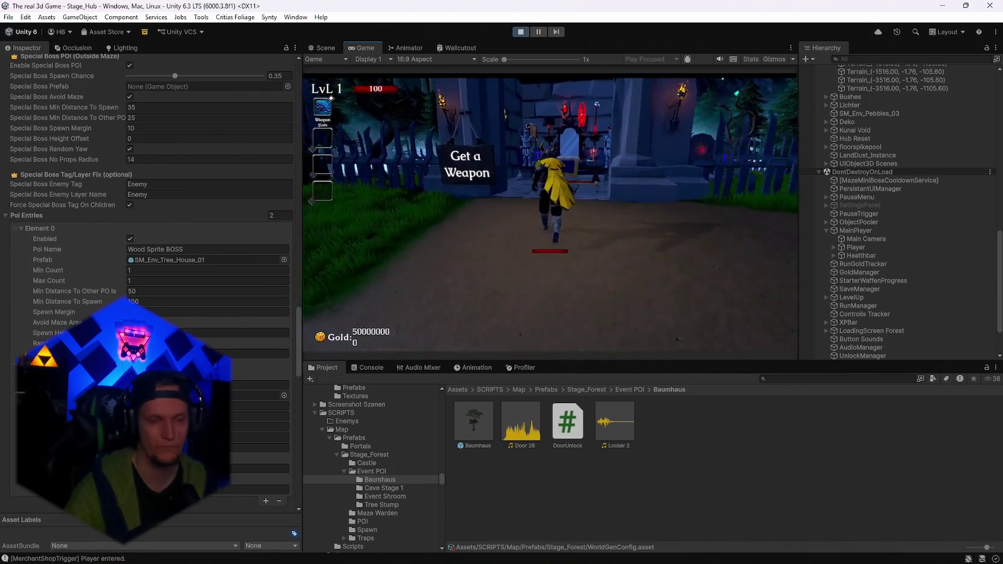
pyautogui.press('w')
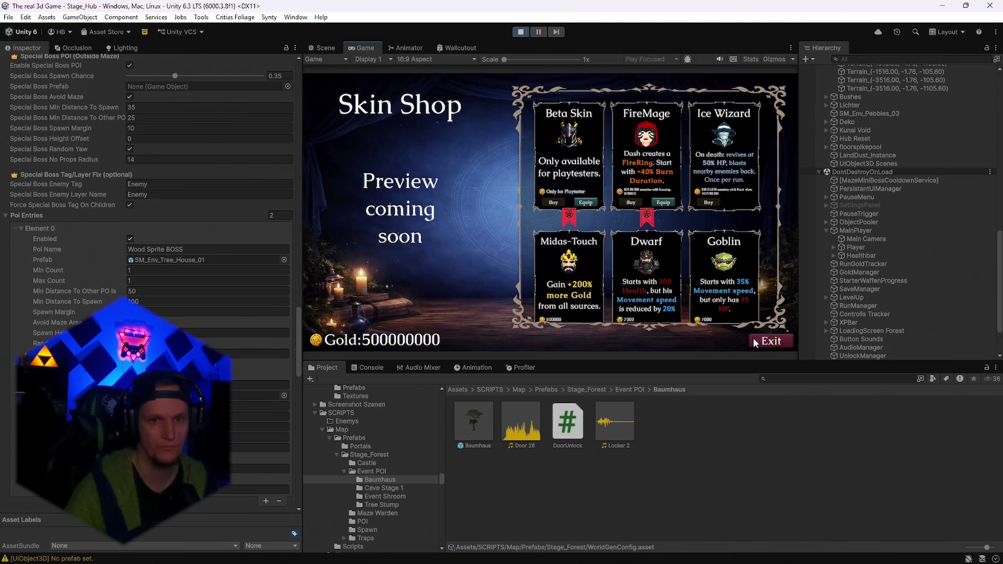
pyautogui.click(754, 343)
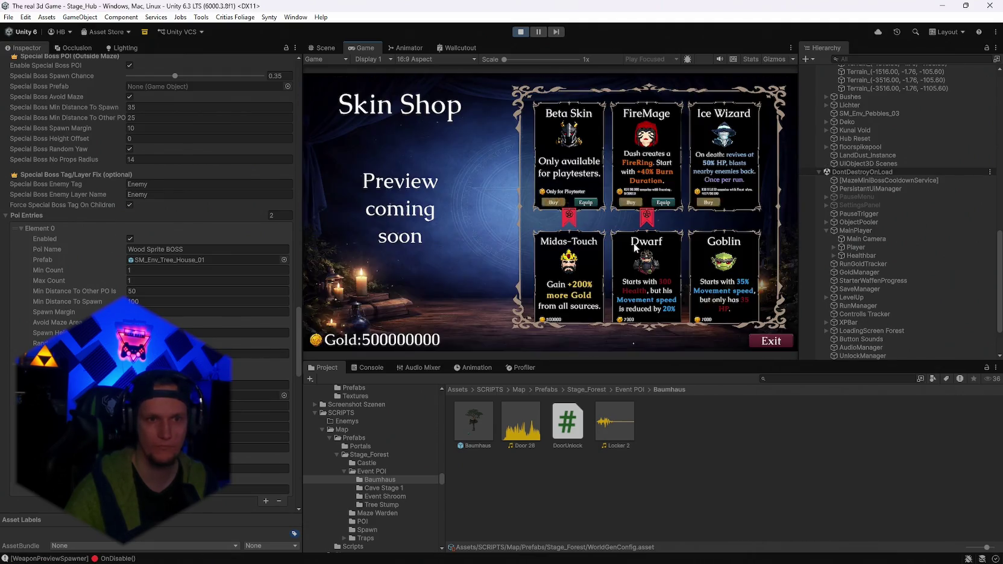
pyautogui.click(771, 343)
pyautogui.click(719, 103)
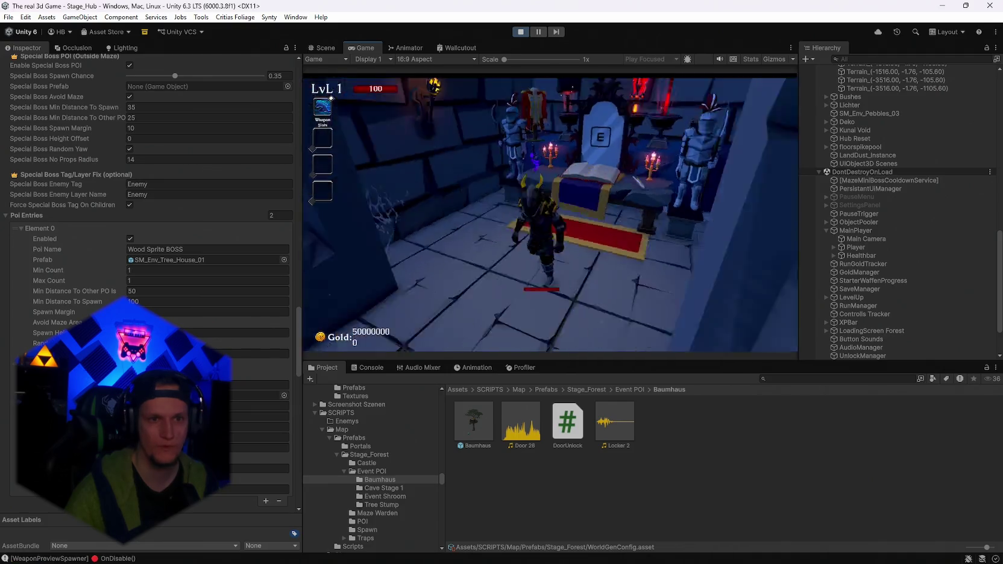
pyautogui.press('w')
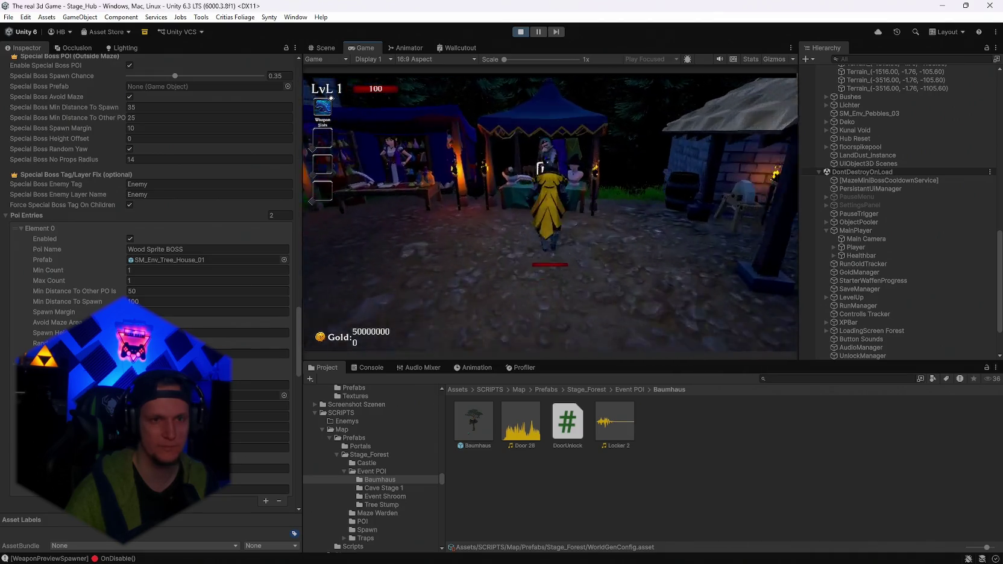
pyautogui.press('e')
pyautogui.click(770, 341)
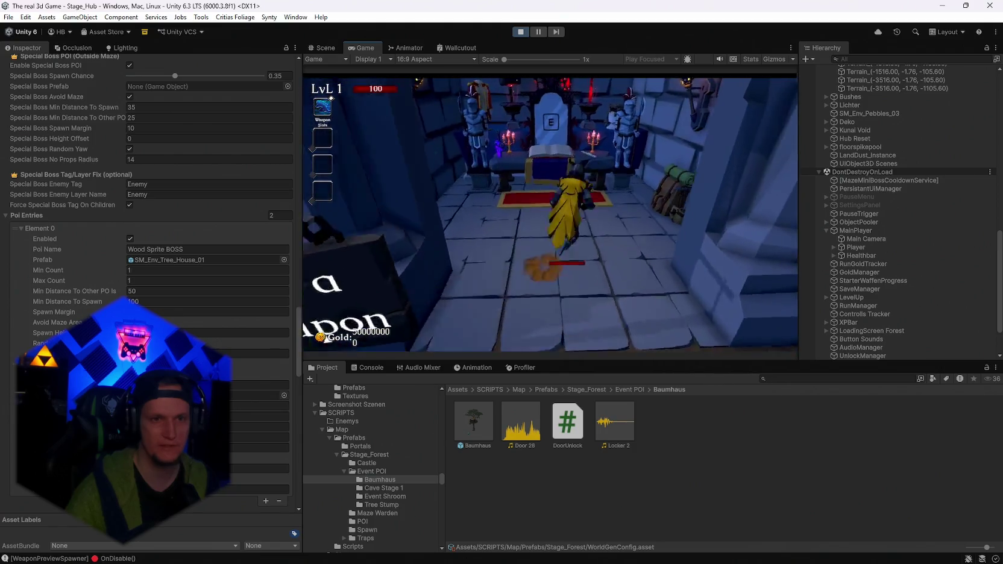
# View Mjolnier in the weapon book, close it, and start the Cursed Forest run
pyautogui.press('e')
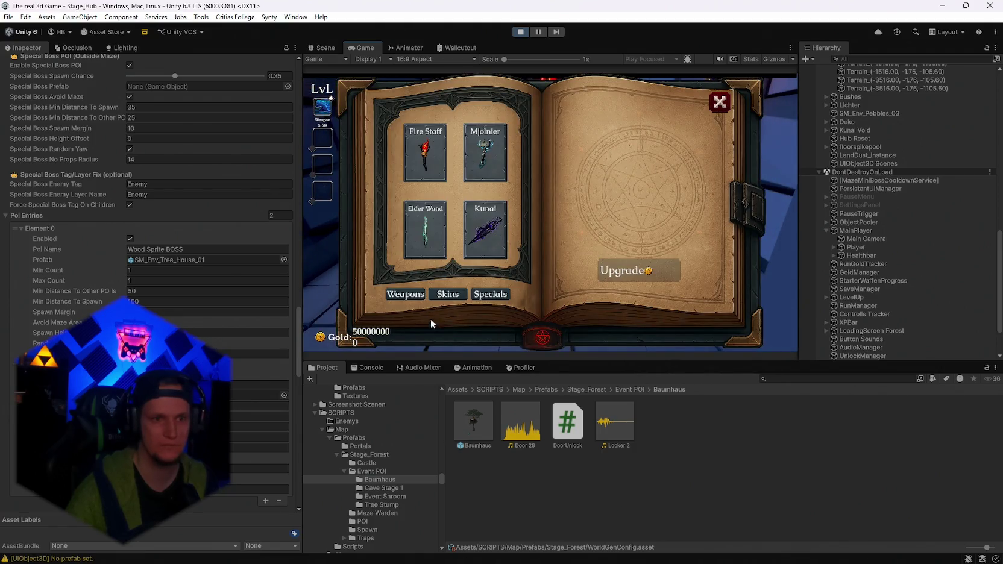
pyautogui.click(476, 176)
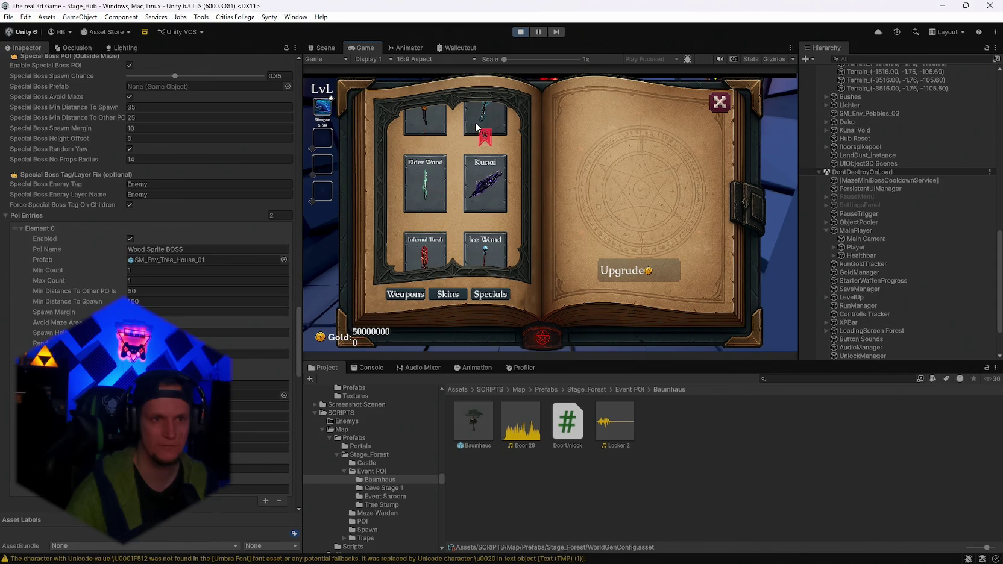
pyautogui.click(720, 102)
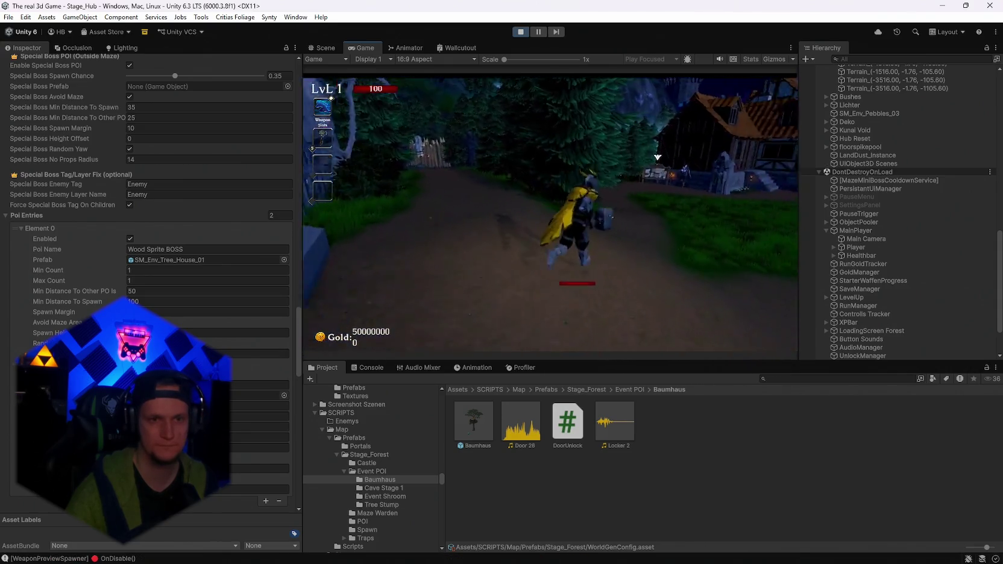
pyautogui.press('w')
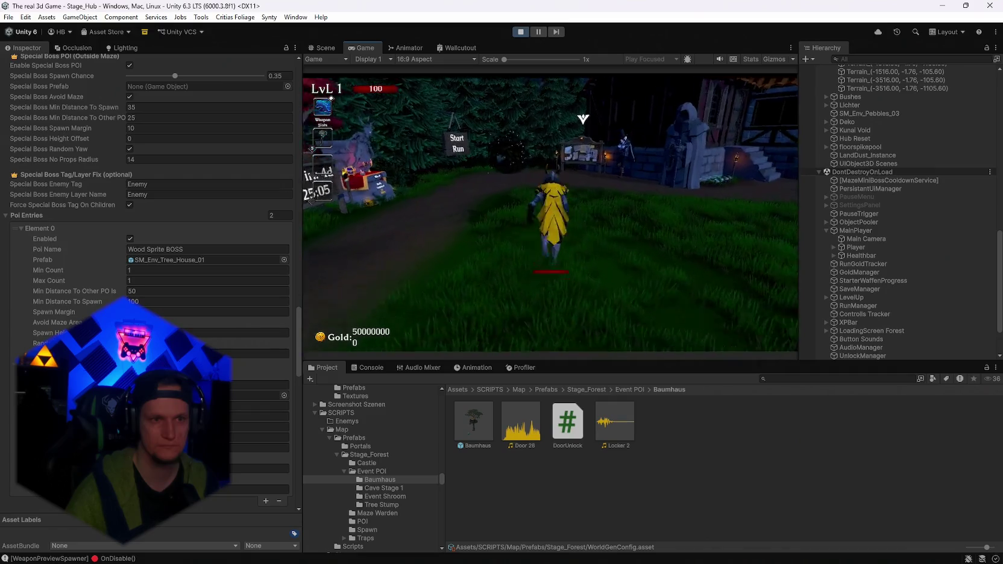
pyautogui.press('e')
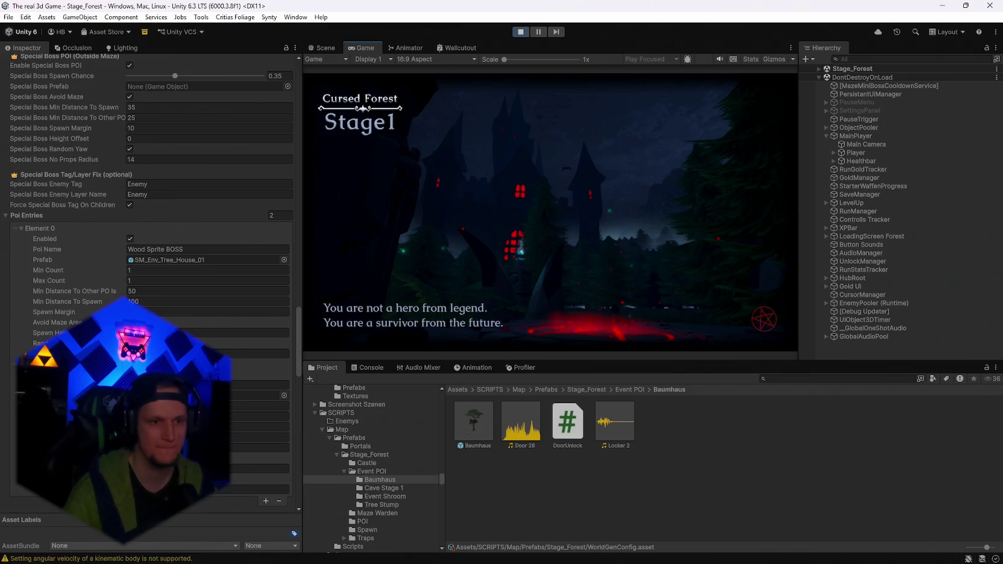
# Continue past the Stage 1 intro, maximize the Game view, and resume the run
pyautogui.click(331, 98)
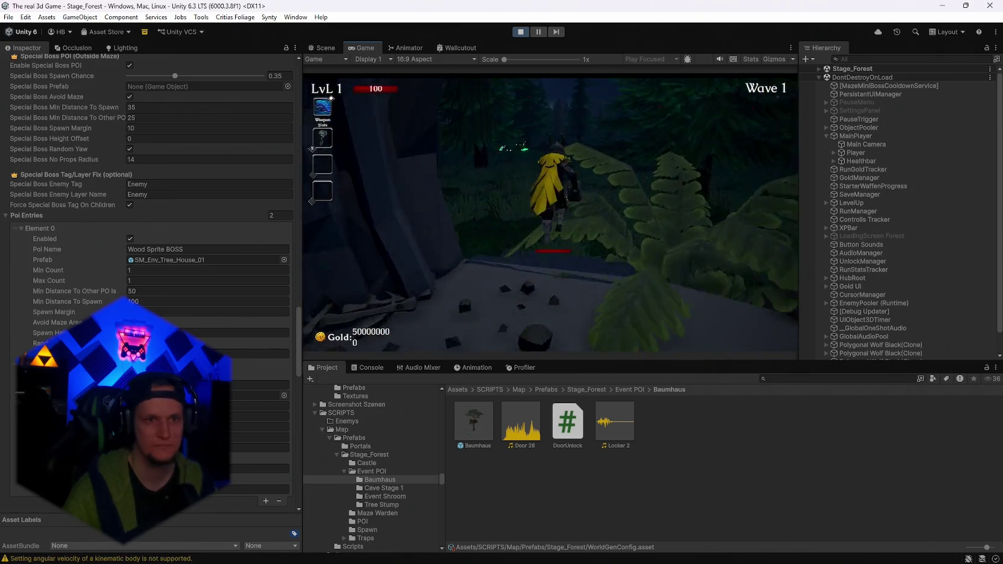
pyautogui.press('Escape')
pyautogui.doubleClick(357, 41)
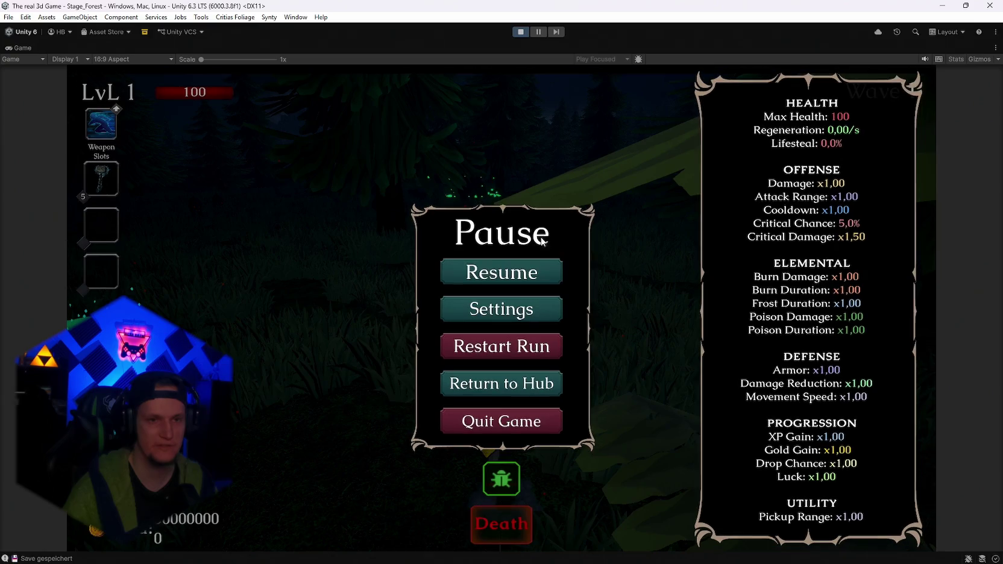
pyautogui.click(462, 269)
# Run and jump through the forest fighting enemies, then pause and stop Play mode
pyautogui.press('w')
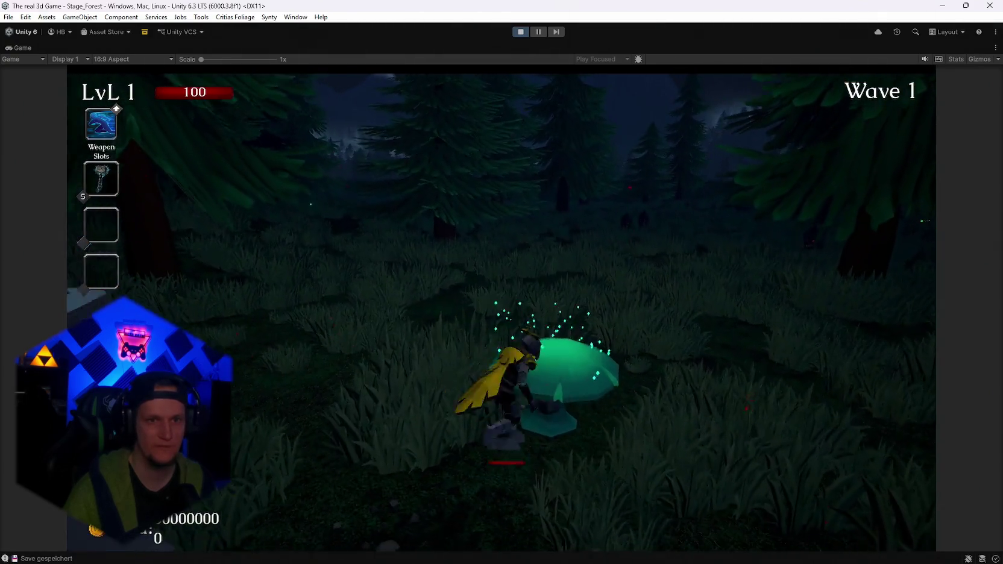
pyautogui.press('w')
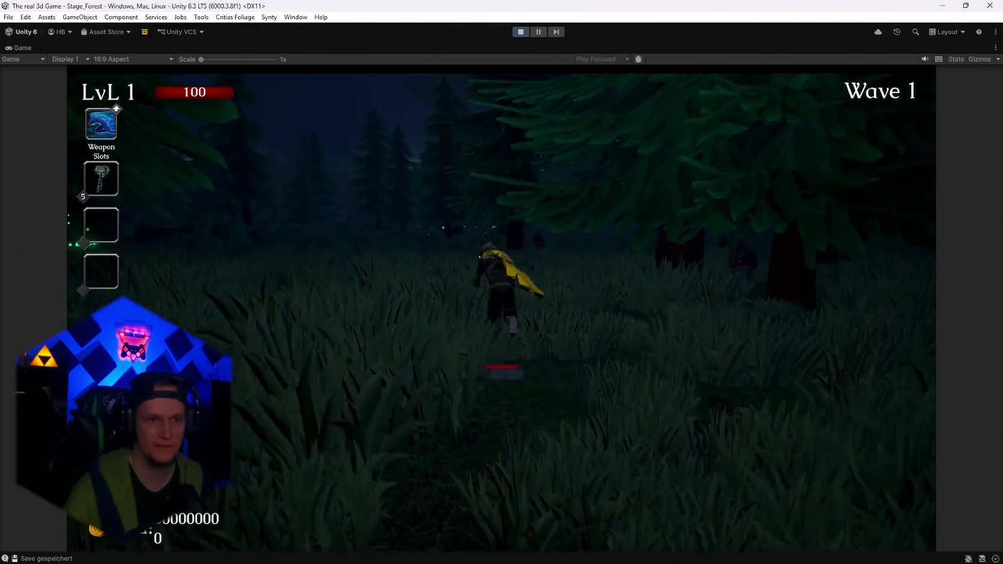
pyautogui.press('w')
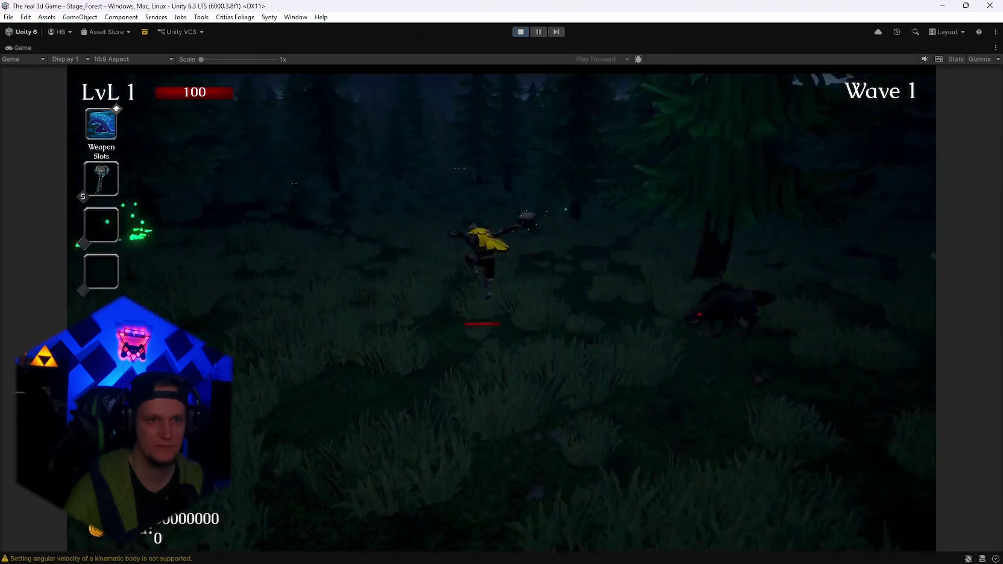
pyautogui.press('w')
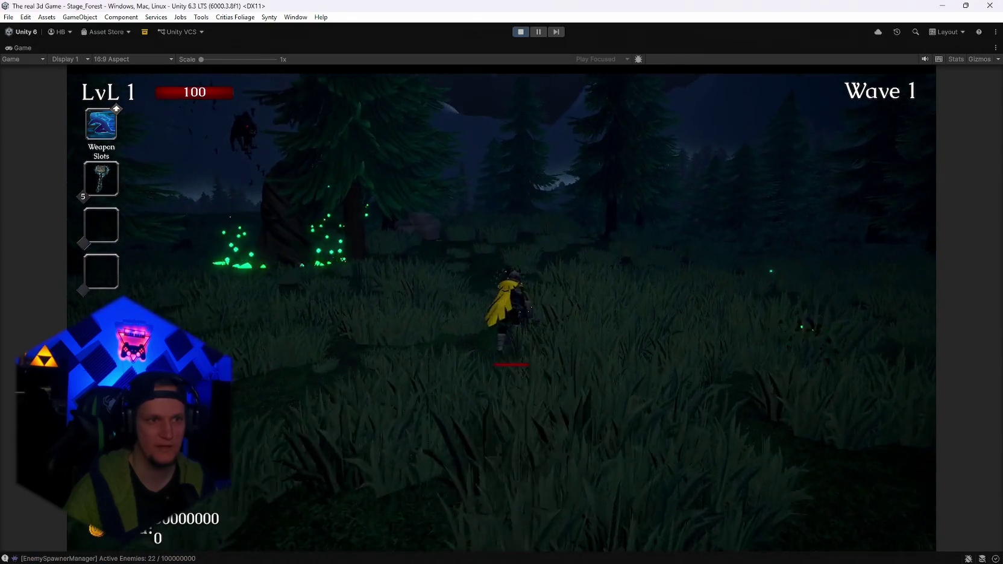
pyautogui.press('w')
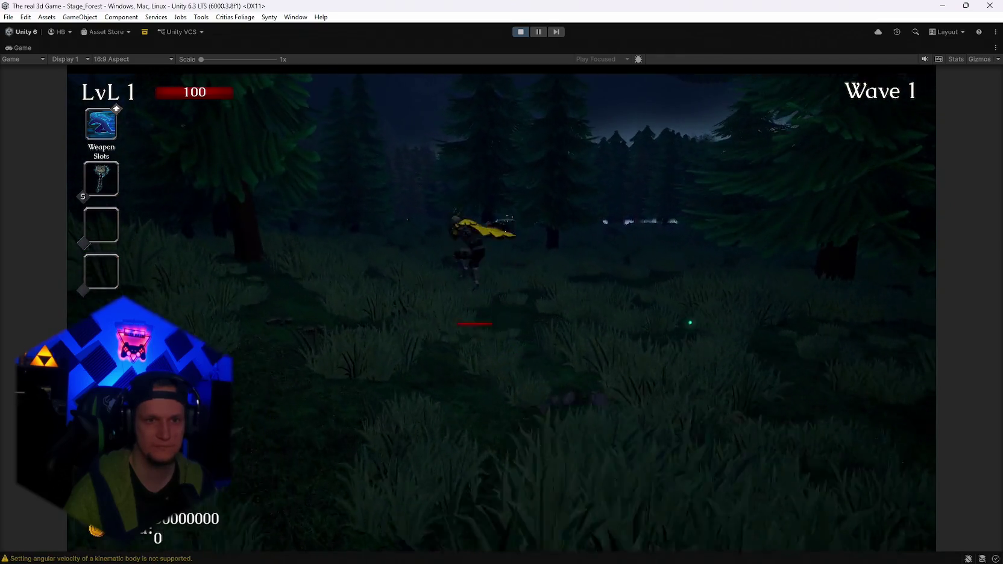
pyautogui.press('w')
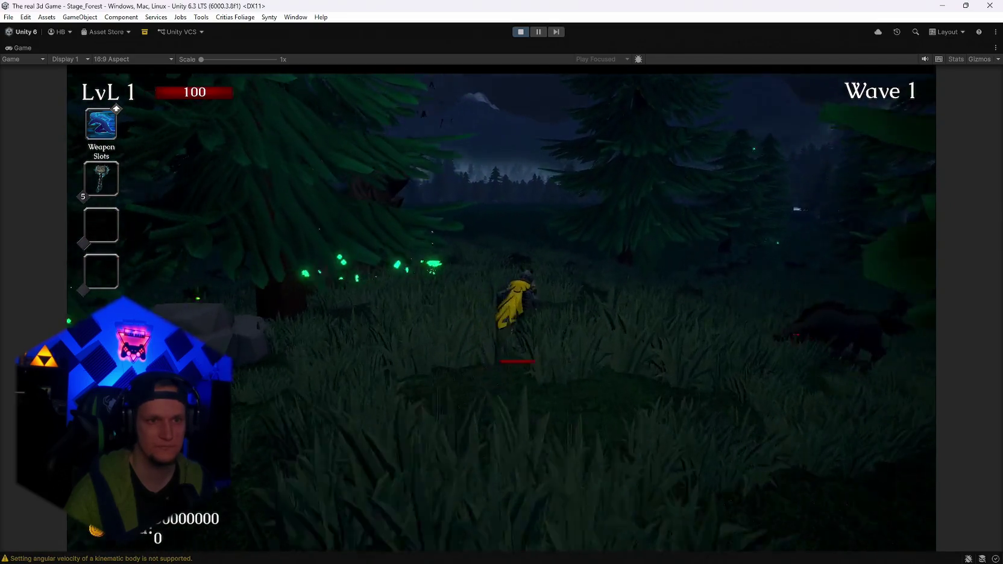
pyautogui.press('w')
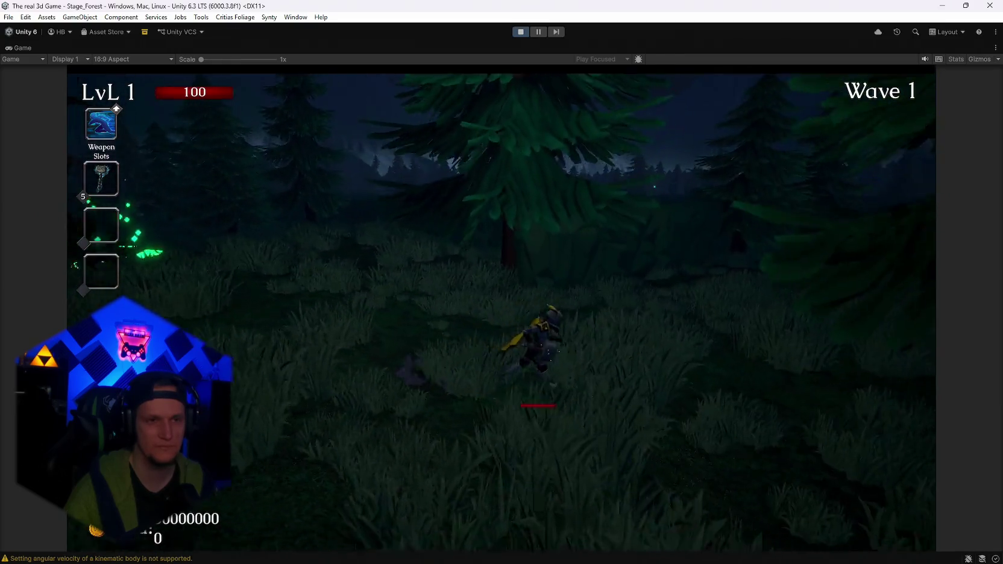
pyautogui.press('w')
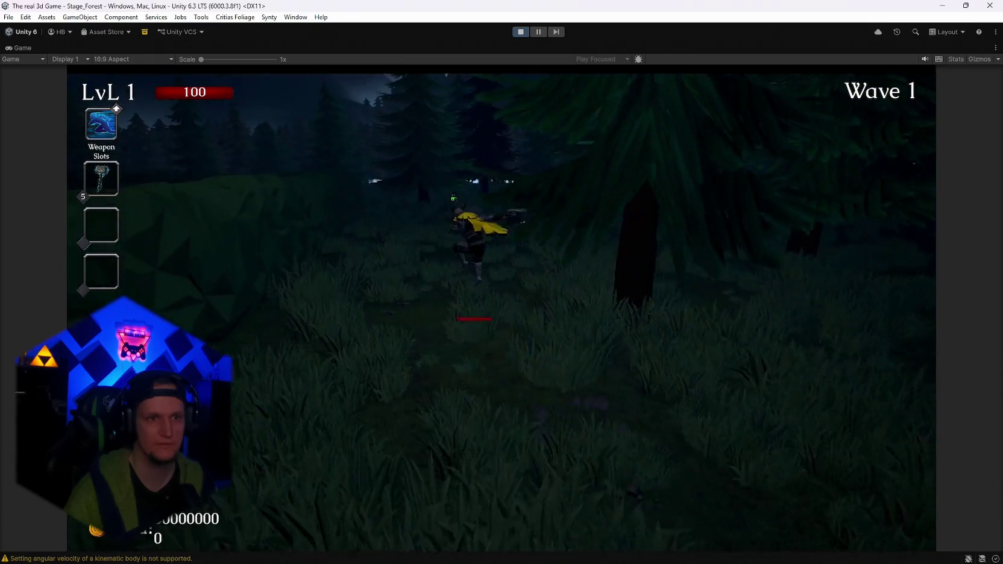
pyautogui.press('w')
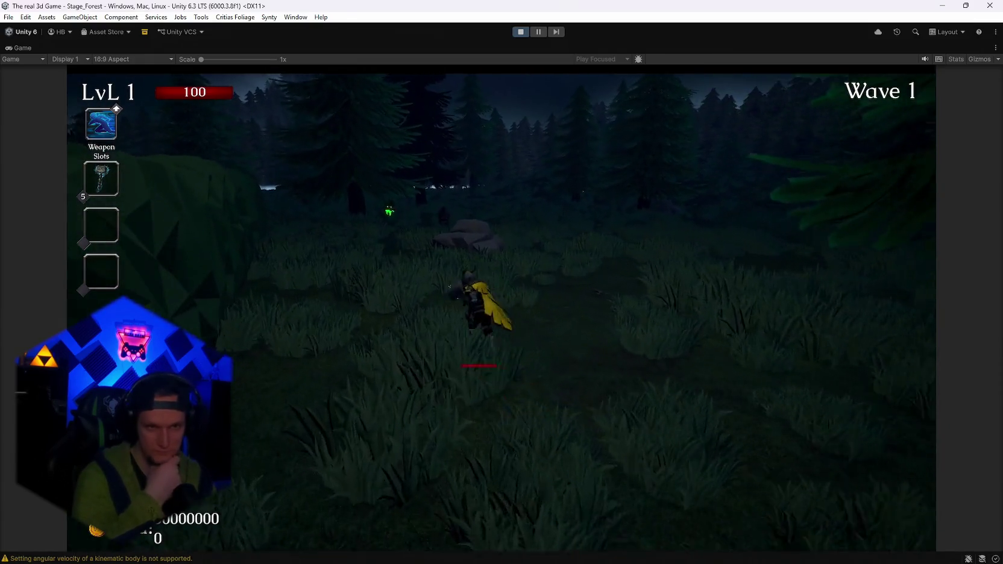
pyautogui.press('space')
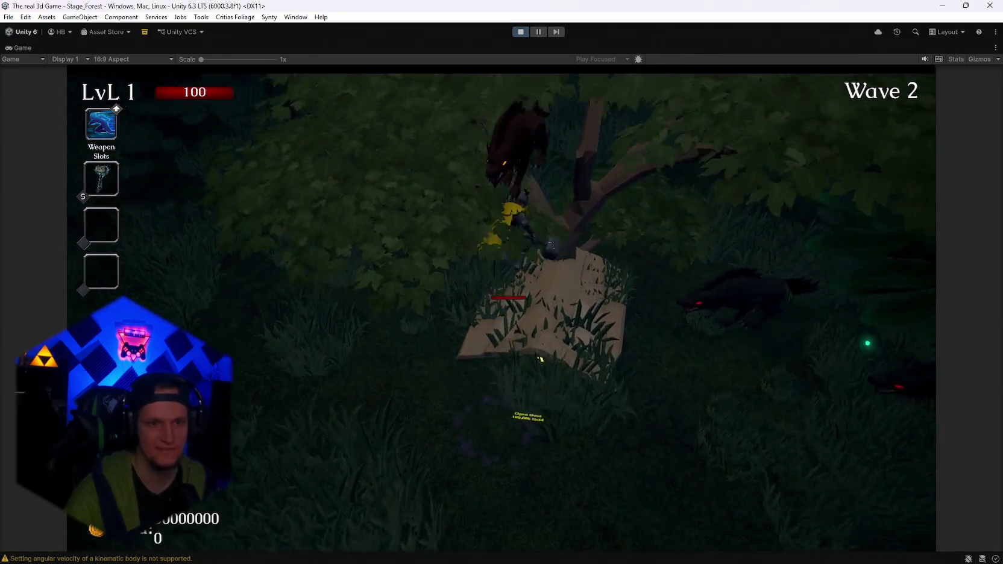
pyautogui.press('Escape')
pyautogui.click(521, 32)
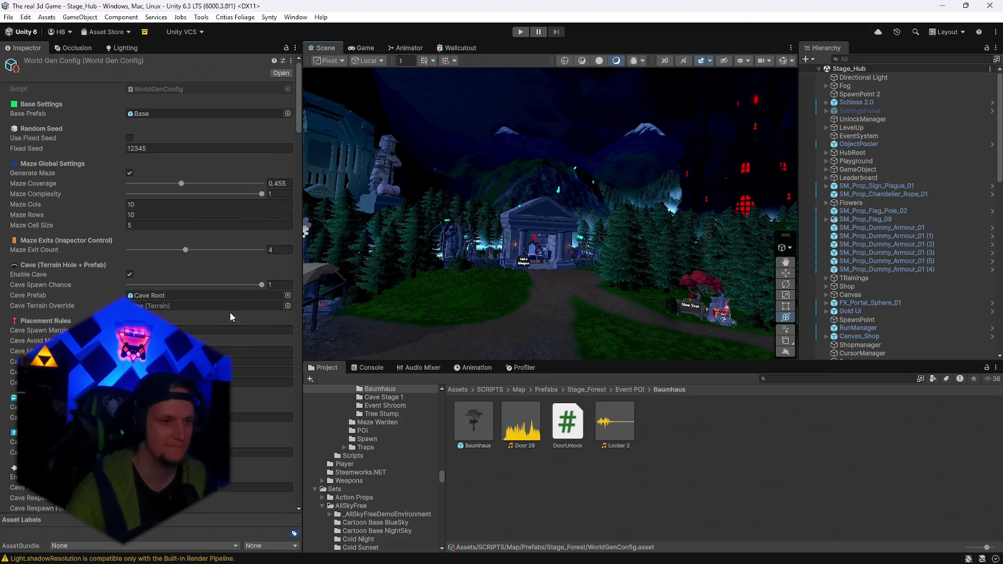
# Load StageForest from File > Open Recent Scene
pyautogui.scroll(-15, 229, 311)
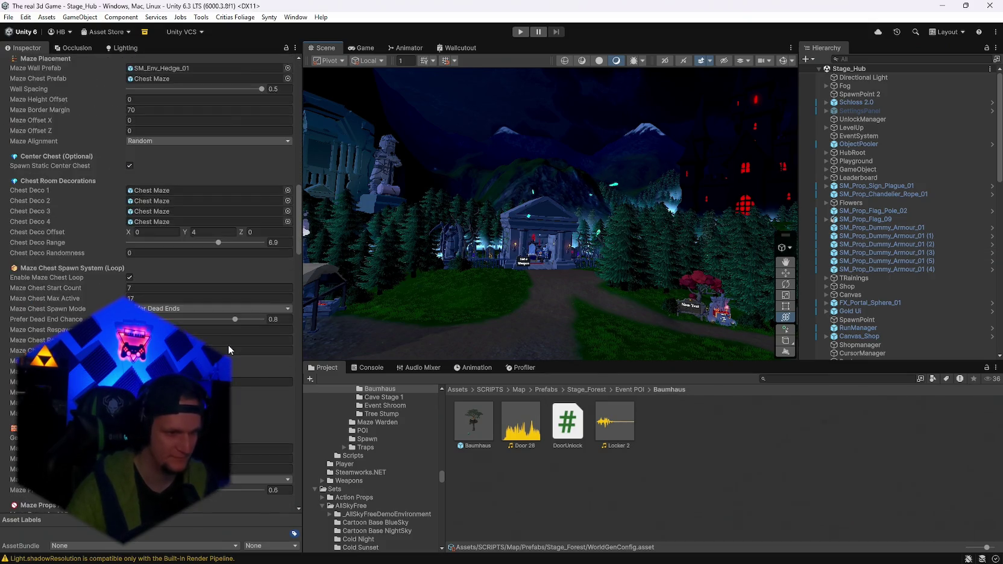
pyautogui.scroll(-4, 228, 344)
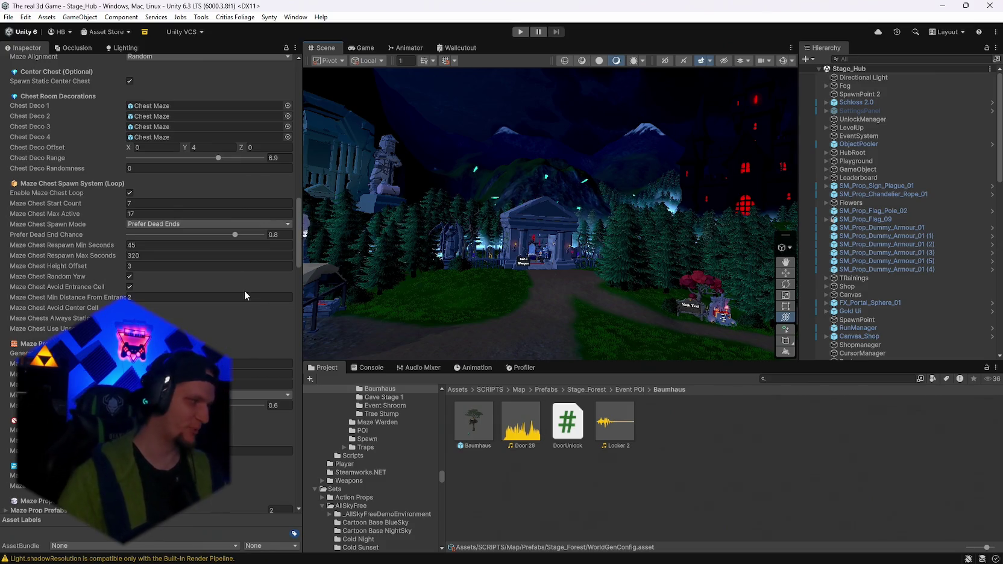
pyautogui.click(8, 18)
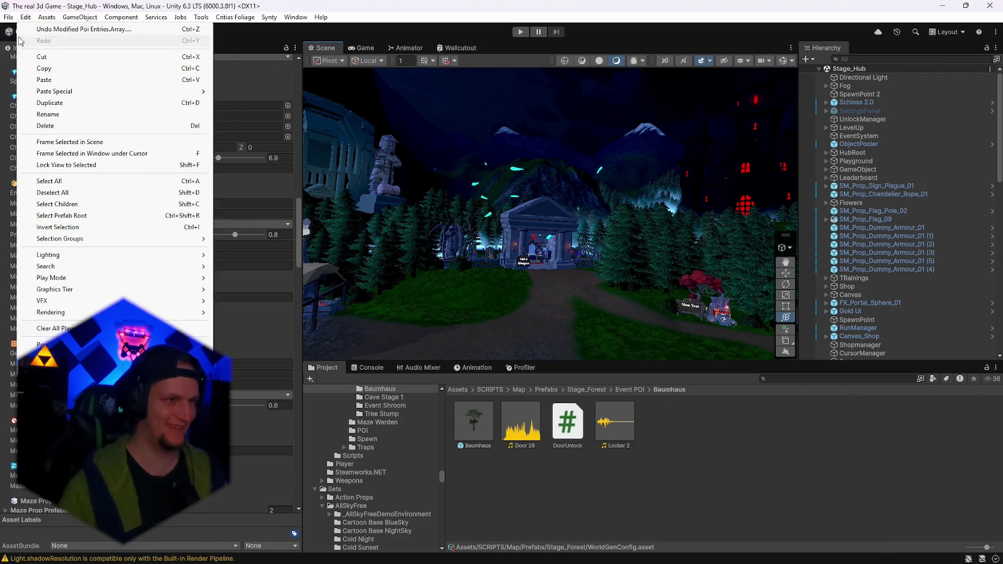
pyautogui.moveTo(120, 53)
pyautogui.click(206, 64)
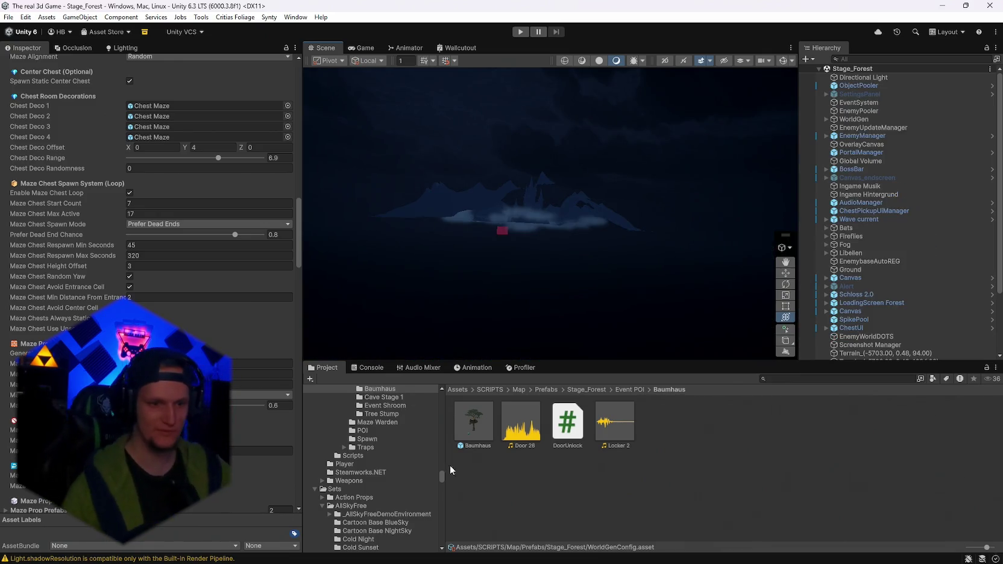
# Inspect the Baumhaus prefab, then select WorldGen and locate its WorldGenConfig asset
pyautogui.click(470, 423)
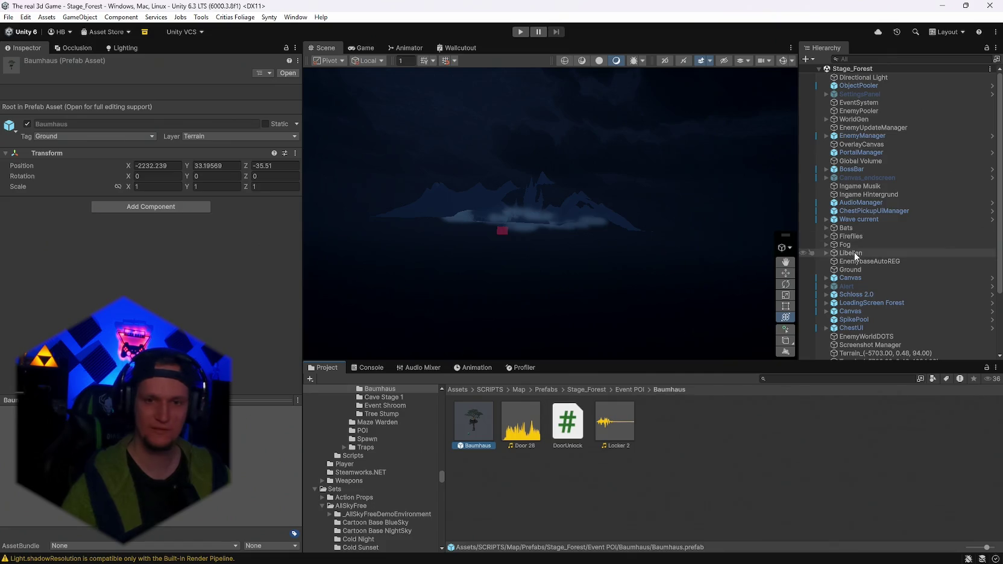
pyautogui.scroll(-3, 891, 275)
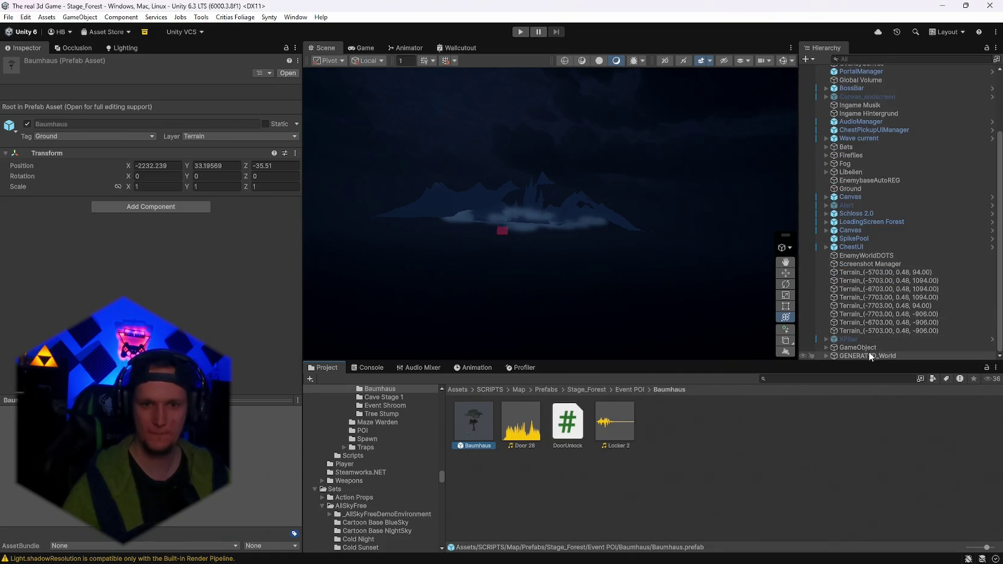
pyautogui.scroll(1, 871, 268)
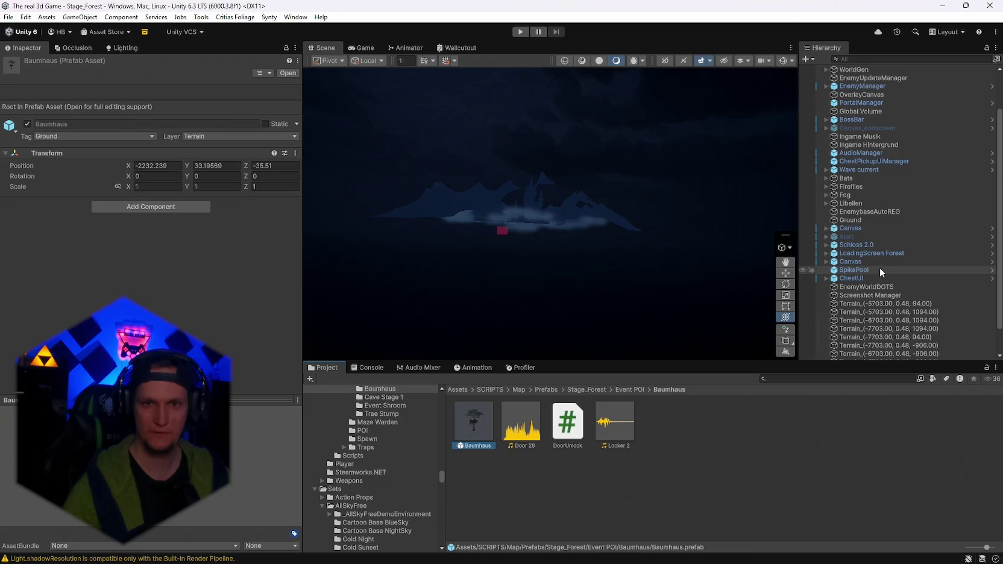
pyautogui.scroll(2, 888, 217)
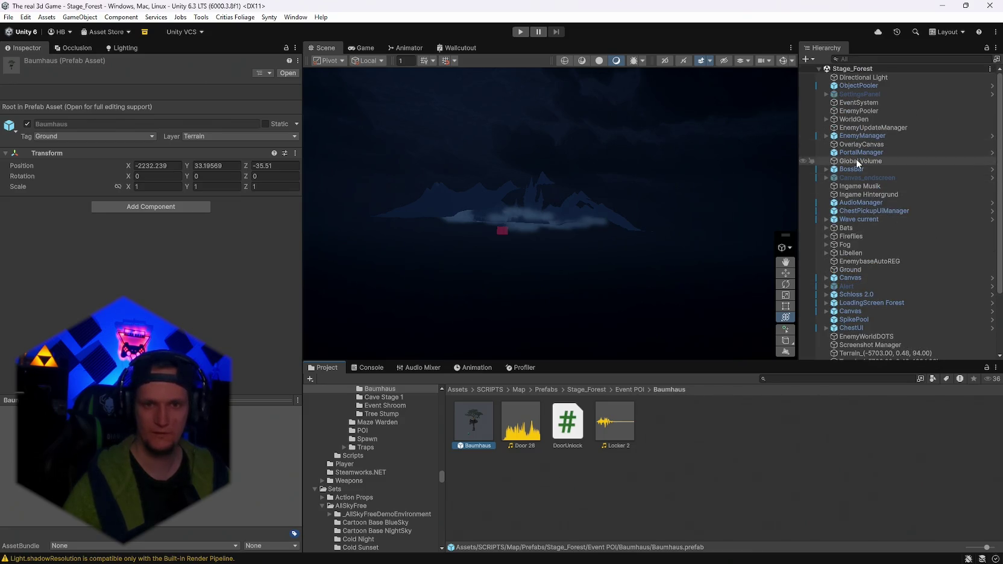
pyautogui.doubleClick(863, 83)
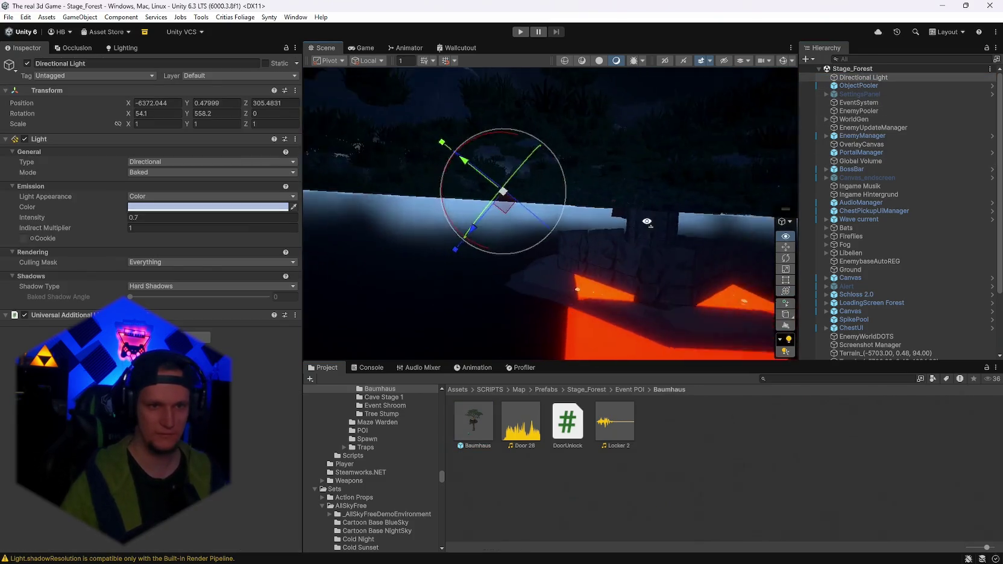
pyautogui.moveTo(691, 224); pyautogui.dragTo(778, 229)
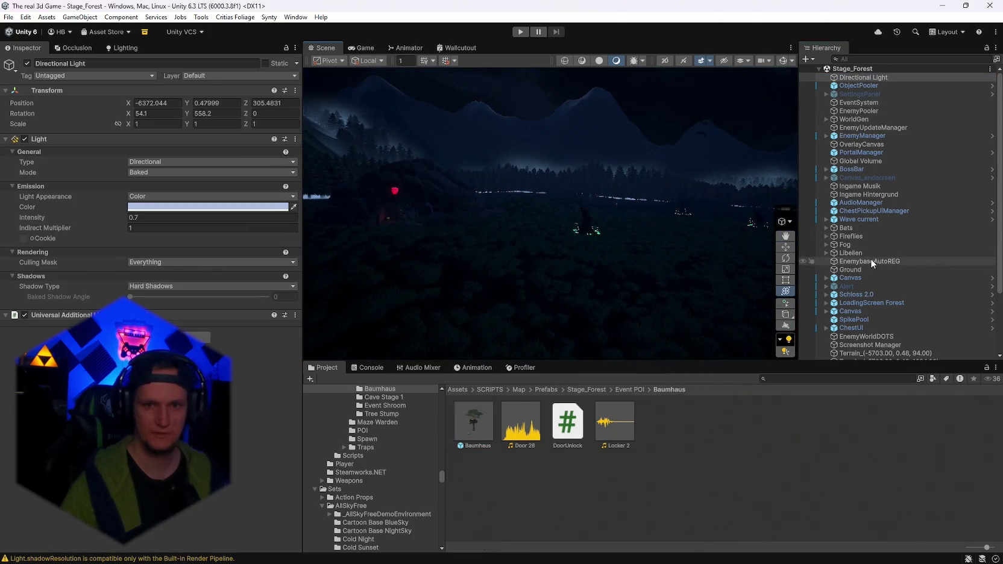
pyautogui.scroll(-3, 870, 258)
pyautogui.scroll(3, 865, 277)
pyautogui.click(853, 119)
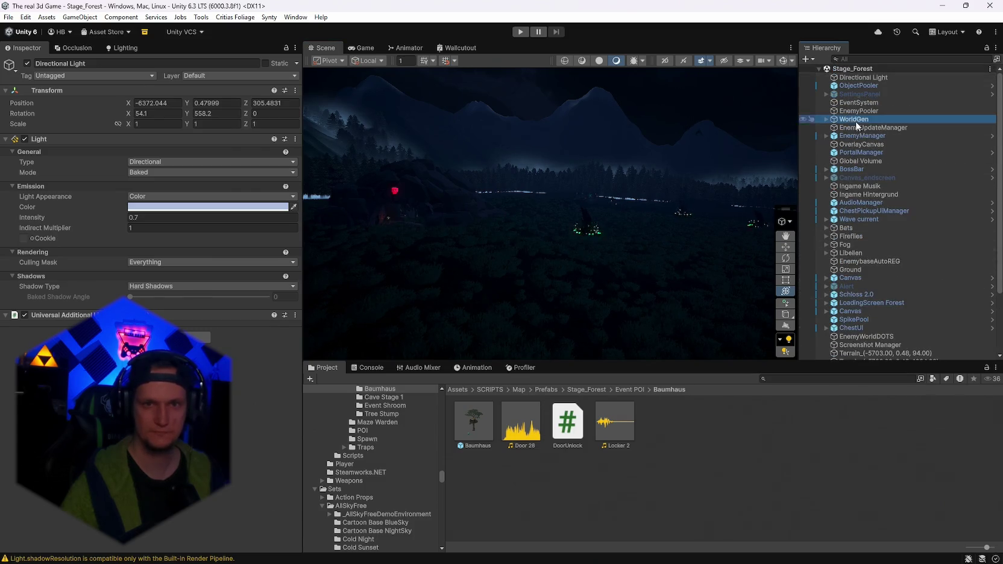
pyautogui.click(586, 389)
# Review the WorldGenConfig Poi Entries and orbit the view over the forest
pyautogui.click(670, 512)
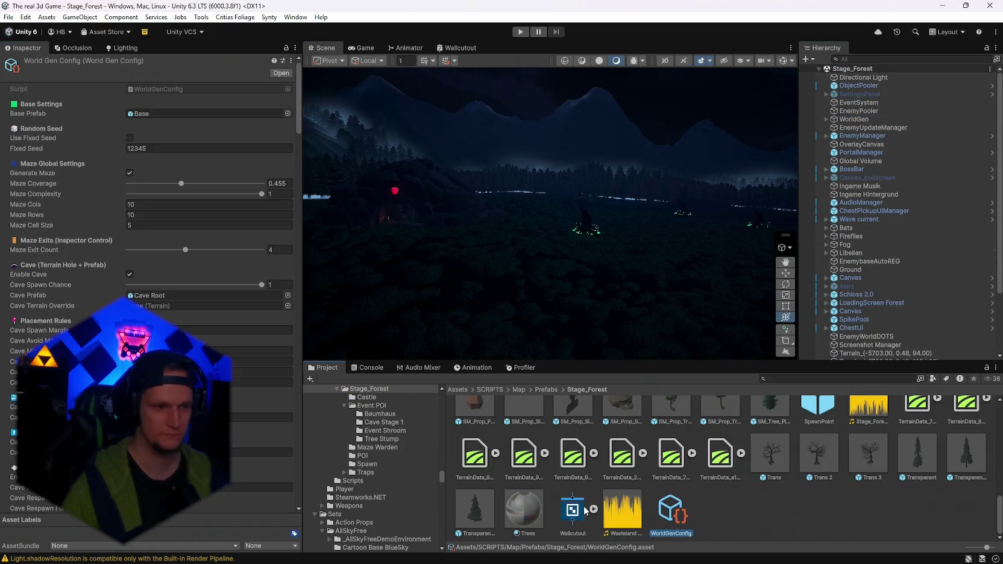
pyautogui.scroll(-10, 151, 180)
pyautogui.scroll(-10, 282, 292)
pyautogui.moveTo(482, 253)
pyautogui.mouseDown()
pyautogui.moveTo(488, 275)
pyautogui.moveTo(561, 274)
pyautogui.moveTo(479, 286)
pyautogui.moveTo(517, 298)
pyautogui.moveTo(651, 293)
pyautogui.moveTo(643, 386)
pyautogui.mouseUp()
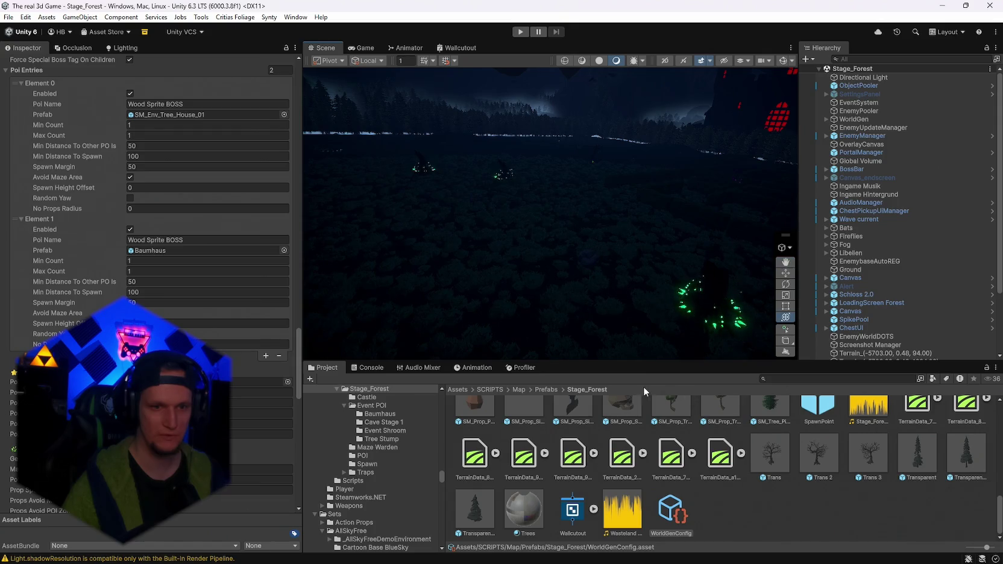
pyautogui.moveTo(598, 268); pyautogui.dragTo(646, 188)
pyautogui.scroll(10, 258, 111)
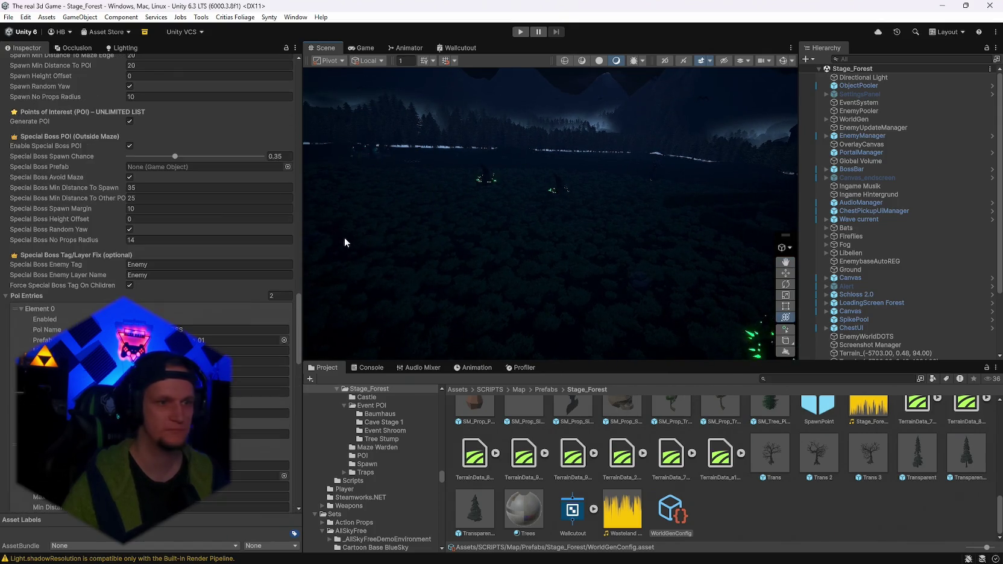
# Run Generate World from the Map Generator menu and fly in to inspect spawned POIs
pyautogui.click(854, 119)
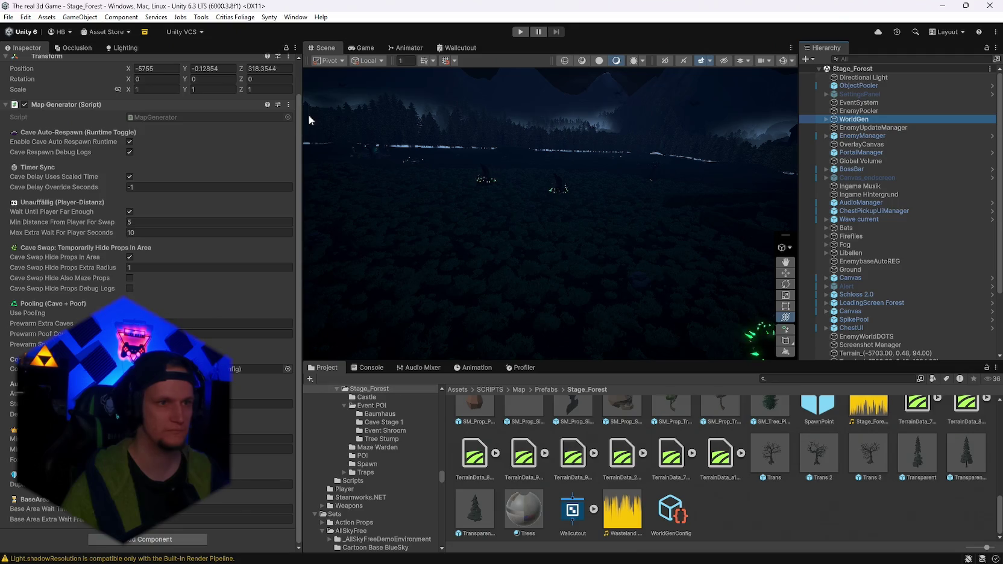
pyautogui.click(288, 105)
pyautogui.click(365, 289)
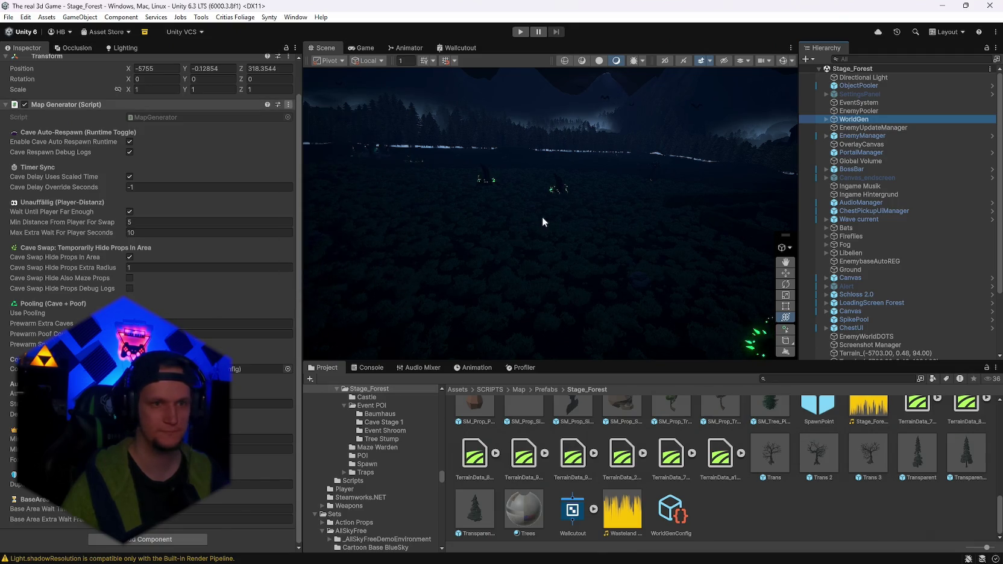
pyautogui.moveTo(599, 224)
pyautogui.mouseDown()
pyautogui.moveTo(583, 200)
pyautogui.moveTo(326, 280)
pyautogui.moveTo(326, 297)
pyautogui.moveTo(508, 193)
pyautogui.moveTo(603, 199)
pyautogui.moveTo(612, 180)
pyautogui.moveTo(561, 179)
pyautogui.moveTo(468, 219)
pyautogui.moveTo(466, 247)
pyautogui.moveTo(389, 249)
pyautogui.moveTo(315, 229)
pyautogui.moveTo(311, 186)
pyautogui.mouseUp()
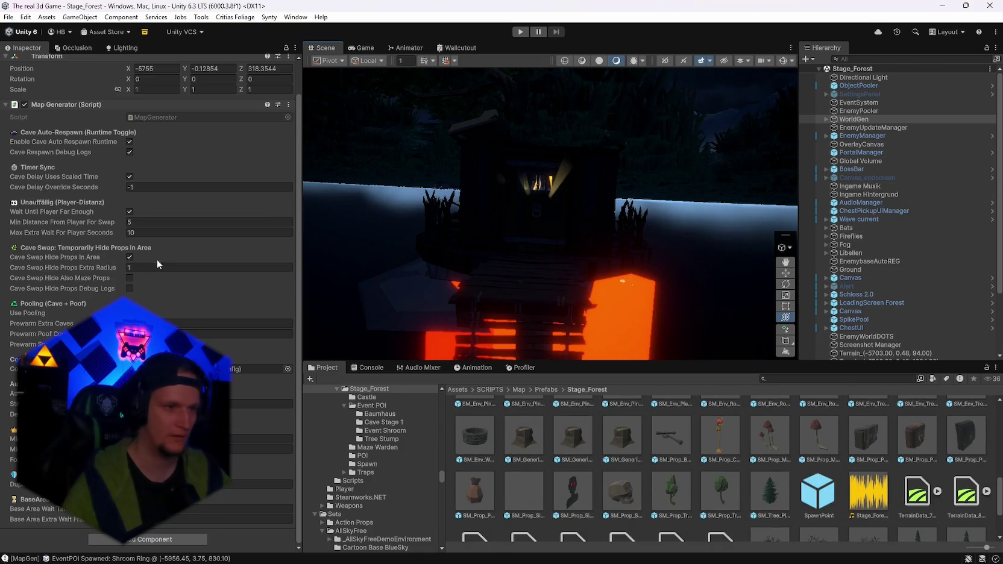
# Check the Baumhaus POI entry, then regenerate the forest world once more
pyautogui.doubleClick(241, 368)
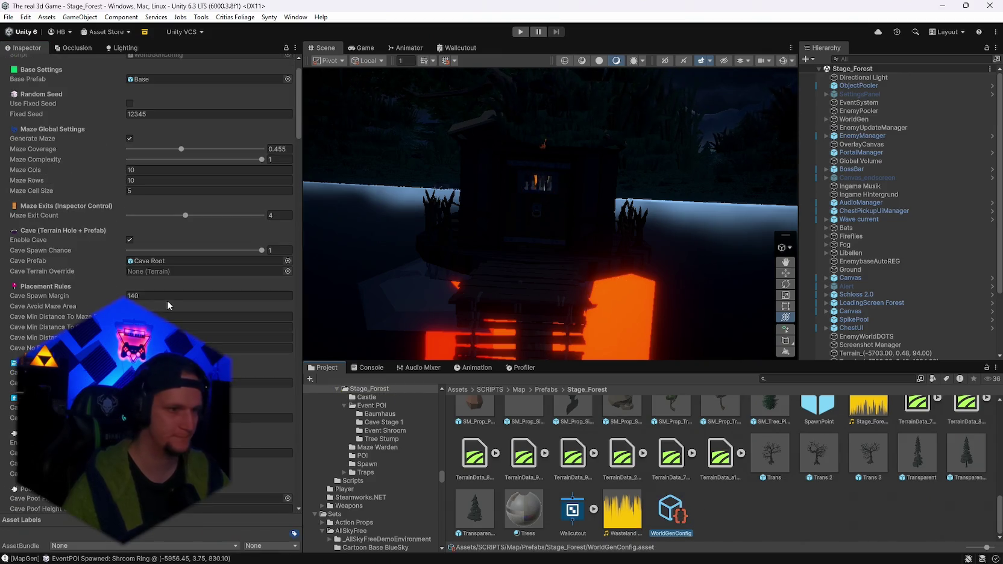
pyautogui.scroll(-15, 185, 332)
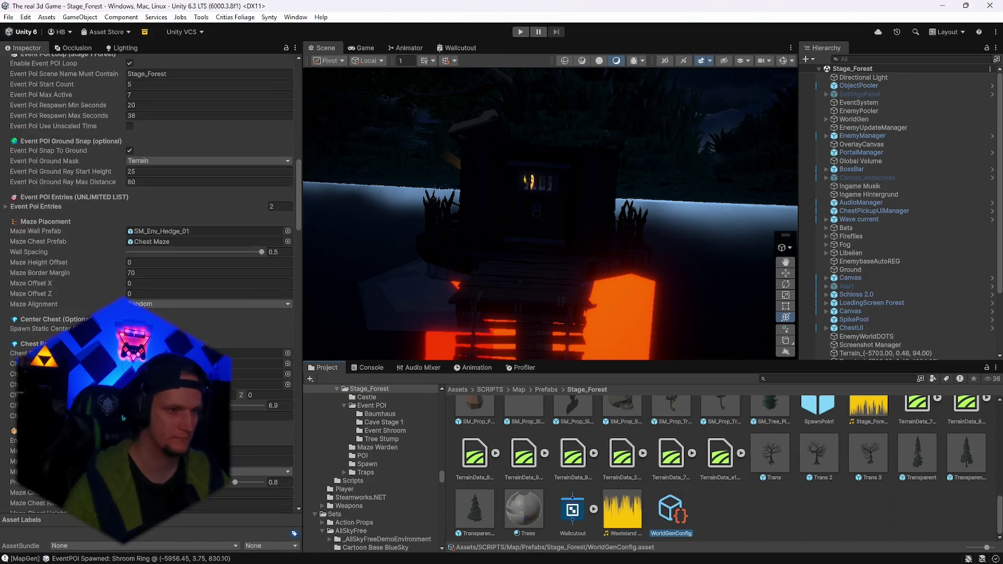
pyautogui.scroll(-20, 235, 332)
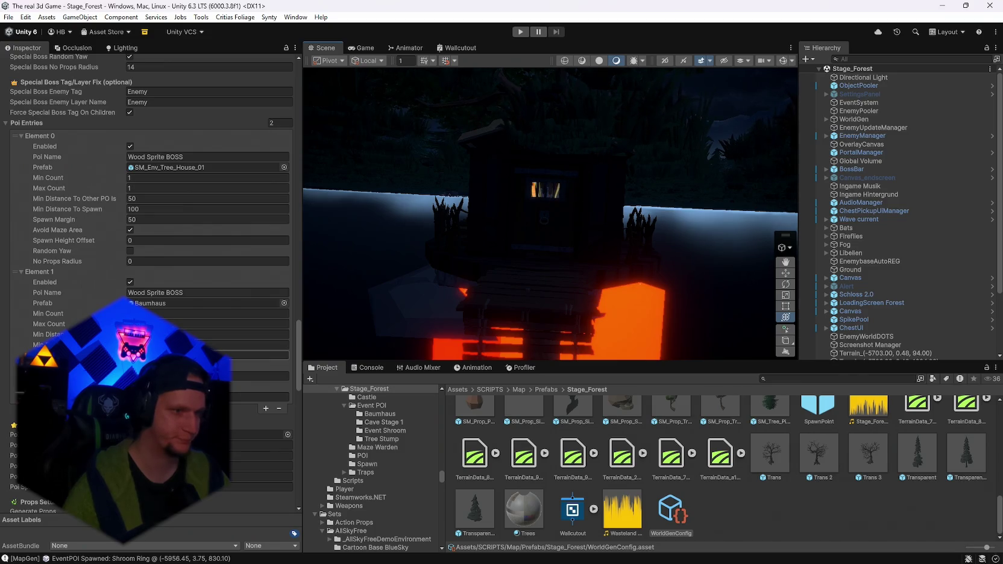
pyautogui.click(259, 375)
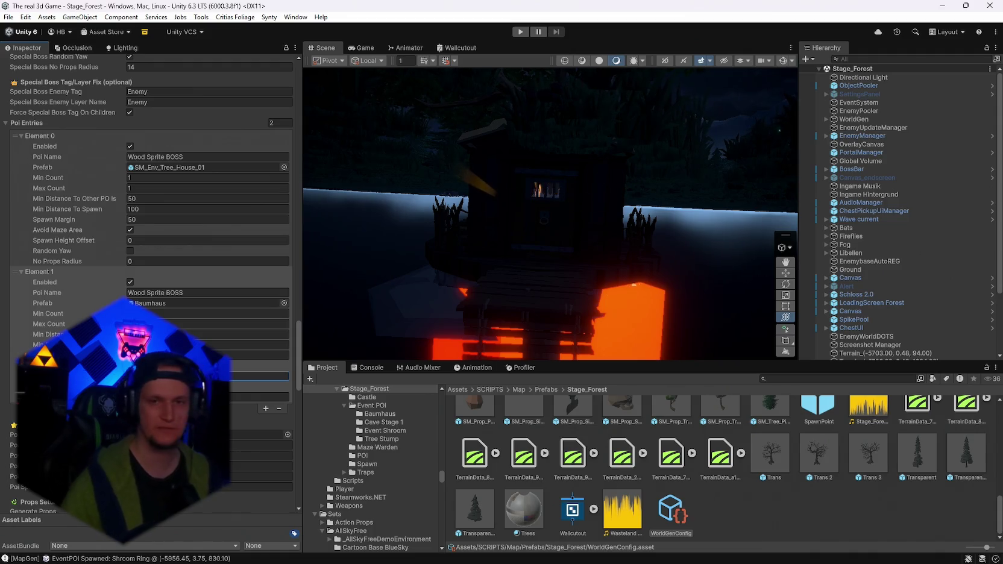
pyautogui.rightClick(856, 123)
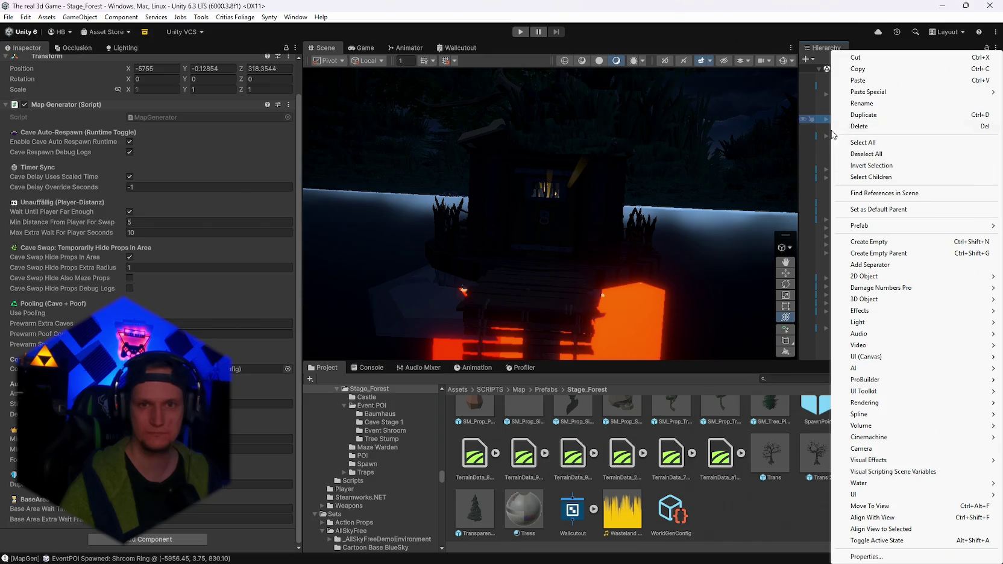
pyautogui.click(809, 124)
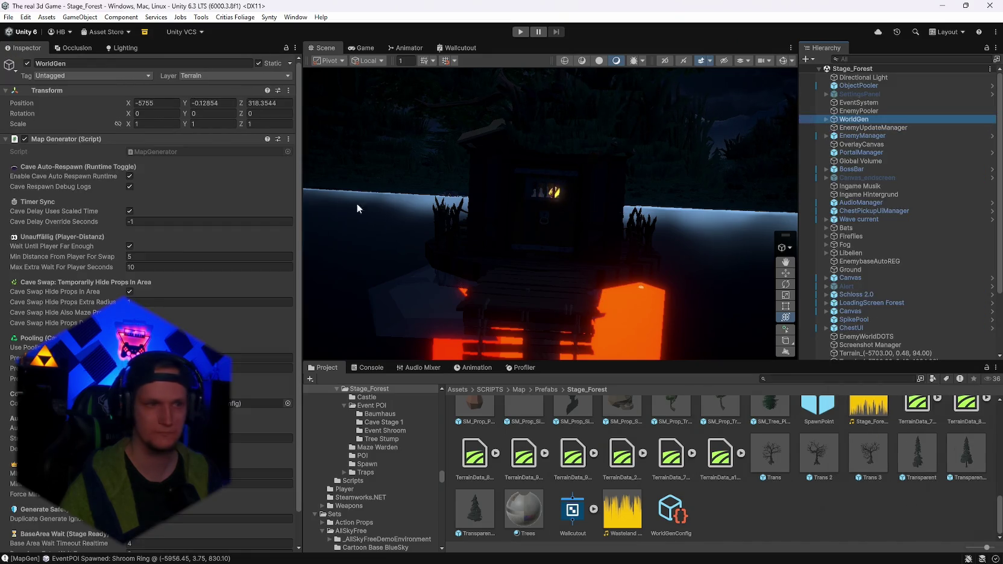
pyautogui.click(288, 138)
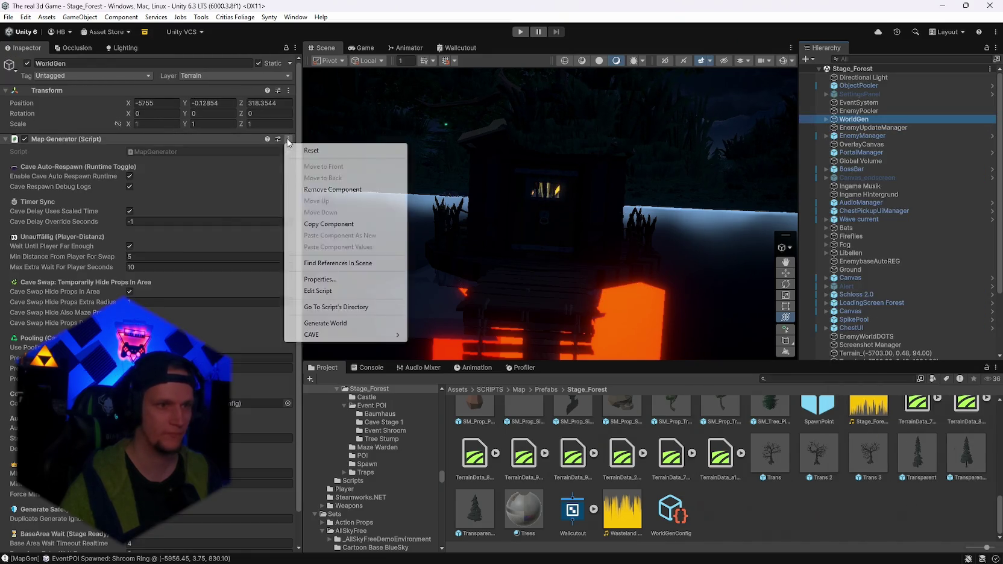
pyautogui.click(319, 324)
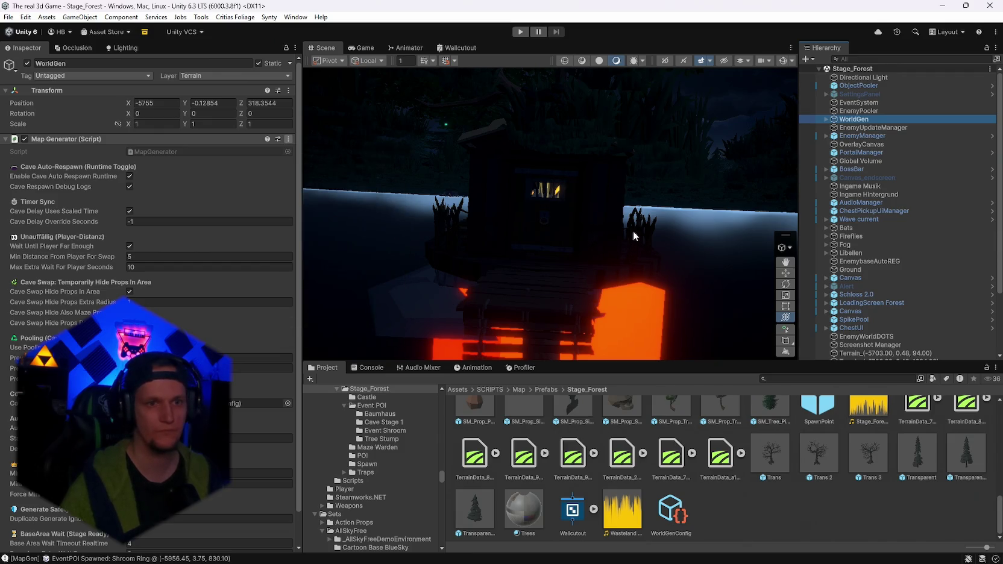
pyautogui.moveTo(648, 233)
pyautogui.mouseDown()
pyautogui.moveTo(395, 222)
pyautogui.moveTo(549, 224)
pyautogui.moveTo(551, 237)
pyautogui.mouseUp()
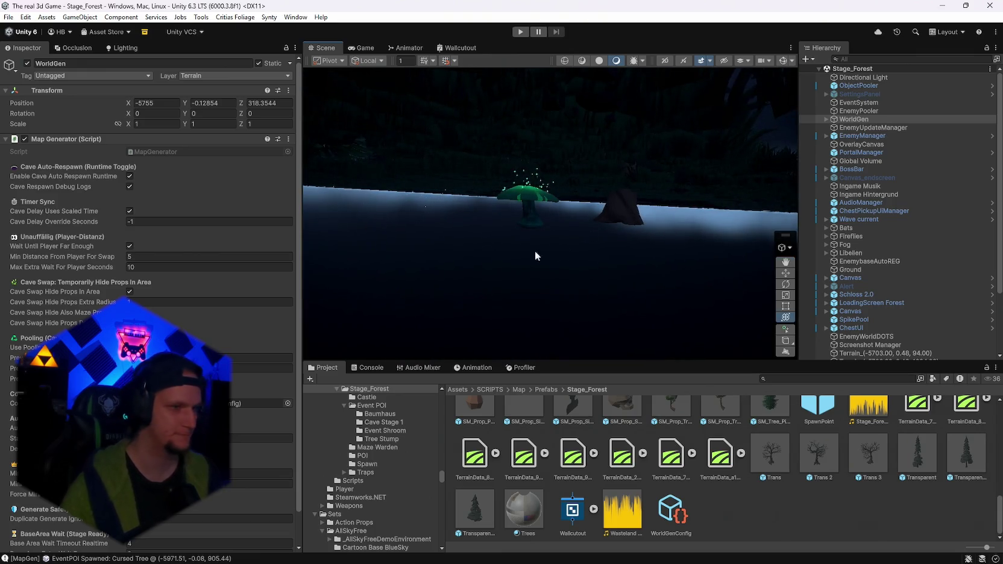
# Set the Baumhaus entry's Spawn Height Offset to 31 in WorldGenConfig
pyautogui.click(678, 503)
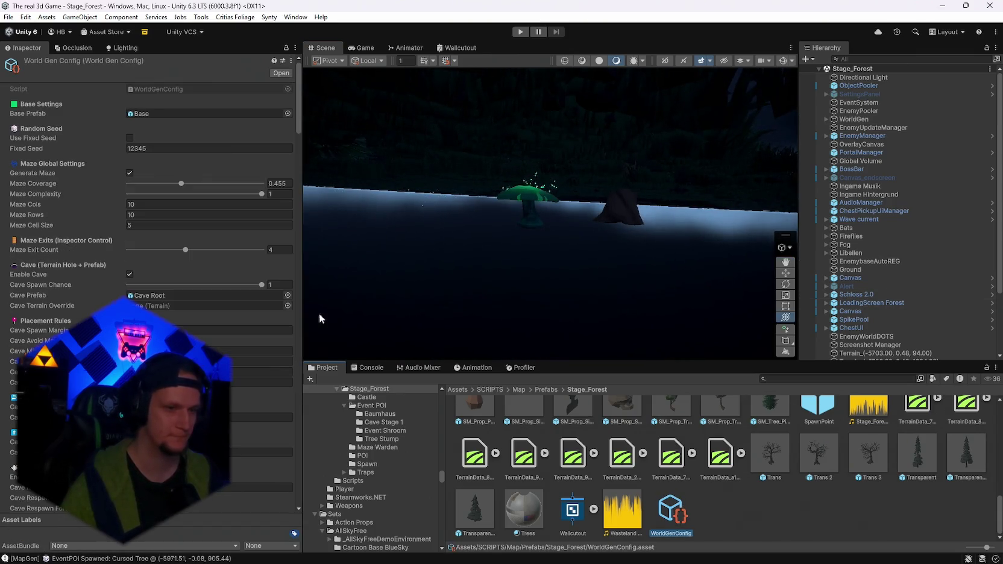
pyautogui.scroll(-10, 289, 205)
pyautogui.scroll(-15, 295, 425)
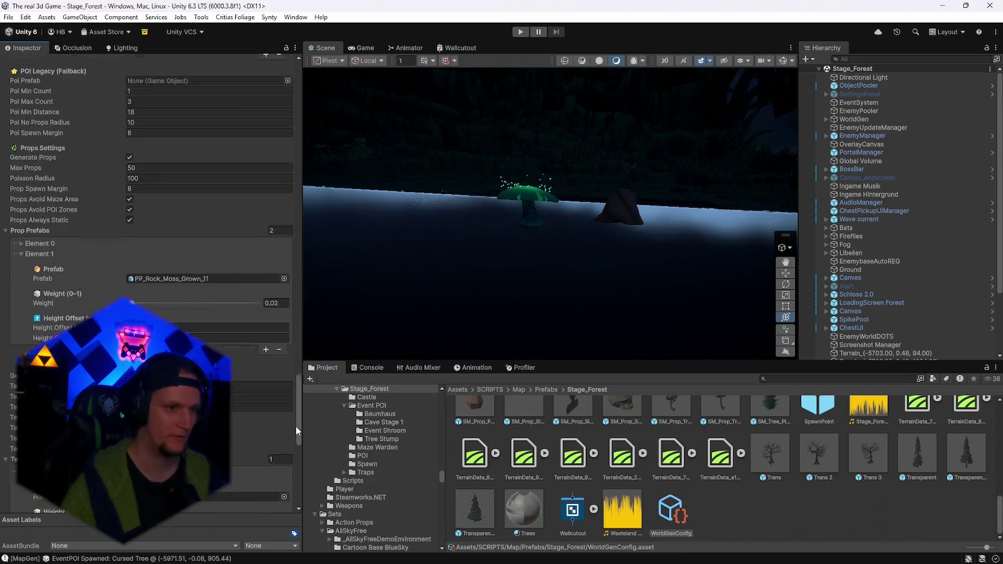
pyautogui.click(146, 279)
pyautogui.write('31')
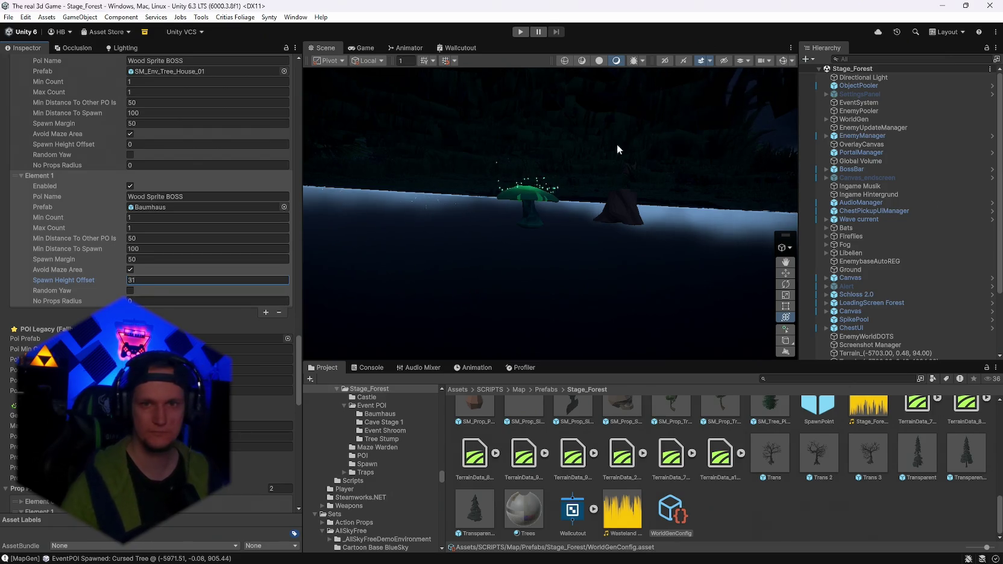
# Regenerate the world and fly down to the treehouse beside the glowing mushrooms
pyautogui.click(853, 118)
pyautogui.click(288, 105)
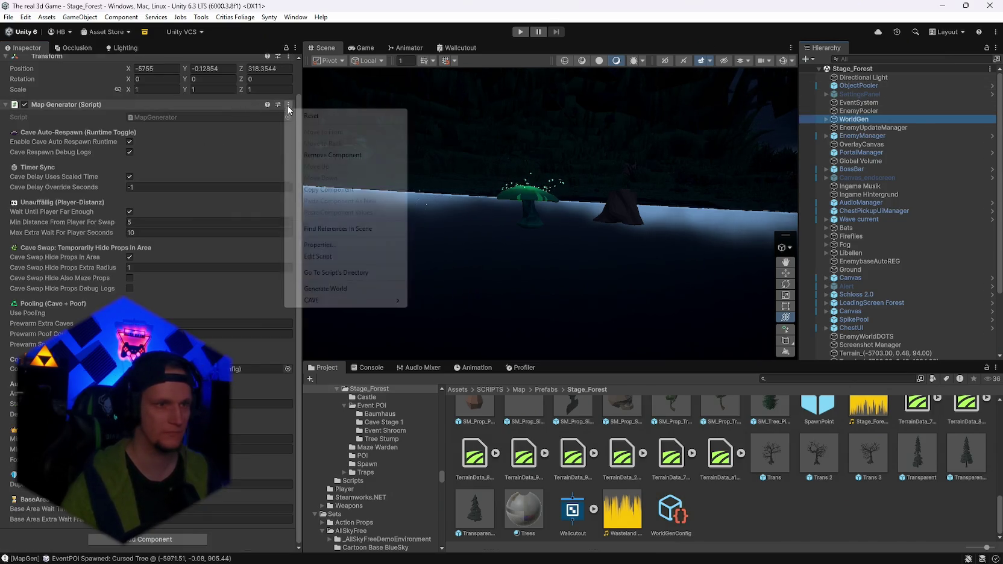
pyautogui.click(325, 289)
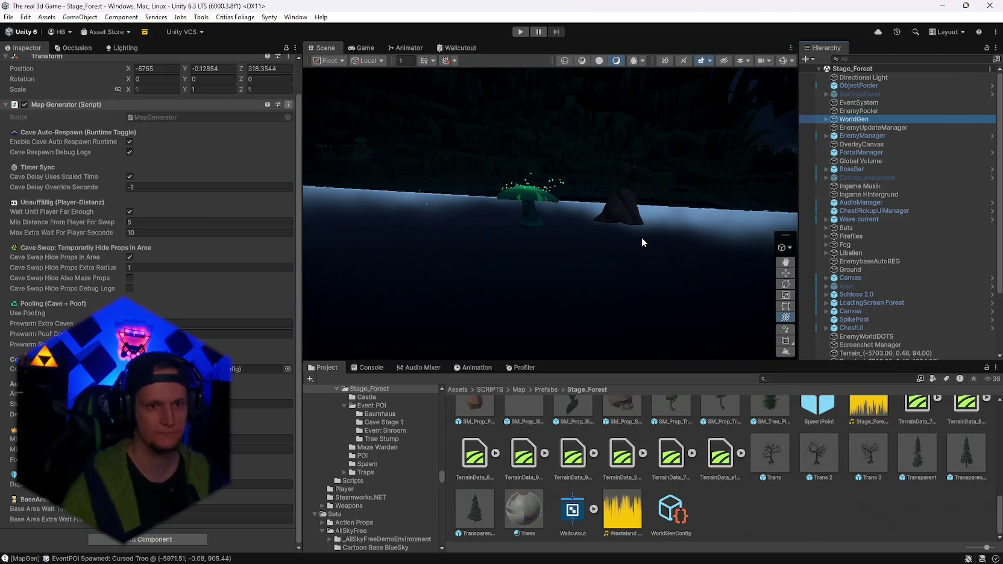
pyautogui.press('f')
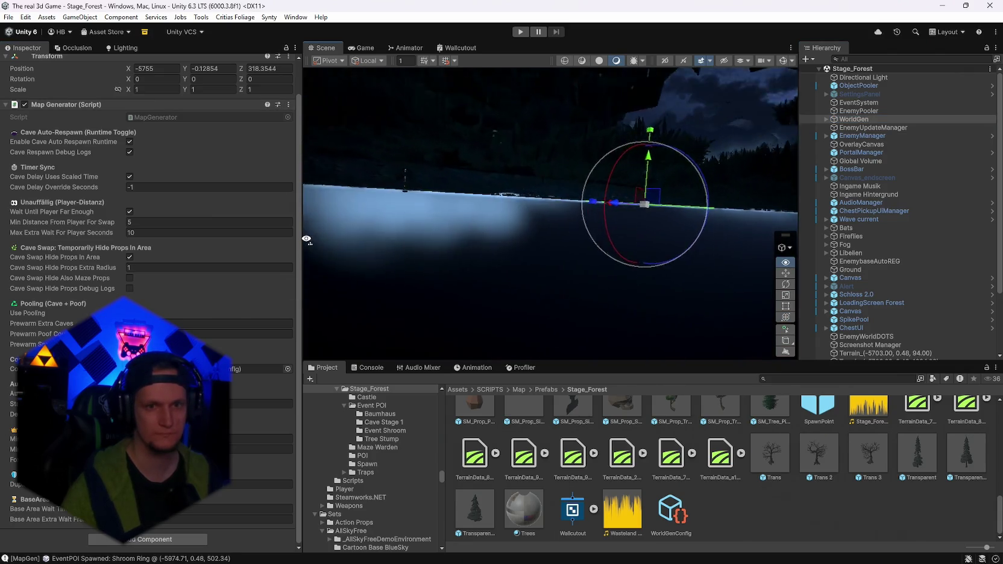
pyautogui.moveTo(355, 241)
pyautogui.mouseDown()
pyautogui.moveTo(606, 250)
pyautogui.moveTo(551, 232)
pyautogui.moveTo(185, 232)
pyautogui.moveTo(199, 241)
pyautogui.moveTo(137, 255)
pyautogui.moveTo(674, 306)
pyautogui.moveTo(705, 282)
pyautogui.moveTo(608, 234)
pyautogui.moveTo(617, 223)
pyautogui.moveTo(694, 224)
pyautogui.moveTo(707, 181)
pyautogui.moveTo(711, 192)
pyautogui.mouseUp()
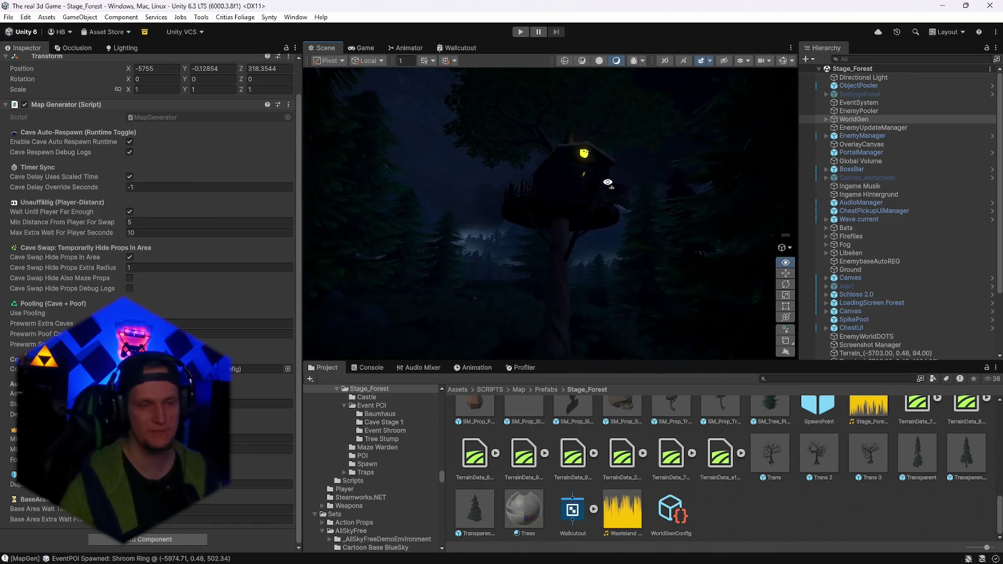
pyautogui.moveTo(618, 185)
pyautogui.mouseDown()
pyautogui.moveTo(708, 194)
pyautogui.moveTo(766, 185)
pyautogui.mouseUp()
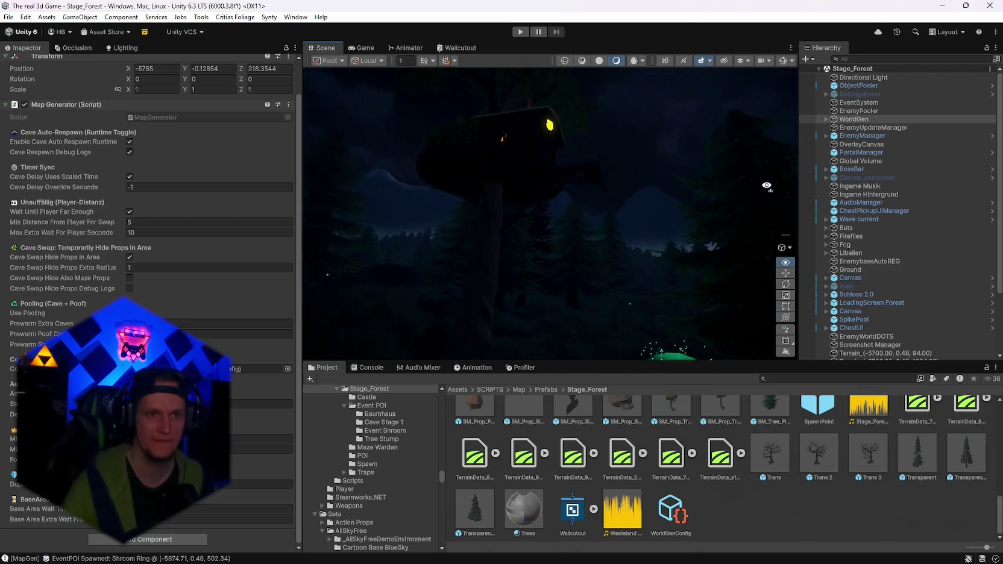
pyautogui.moveTo(680, 221)
pyautogui.mouseDown()
pyautogui.moveTo(477, 191)
pyautogui.moveTo(403, 195)
pyautogui.moveTo(371, 175)
pyautogui.moveTo(509, 208)
pyautogui.moveTo(560, 194)
pyautogui.moveTo(661, 206)
pyautogui.moveTo(714, 230)
pyautogui.moveTo(654, 195)
pyautogui.moveTo(756, 209)
pyautogui.moveTo(684, 195)
pyautogui.moveTo(711, 208)
pyautogui.moveTo(687, 184)
pyautogui.moveTo(699, 256)
pyautogui.mouseUp()
pyautogui.moveTo(613, 237); pyautogui.dragTo(668, 290)
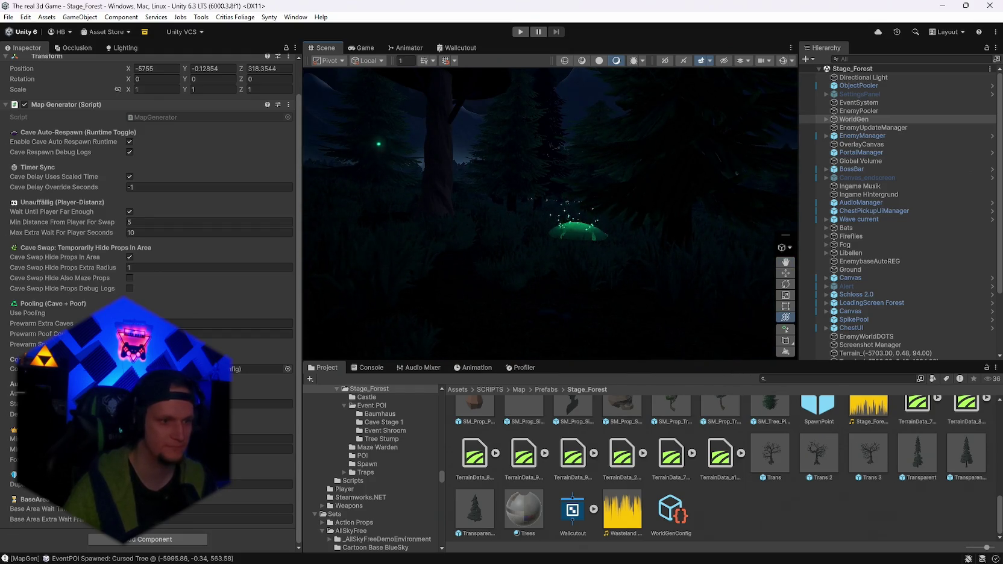
pyautogui.moveTo(541, 225); pyautogui.dragTo(501, 161)
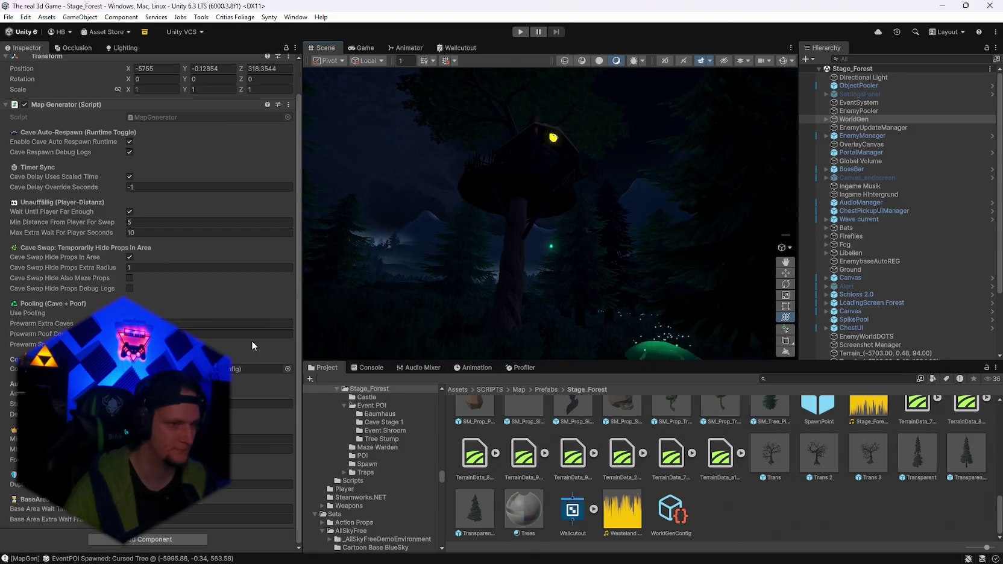
# Revisit the Baumhaus spawn height offset and run Generate World on WorldGen again
pyautogui.click(670, 509)
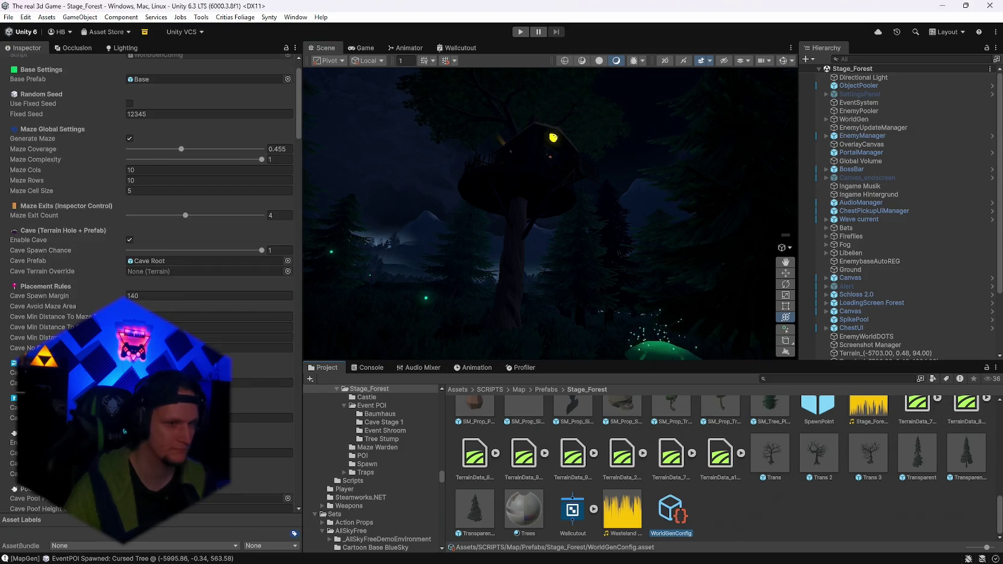
pyautogui.scroll(-10, 296, 235)
pyautogui.scroll(-10, 295, 313)
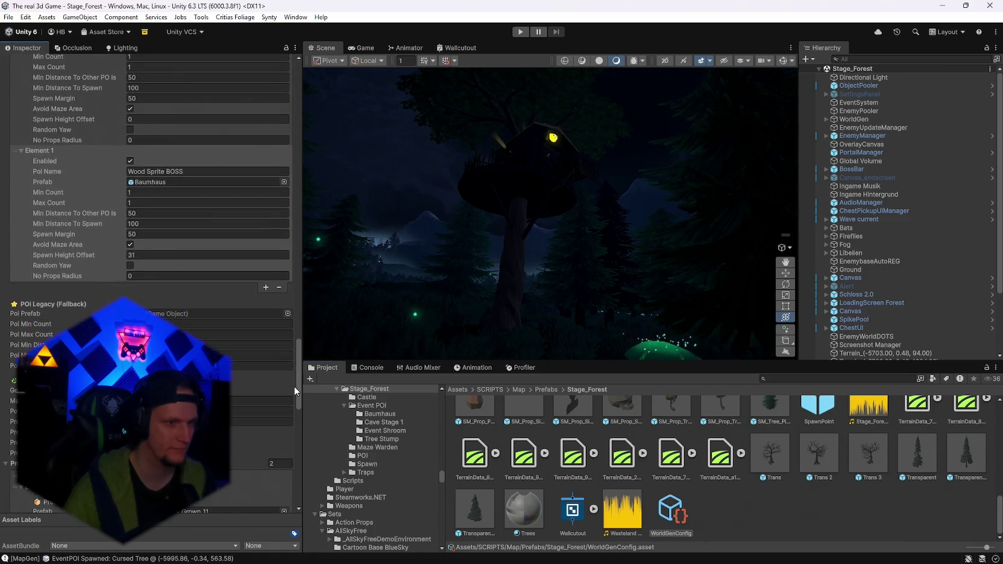
pyautogui.click(154, 255)
pyautogui.write('32')
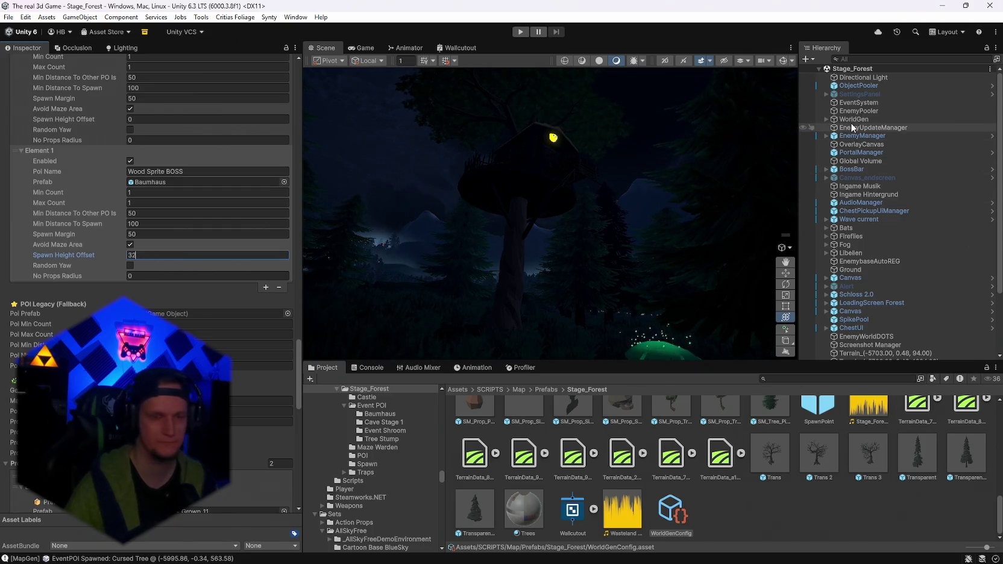
pyautogui.click(851, 120)
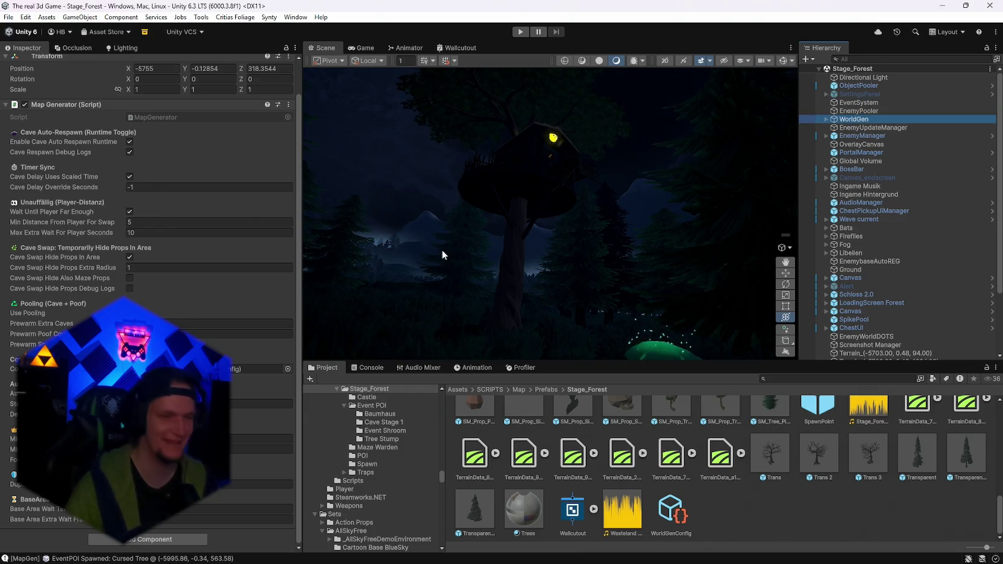
pyautogui.click(288, 105)
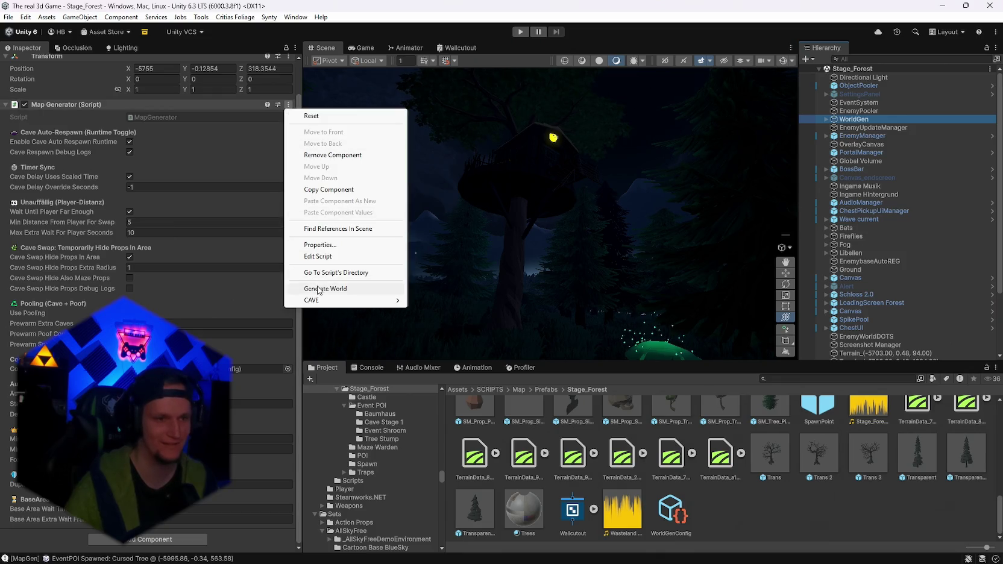
pyautogui.click(338, 289)
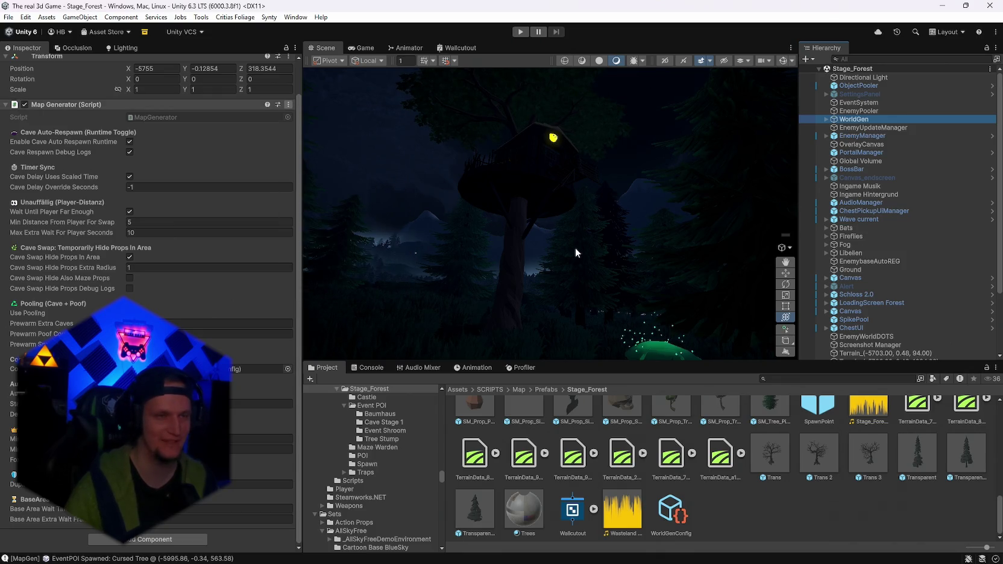
pyautogui.moveTo(693, 276)
pyautogui.mouseDown()
pyautogui.moveTo(673, 239)
pyautogui.moveTo(572, 285)
pyautogui.moveTo(702, 328)
pyautogui.moveTo(421, 295)
pyautogui.moveTo(454, 331)
pyautogui.moveTo(403, 351)
pyautogui.moveTo(249, 342)
pyautogui.moveTo(260, 346)
pyautogui.moveTo(398, 301)
pyautogui.moveTo(366, 318)
pyautogui.moveTo(369, 327)
pyautogui.moveTo(336, 295)
pyautogui.moveTo(233, 279)
pyautogui.moveTo(291, 286)
pyautogui.moveTo(260, 206)
pyautogui.moveTo(325, 294)
pyautogui.mouseUp()
pyautogui.press('f')
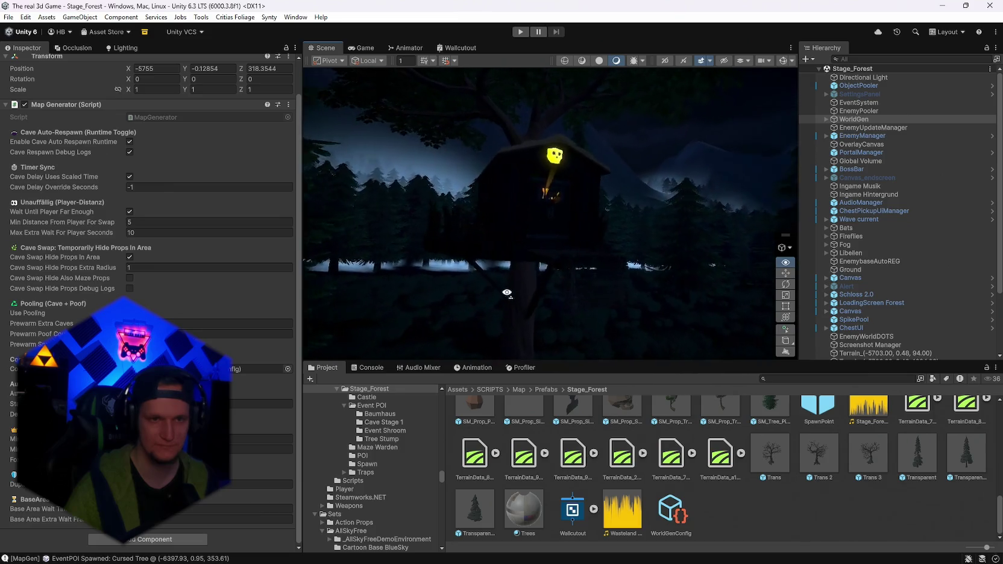
# Orbit and zoom around the treehouse to confirm it sits among the trees
pyautogui.moveTo(551, 280)
pyautogui.mouseDown()
pyautogui.moveTo(571, 268)
pyautogui.moveTo(534, 298)
pyautogui.moveTo(458, 331)
pyautogui.moveTo(489, 347)
pyautogui.moveTo(646, 317)
pyautogui.moveTo(692, 337)
pyautogui.moveTo(539, 331)
pyautogui.mouseUp()
pyautogui.moveTo(416, 320)
pyautogui.mouseDown()
pyautogui.moveTo(427, 310)
pyautogui.moveTo(434, 320)
pyautogui.moveTo(336, 306)
pyautogui.moveTo(450, 311)
pyautogui.moveTo(546, 336)
pyautogui.moveTo(753, 427)
pyautogui.moveTo(547, 282)
pyautogui.mouseUp()
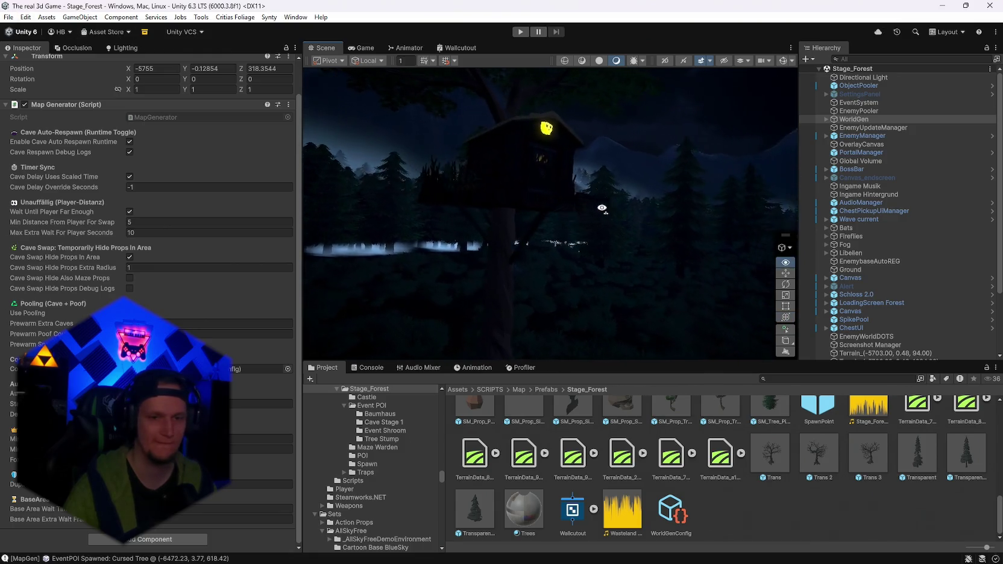
pyautogui.scroll(3, 429, 460)
pyautogui.scroll(-10, 429, 461)
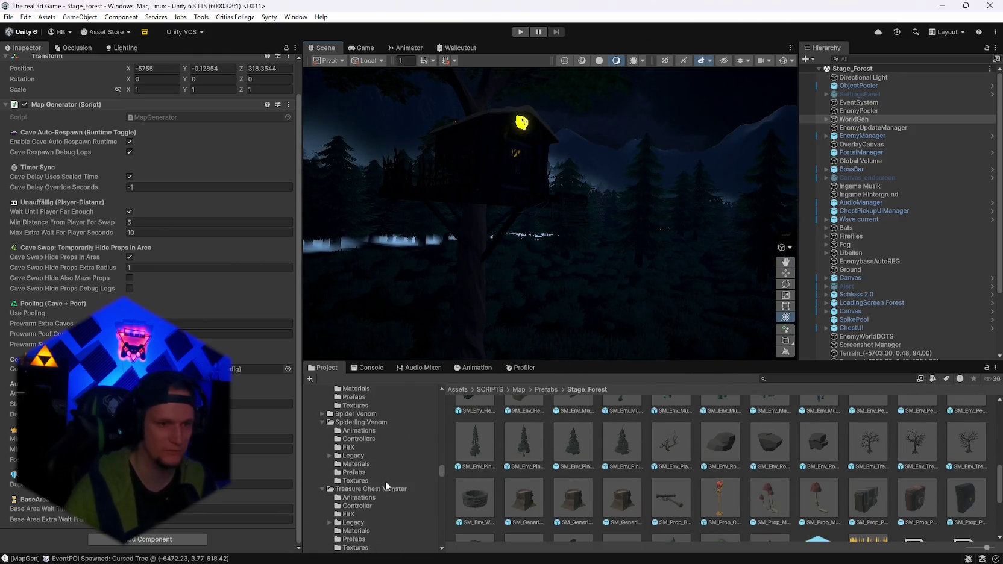
pyautogui.scroll(15, 373, 439)
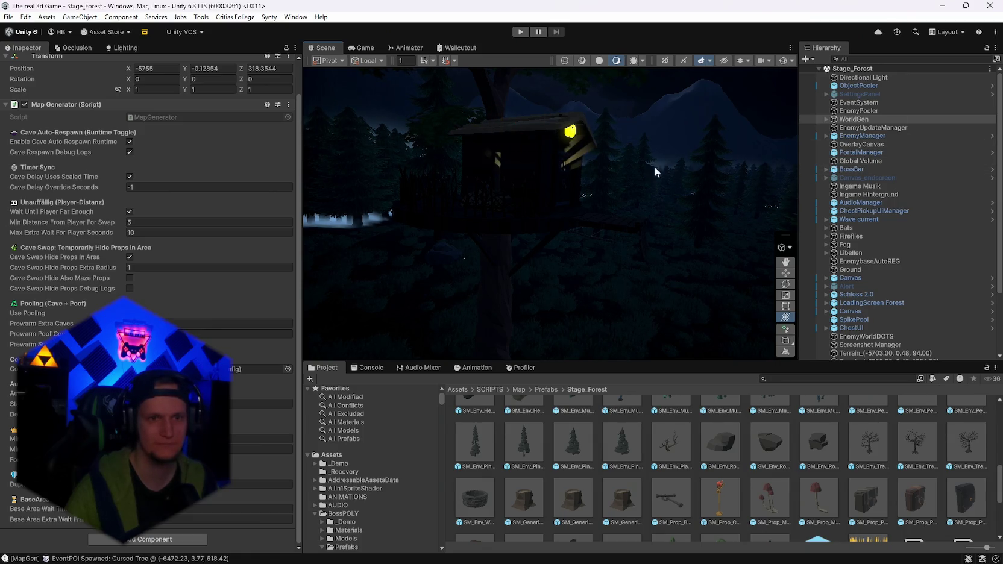
pyautogui.moveTo(655, 172); pyautogui.dragTo(522, 185)
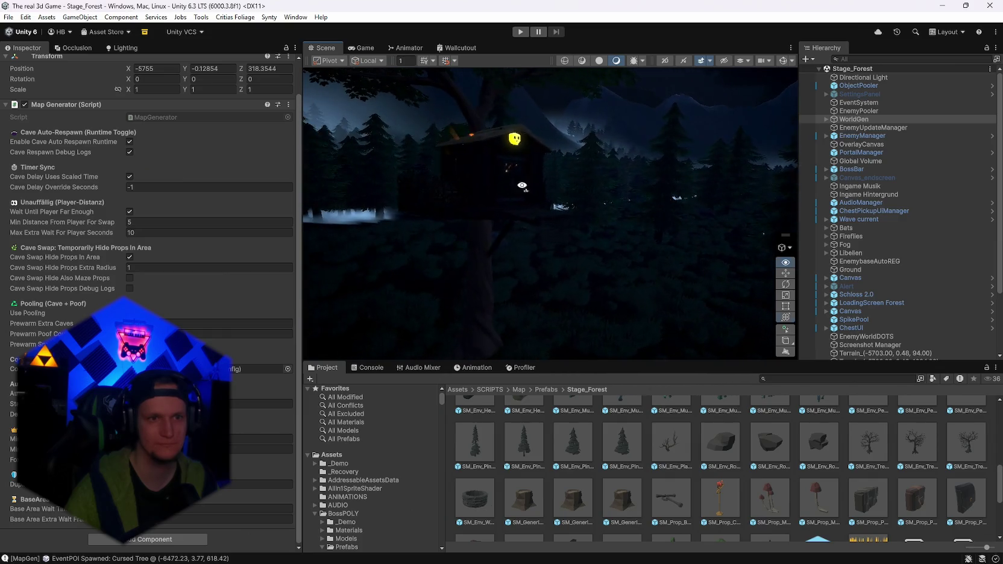
pyautogui.moveTo(581, 158)
pyautogui.mouseDown()
pyautogui.moveTo(571, 120)
pyautogui.moveTo(649, 152)
pyautogui.moveTo(712, 200)
pyautogui.moveTo(649, 177)
pyautogui.moveTo(446, 150)
pyautogui.moveTo(565, 137)
pyautogui.moveTo(581, 264)
pyautogui.mouseUp()
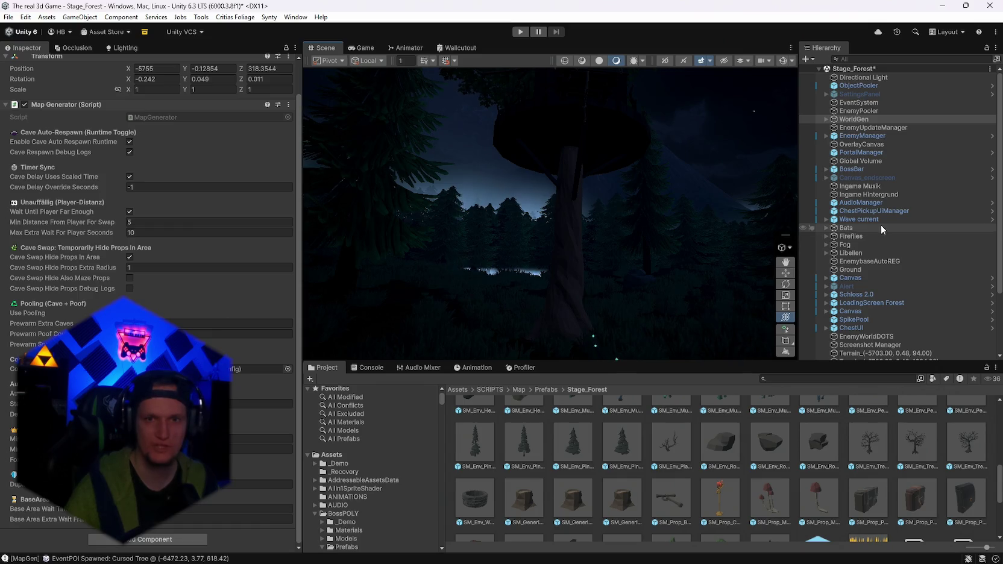
pyautogui.scroll(10, 685, 484)
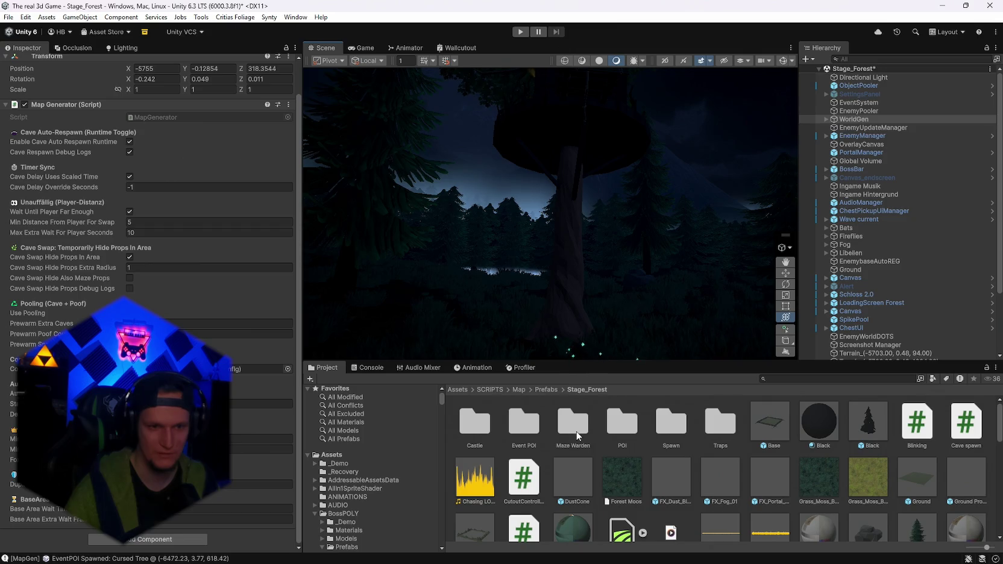
# Open the Baumhaus prefab and find the EnchantedTree_Mat_01a material on the tree's LOD0 mesh
pyautogui.doubleClick(530, 428)
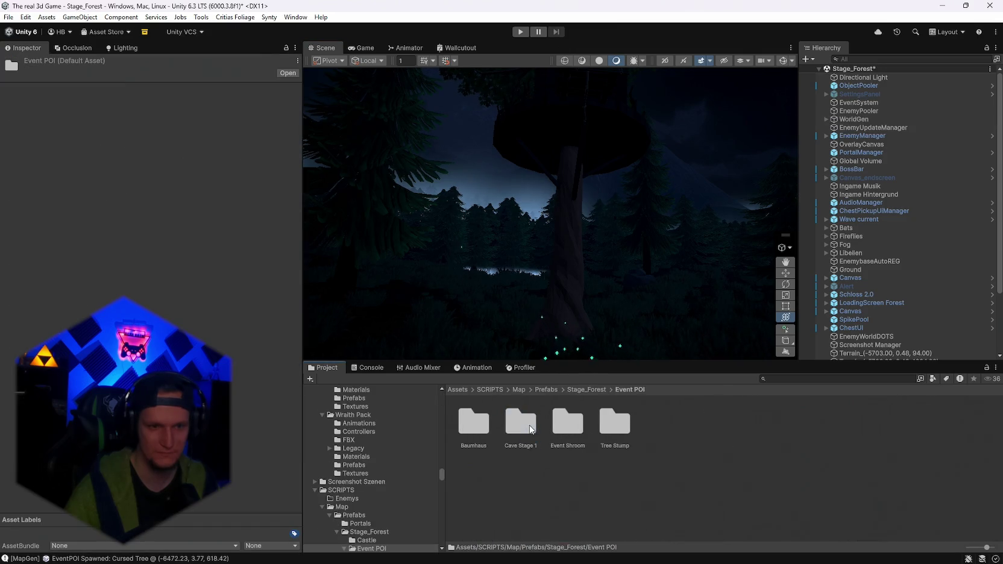
pyautogui.doubleClick(475, 430)
pyautogui.click(473, 424)
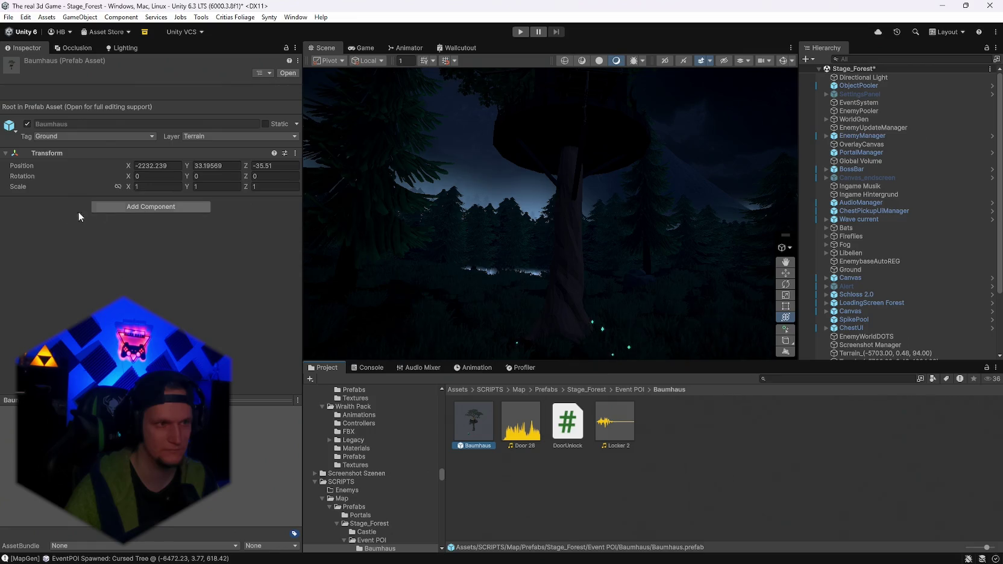
pyautogui.doubleClick(473, 429)
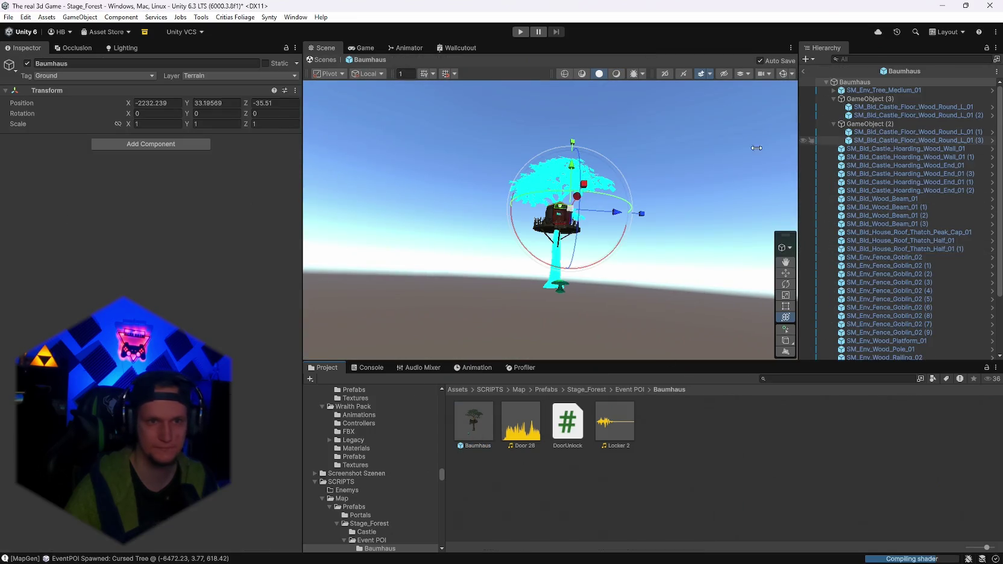
pyautogui.click(865, 90)
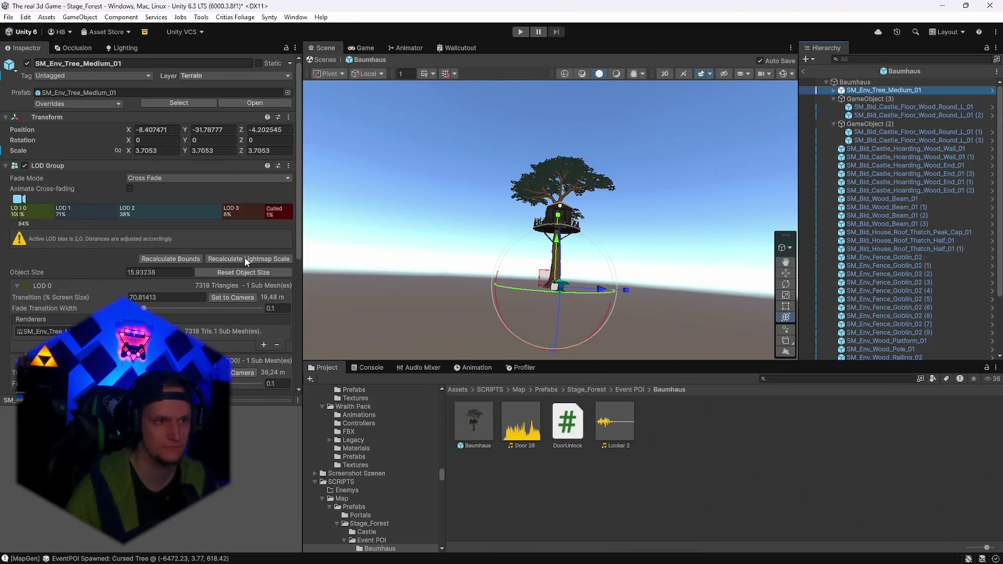
pyautogui.click(833, 90)
pyautogui.click(900, 98)
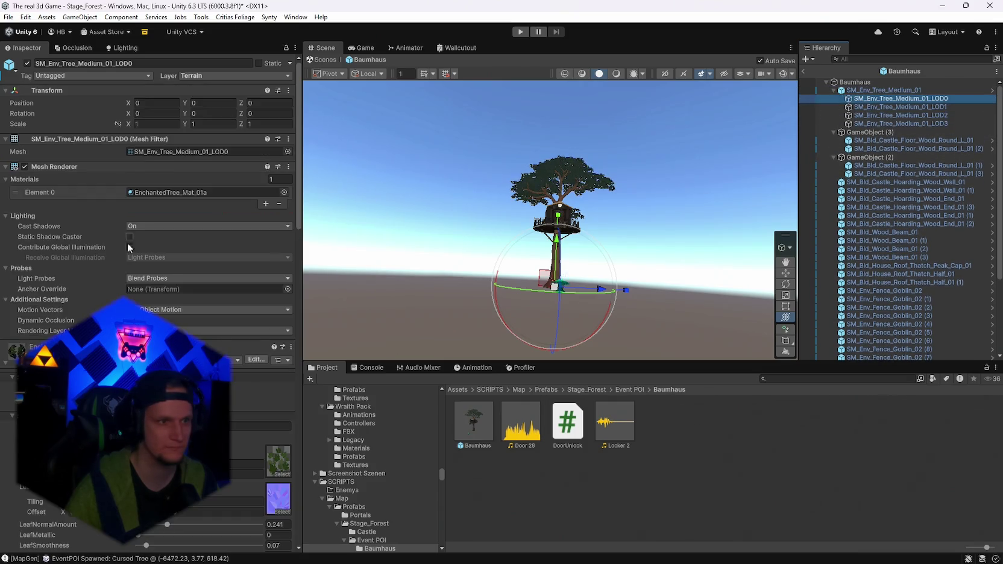
pyautogui.click(205, 192)
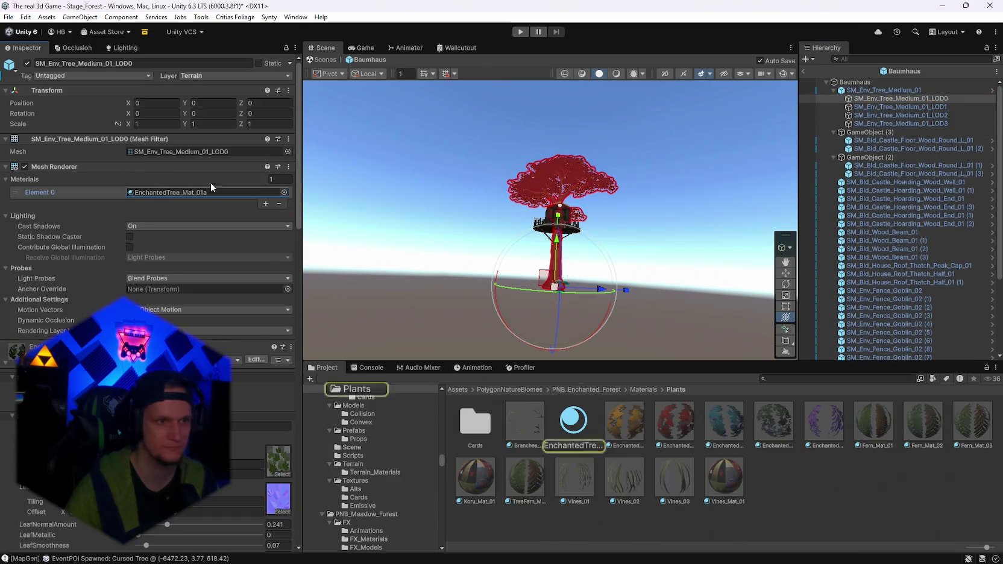
# Darken EnchantedTree_Mat_01a's Colour Tinting swatches to dark greyish brown tones
pyautogui.click(803, 73)
pyautogui.click(578, 421)
pyautogui.scroll(-5, 244, 298)
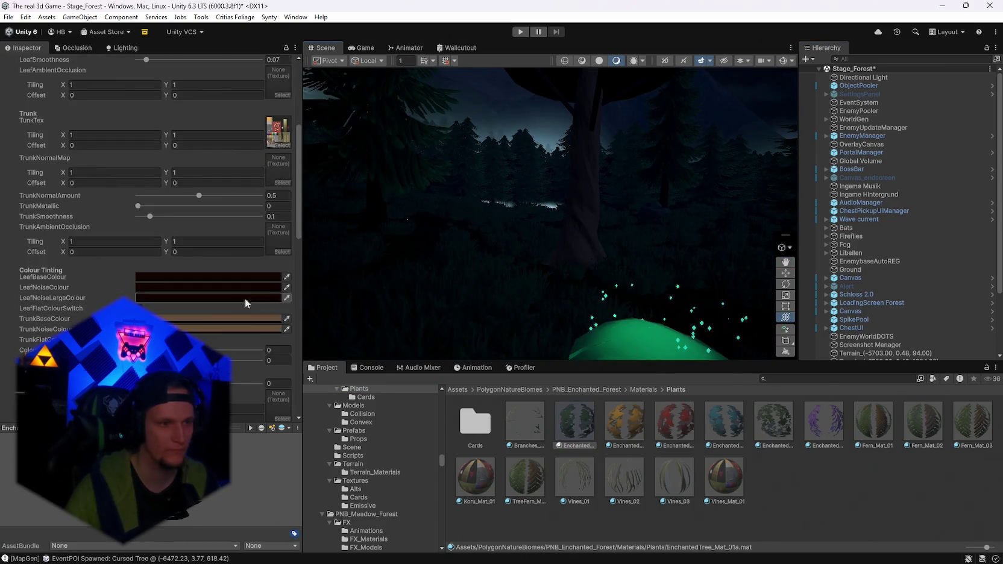
pyautogui.click(188, 329)
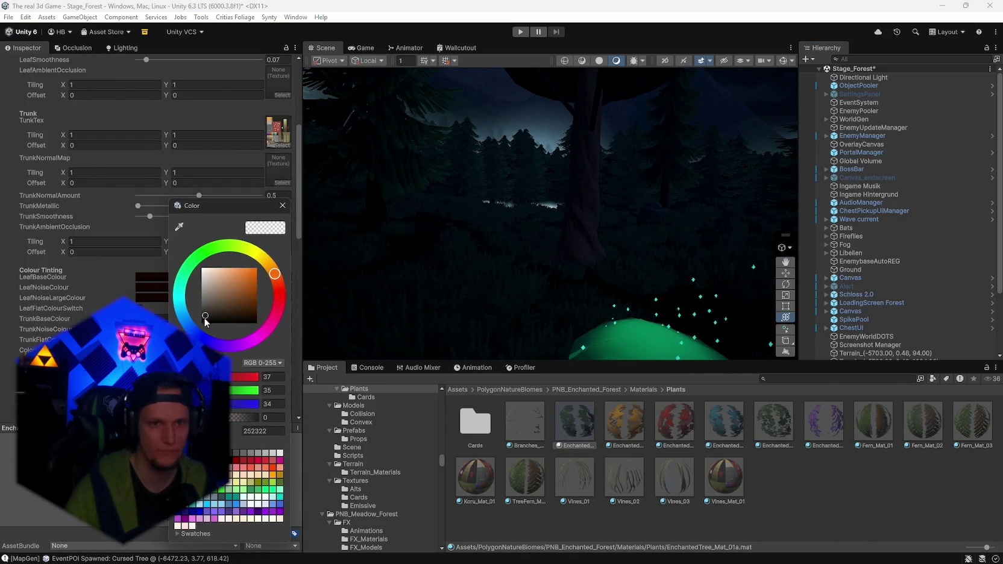
pyautogui.moveTo(494, 199); pyautogui.dragTo(545, 191)
pyautogui.click(204, 329)
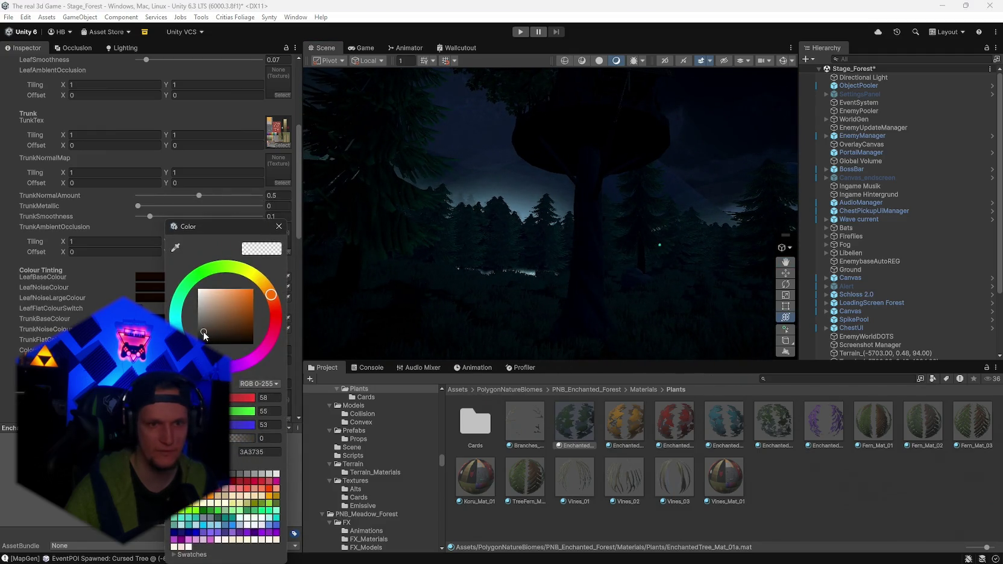
pyautogui.moveTo(197, 328); pyautogui.dragTo(220, 331)
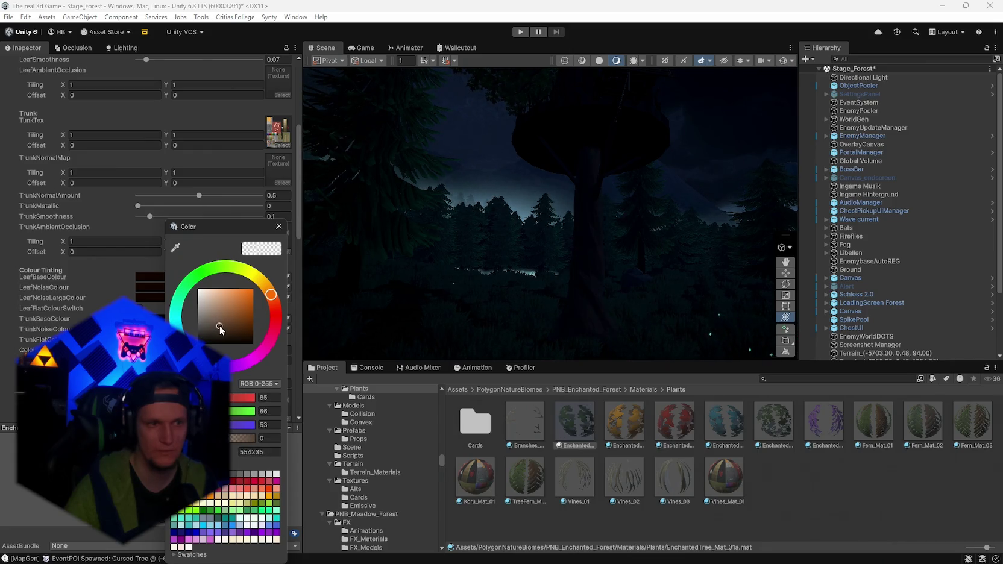
pyautogui.moveTo(542, 253)
pyautogui.mouseDown()
pyautogui.moveTo(594, 241)
pyautogui.moveTo(479, 273)
pyautogui.moveTo(405, 279)
pyautogui.moveTo(329, 248)
pyautogui.moveTo(498, 273)
pyautogui.moveTo(674, 325)
pyautogui.moveTo(602, 284)
pyautogui.moveTo(648, 270)
pyautogui.moveTo(682, 301)
pyautogui.moveTo(673, 304)
pyautogui.mouseUp()
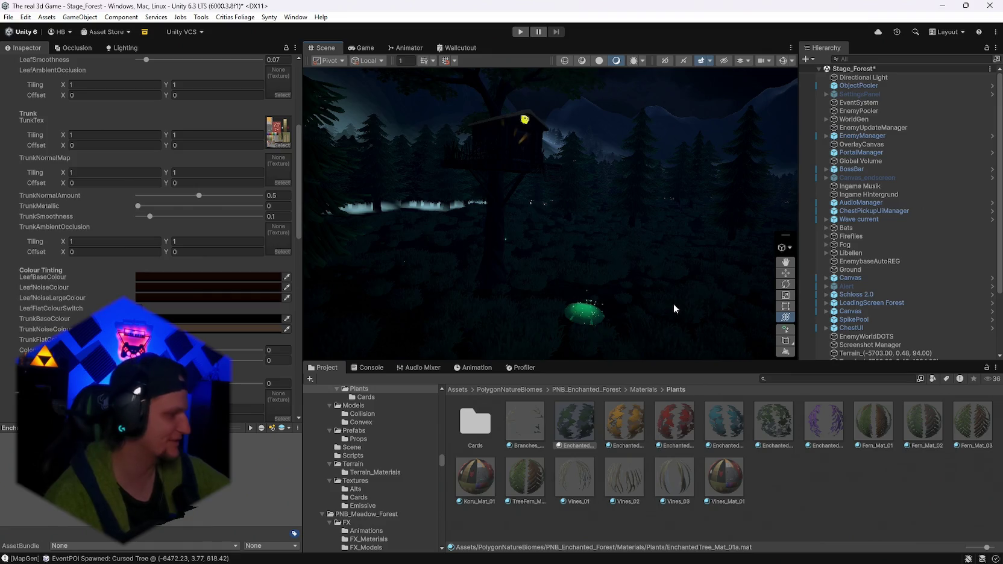
# Save the Stage_Forest scene via File > Save
pyautogui.click(14, 16)
pyautogui.click(25, 68)
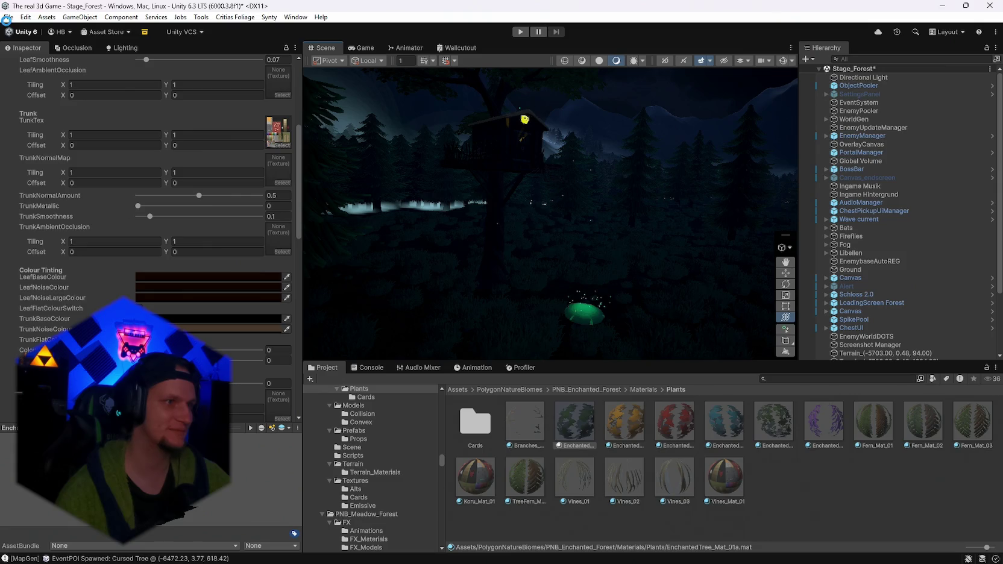
pyautogui.click(8, 17)
pyautogui.click(36, 130)
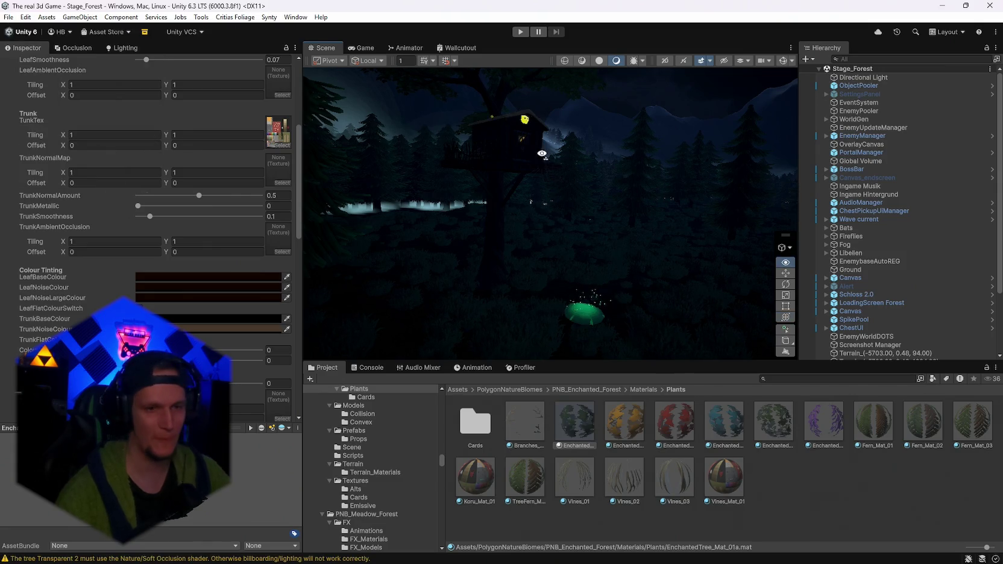
pyautogui.moveTo(542, 205)
pyautogui.mouseDown()
pyautogui.moveTo(554, 190)
pyautogui.moveTo(445, 156)
pyautogui.moveTo(427, 163)
pyautogui.moveTo(429, 191)
pyautogui.moveTo(416, 215)
pyautogui.moveTo(490, 200)
pyautogui.moveTo(472, 185)
pyautogui.moveTo(474, 148)
pyautogui.moveTo(405, 149)
pyautogui.mouseUp()
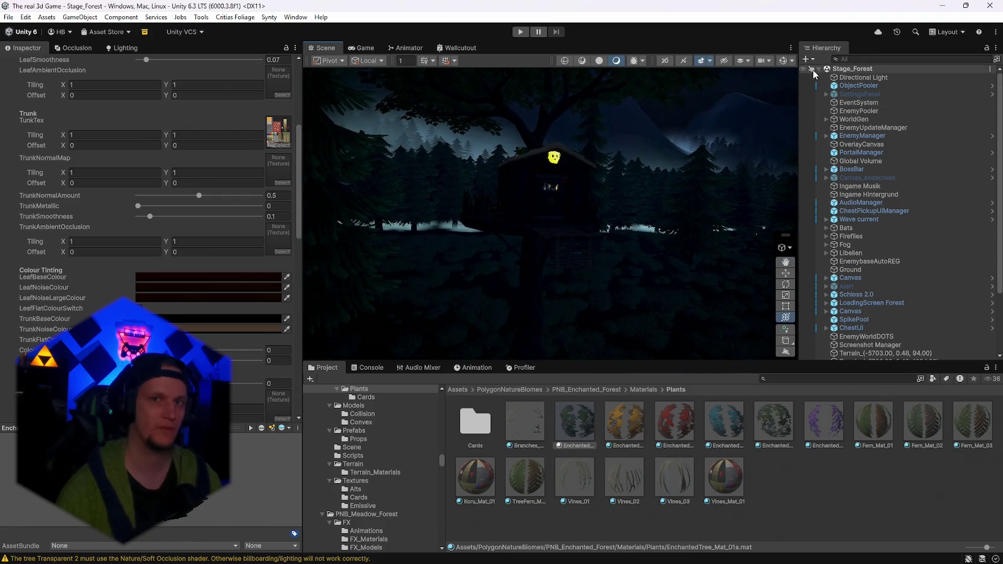
# Open Stage_Hub from recent scenes and start Play mode
pyautogui.click(8, 17)
pyautogui.moveTo(72, 52)
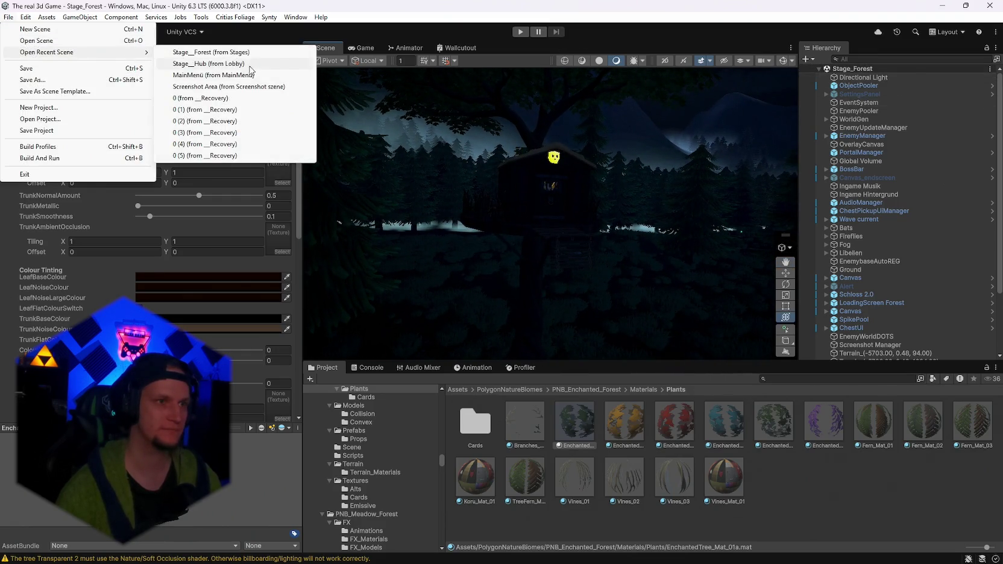
pyautogui.click(198, 63)
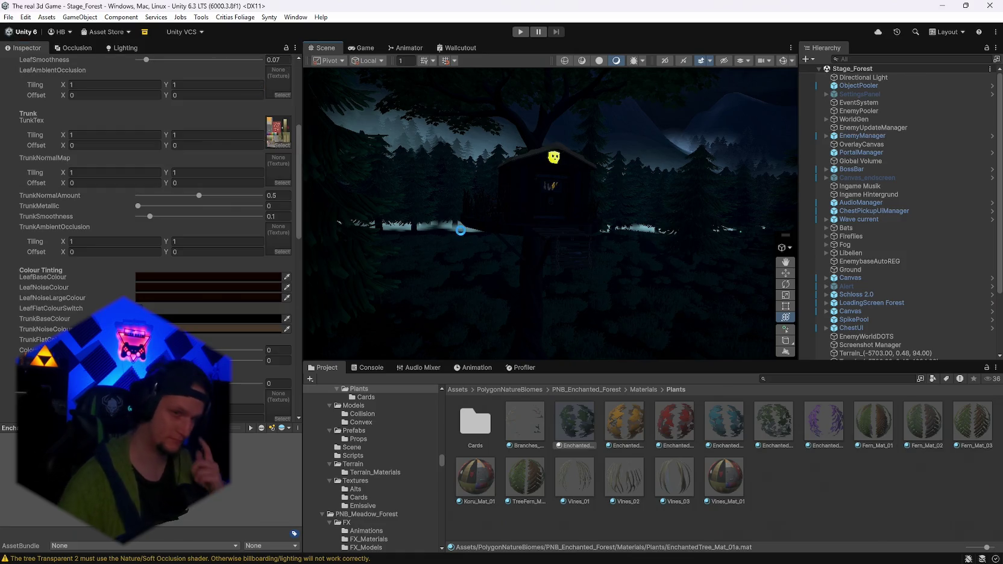
pyautogui.click(515, 32)
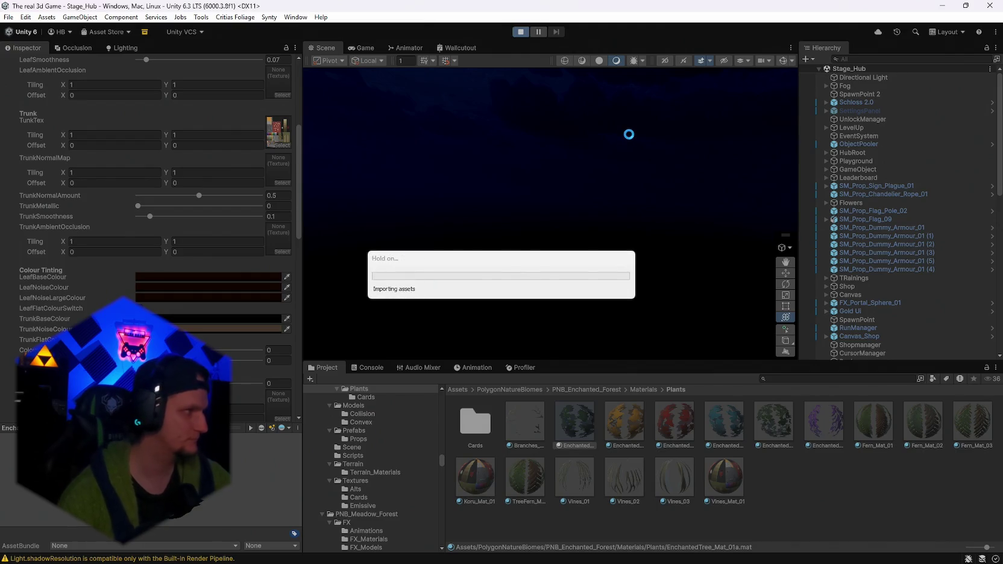
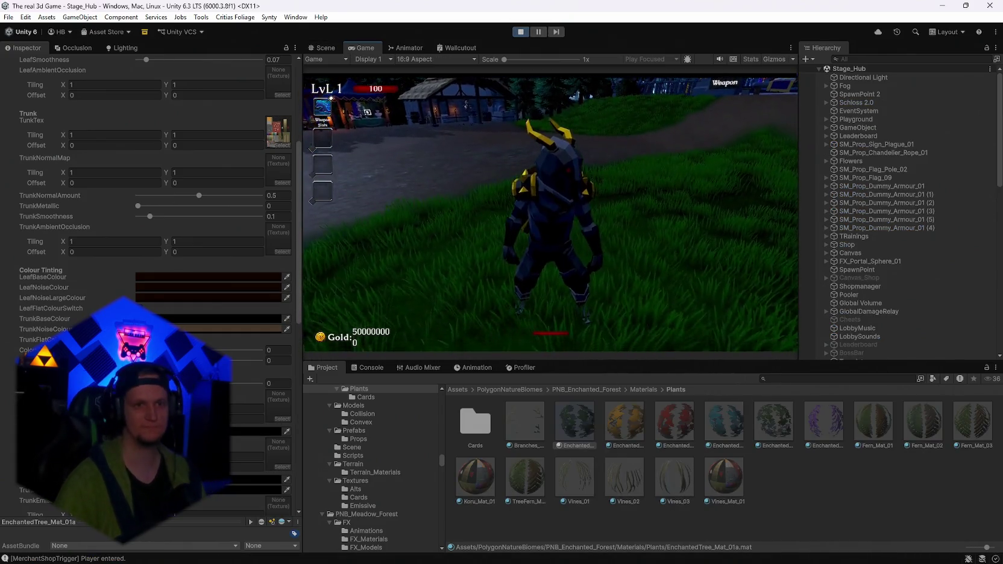
# Walk to Start Run, reroll the ability cards twice, and pick Poison Arrow
pyautogui.press('w')
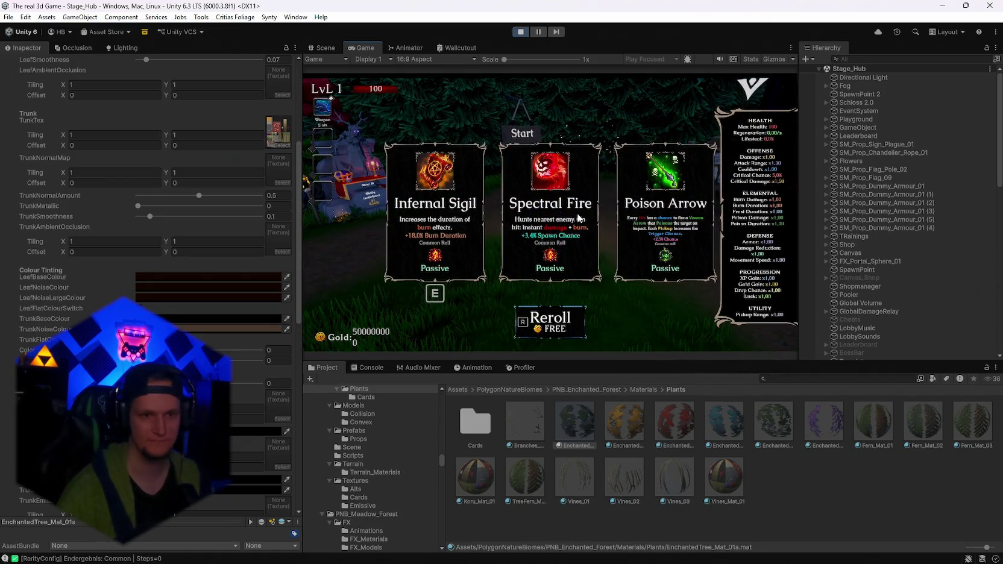
pyautogui.press('r')
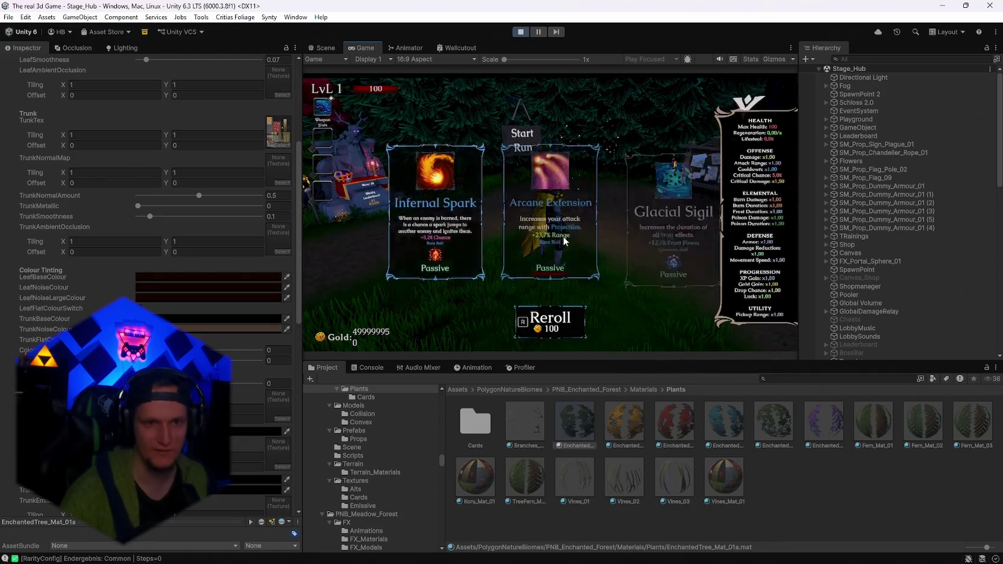
pyautogui.press('r')
pyautogui.press('r')
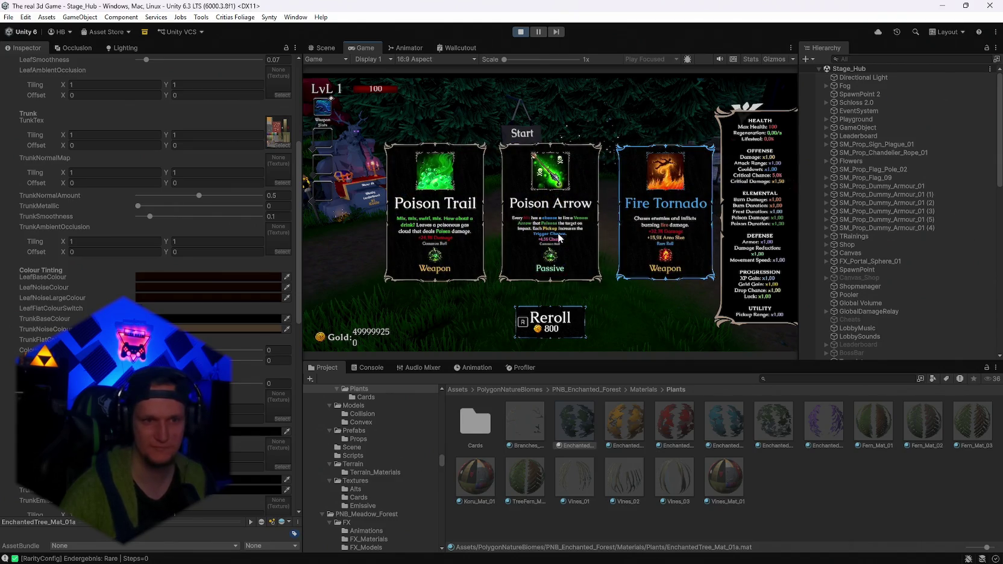
pyautogui.click(509, 218)
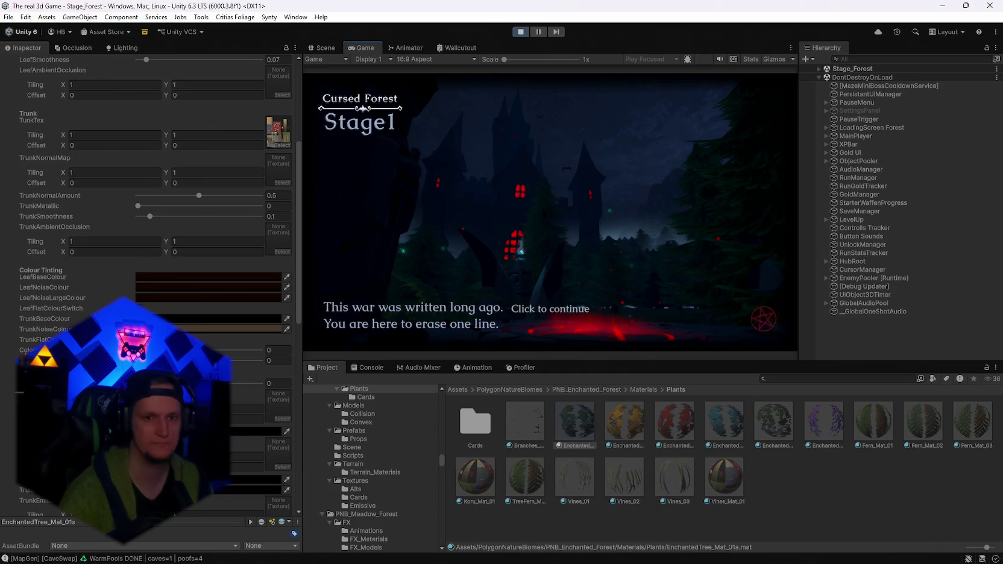
# Continue past the stage intro and walk the character into the forest
pyautogui.press('e')
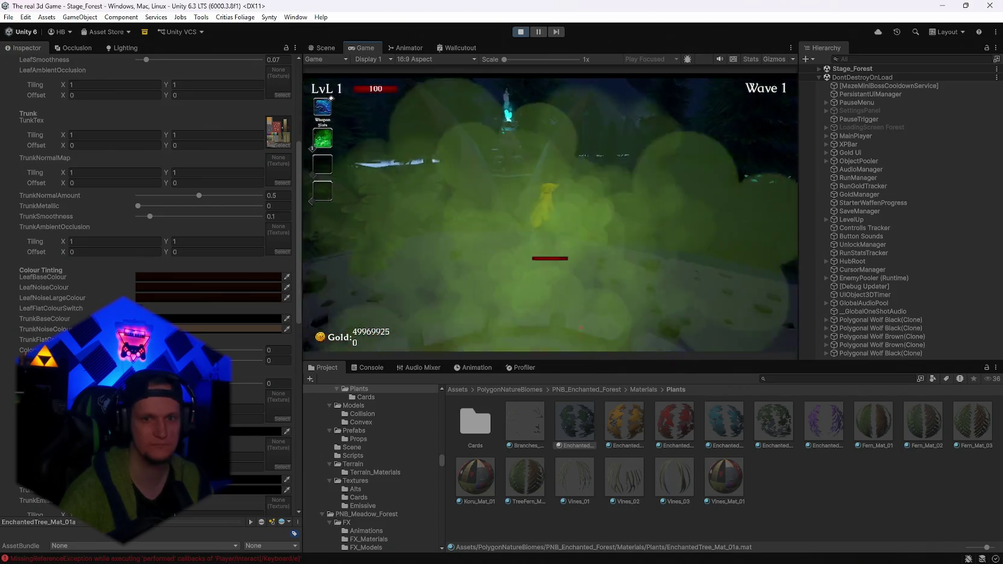
pyautogui.press('w')
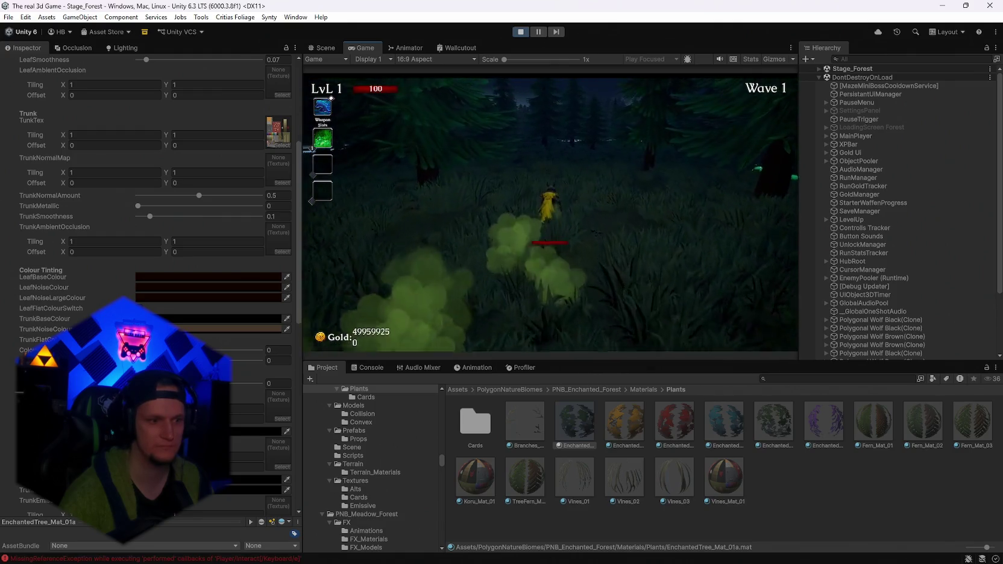
pyautogui.press('w')
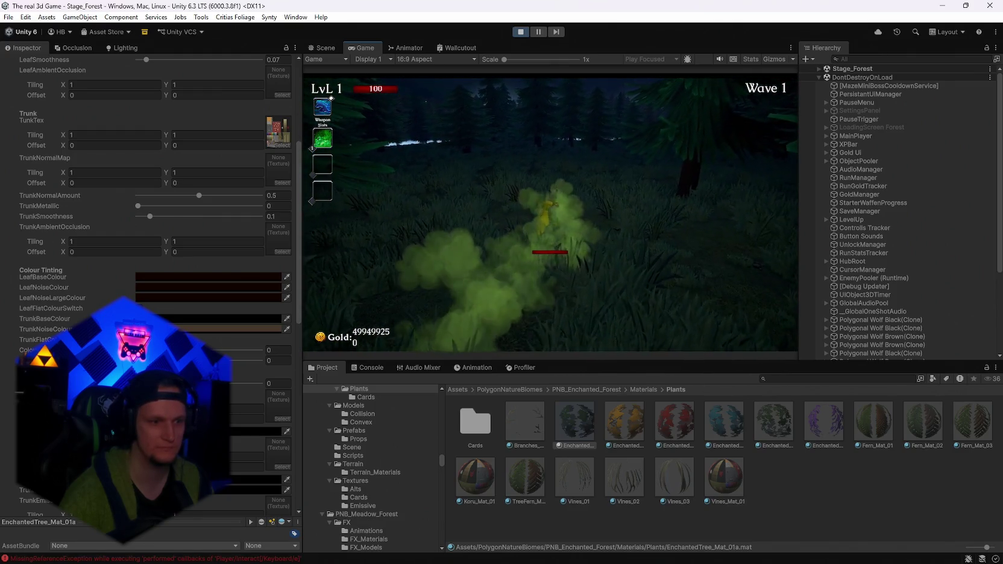
pyautogui.press('w')
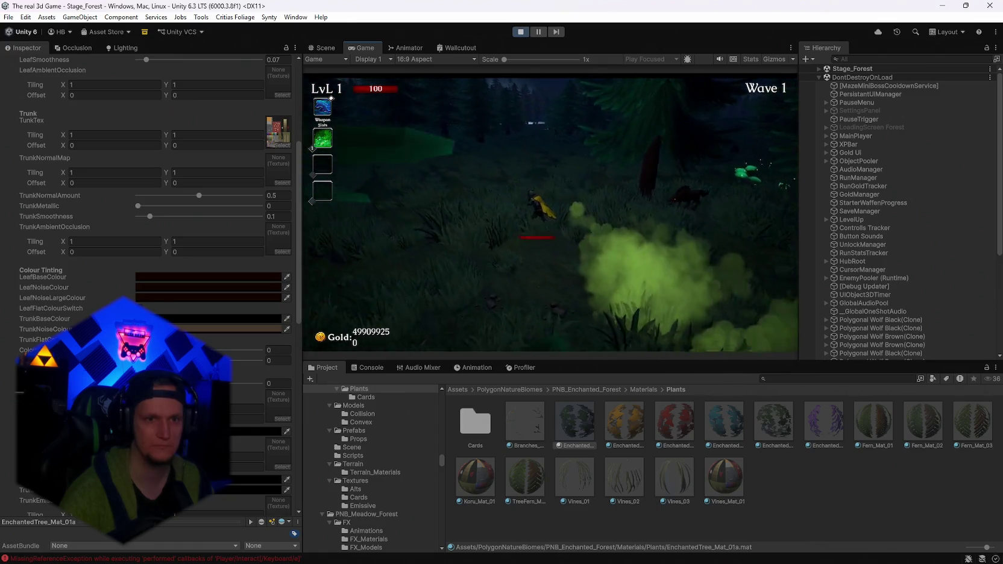
pyautogui.press('w')
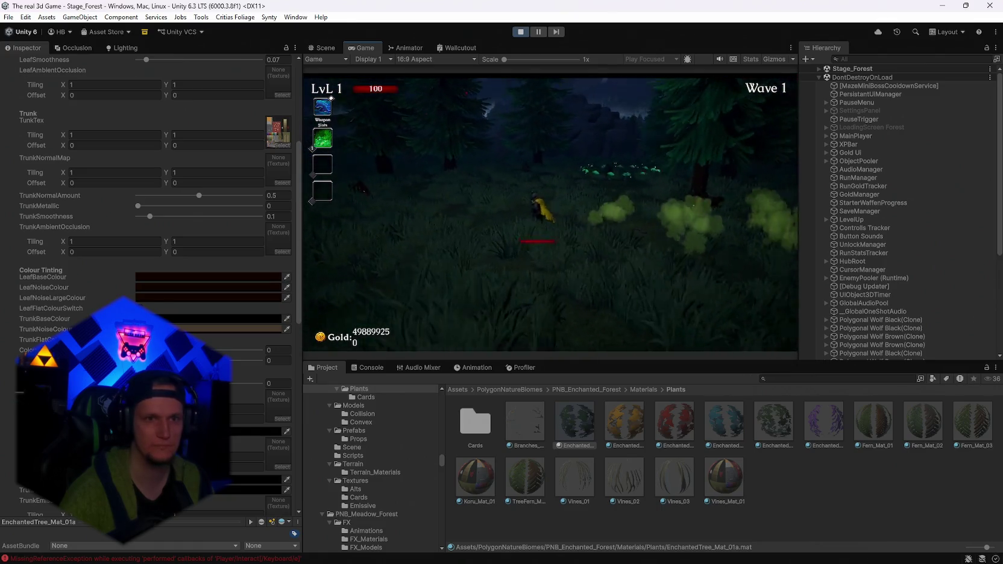
# Pause the game, maximize the Game view, and resume play
pyautogui.press('Escape')
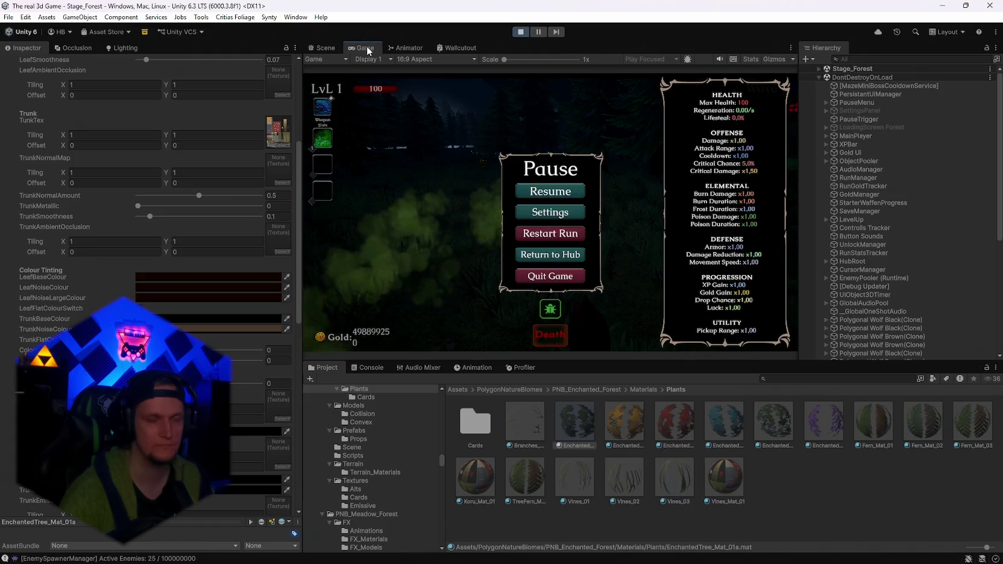
pyautogui.doubleClick(365, 47)
pyautogui.click(535, 269)
# Run through the forest past the giant bee, stone gate, and wolves
pyautogui.press('w')
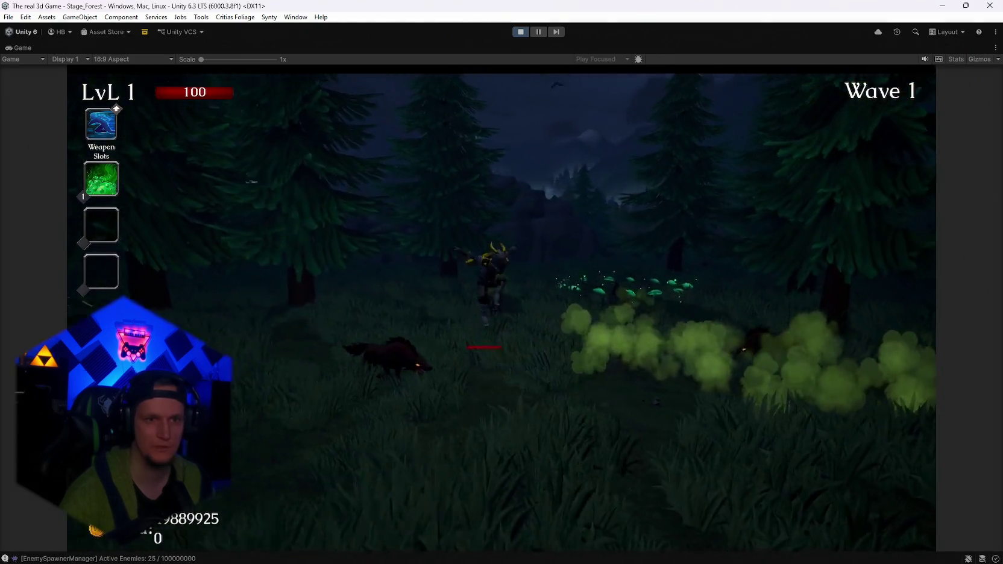
pyautogui.press('w')
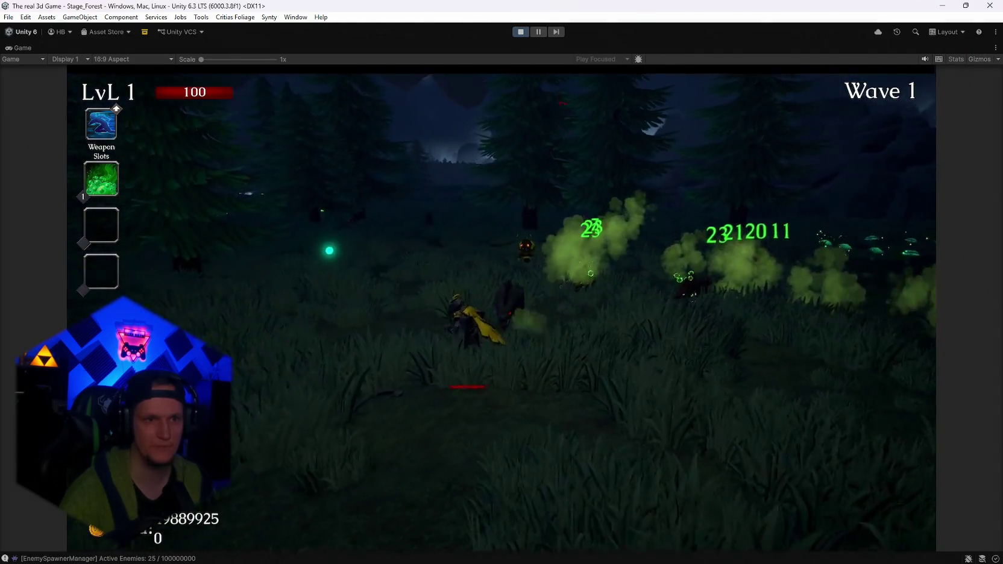
pyautogui.press('w')
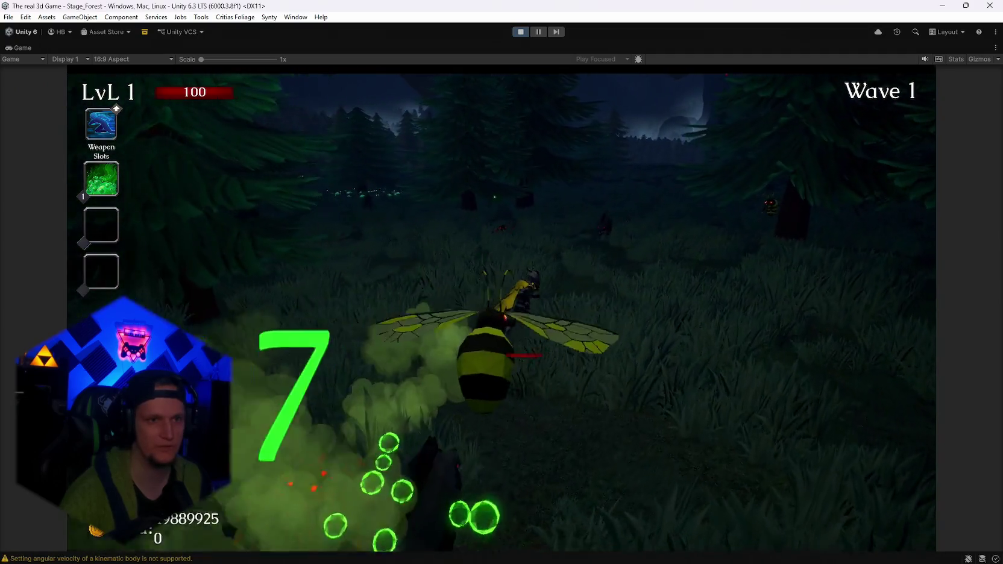
pyautogui.press('w')
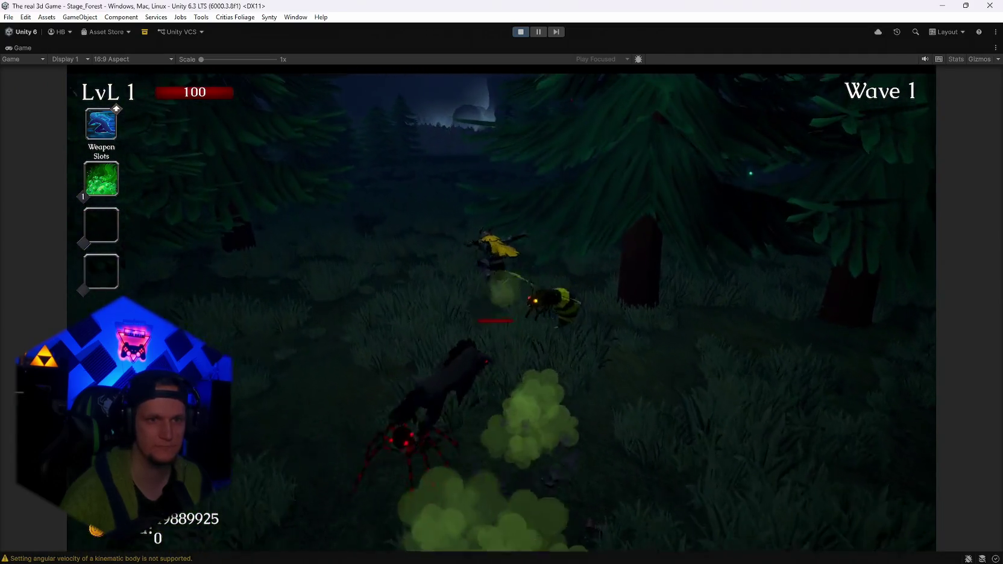
pyautogui.press('w')
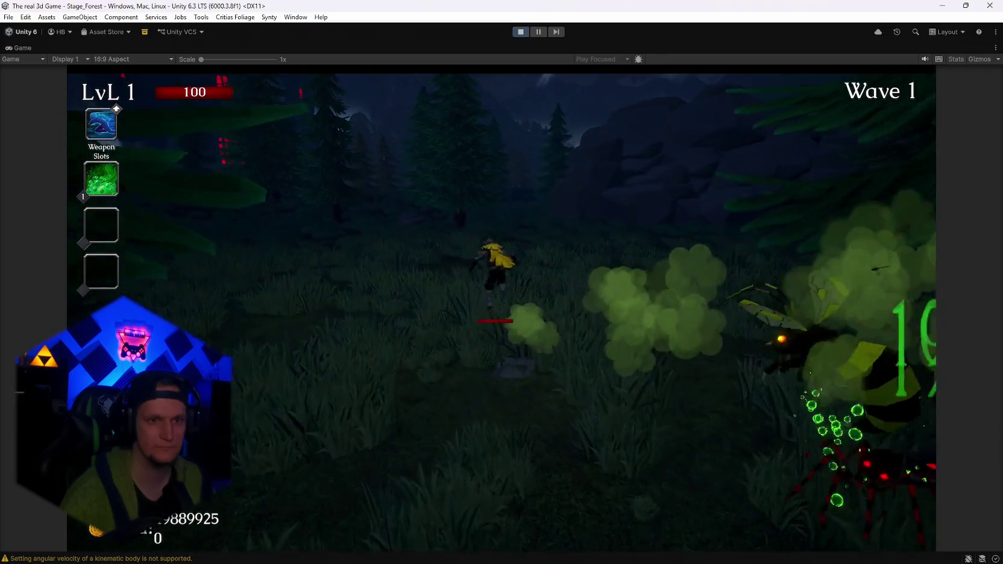
pyautogui.press('w')
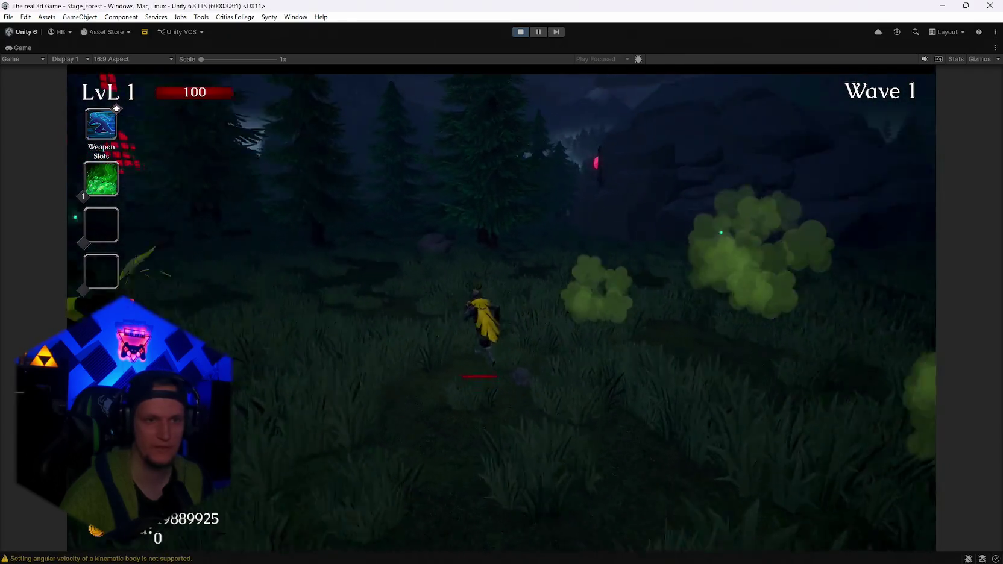
pyautogui.press('w')
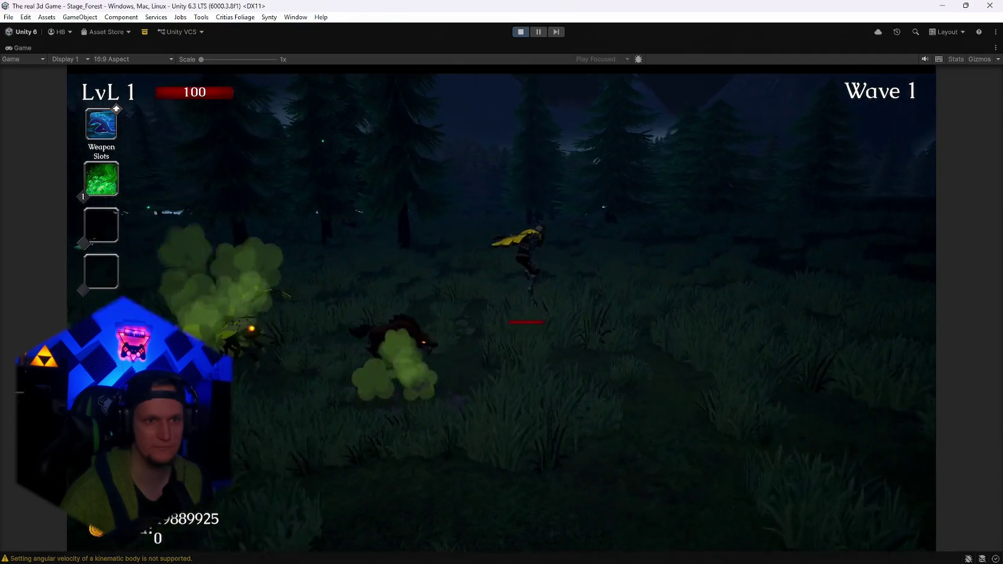
pyautogui.press('w')
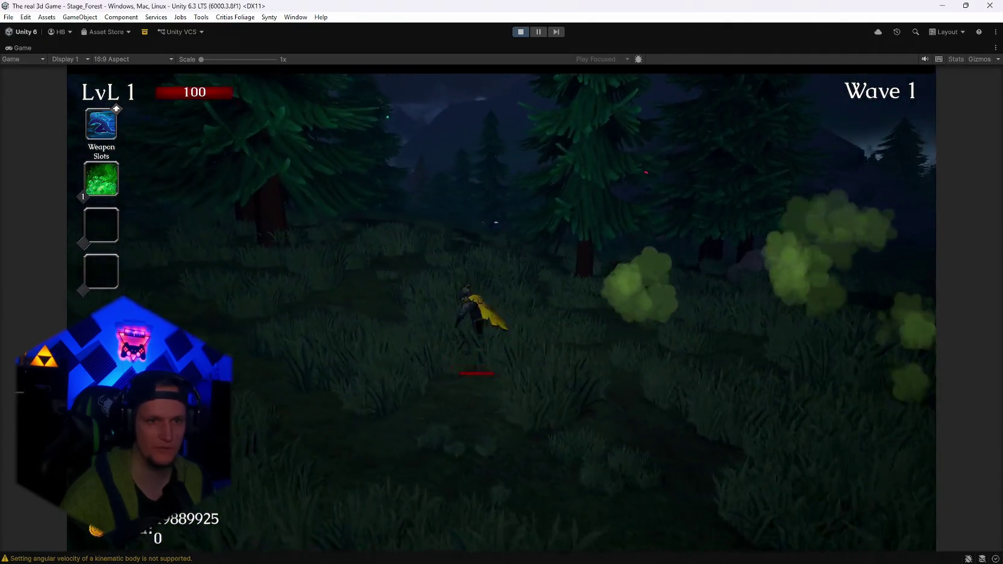
pyautogui.press('w')
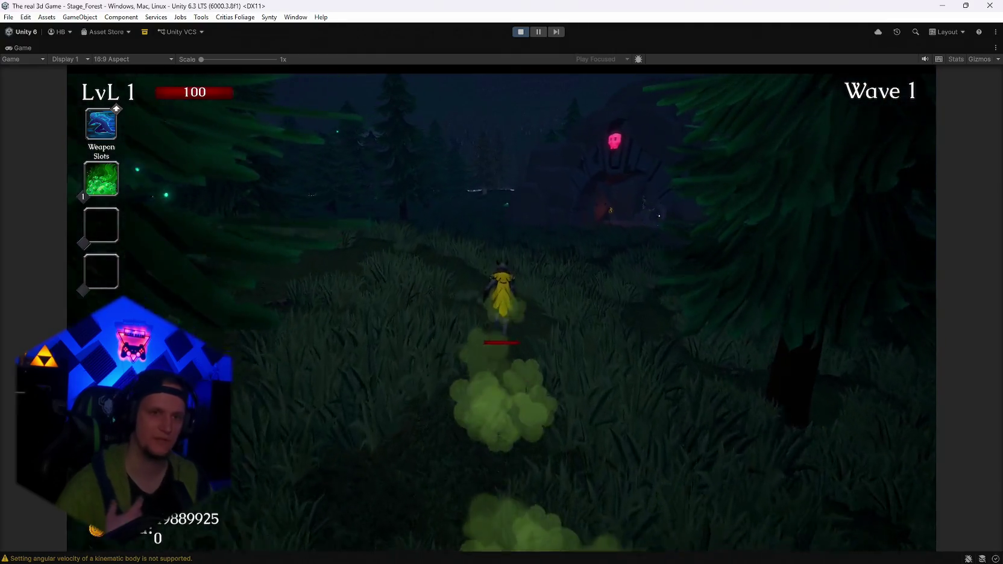
pyautogui.press('w')
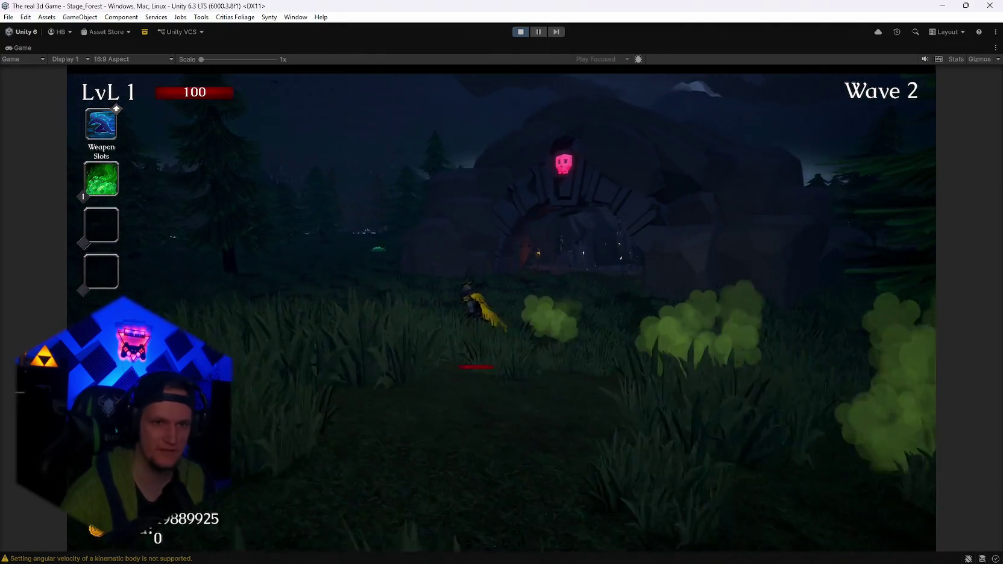
pyautogui.press('w')
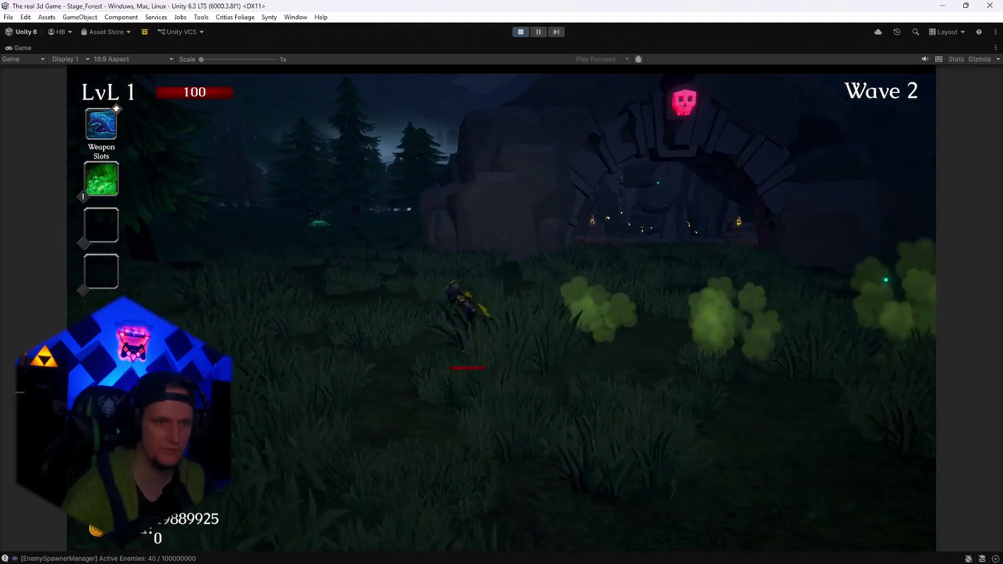
pyautogui.press('w')
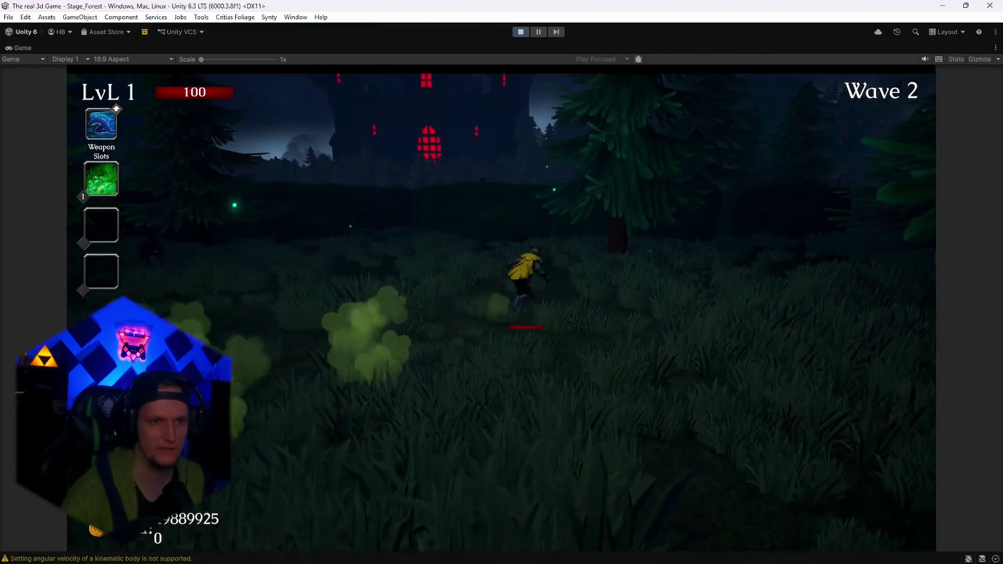
pyautogui.press('w')
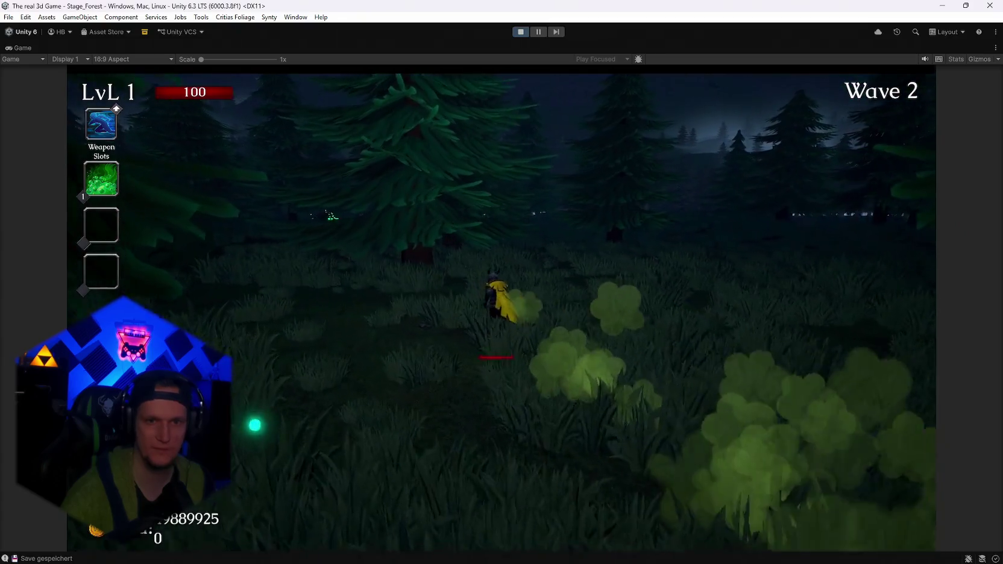
pyautogui.press('w')
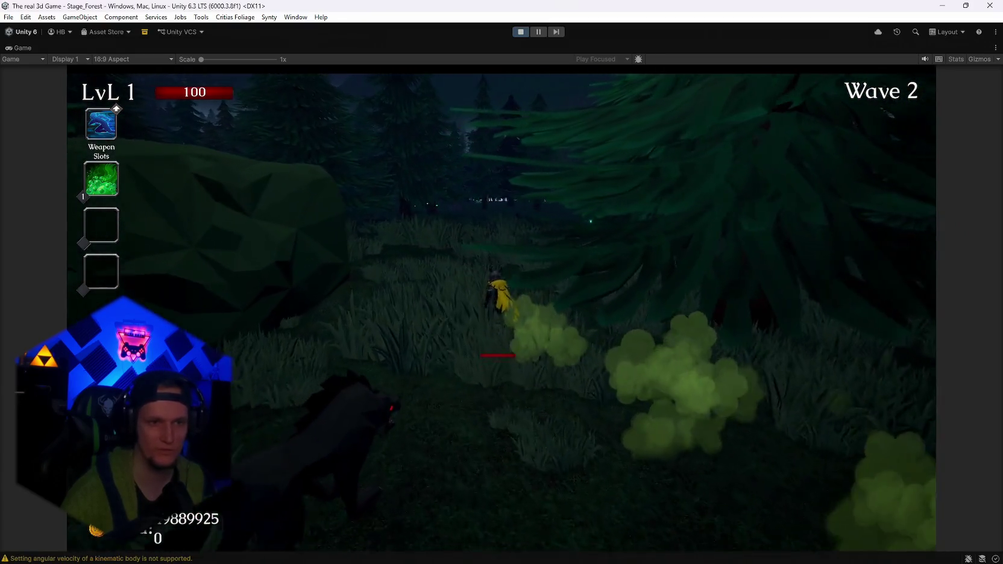
pyautogui.press('w')
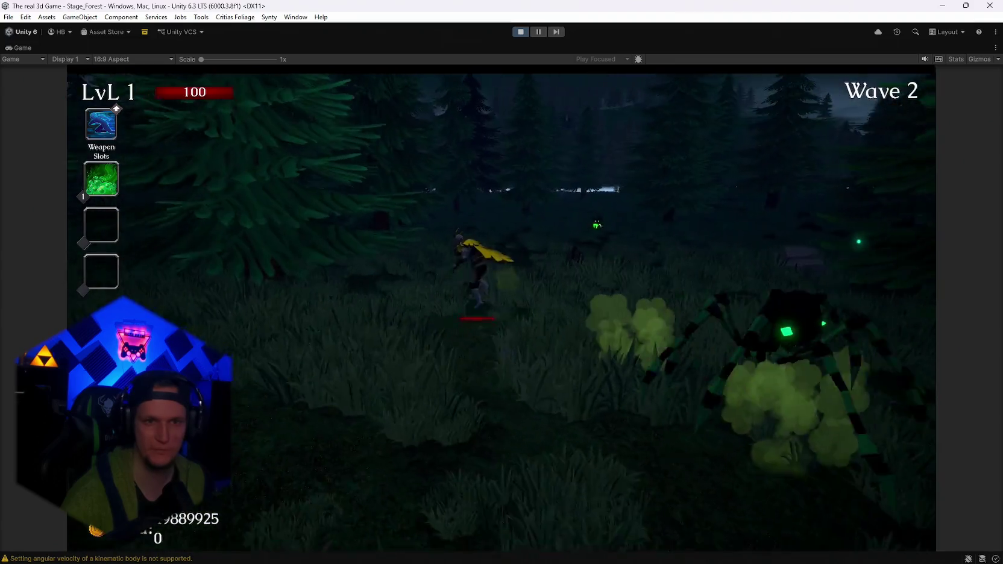
pyautogui.press('w')
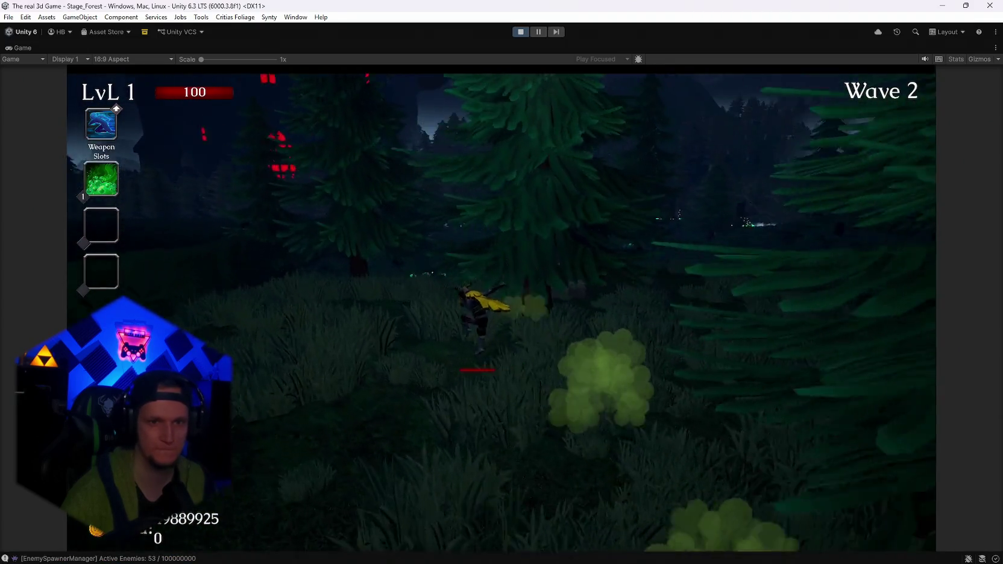
pyautogui.press('w')
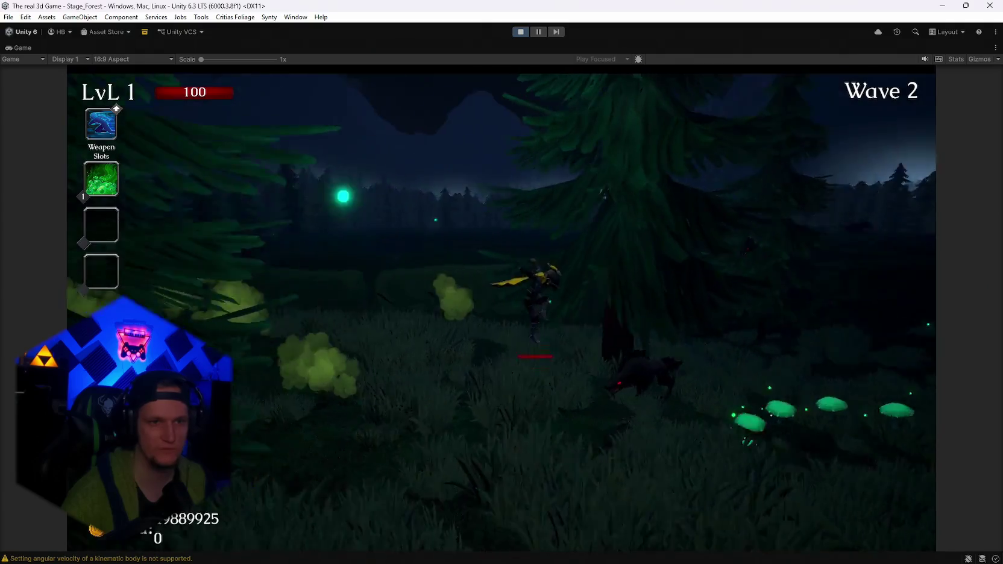
pyautogui.press('w')
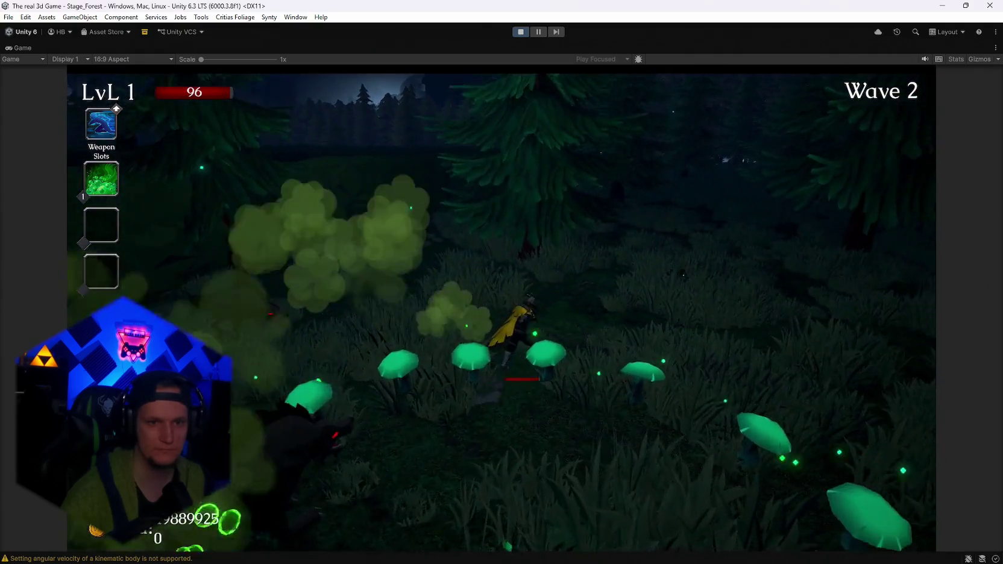
pyautogui.press('w')
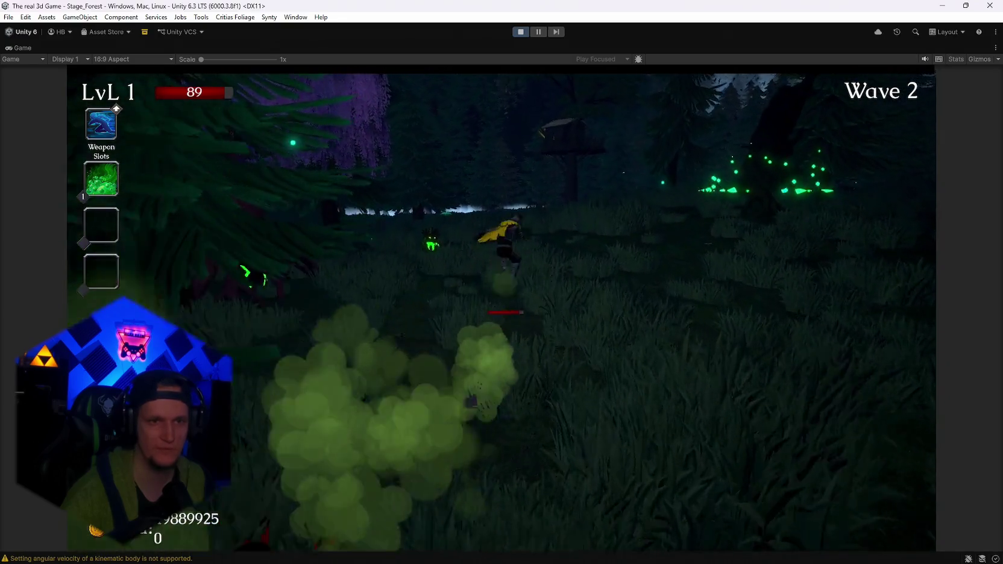
# Run past the treehouse, fight through the clearing, and open the chest
pyautogui.press('w')
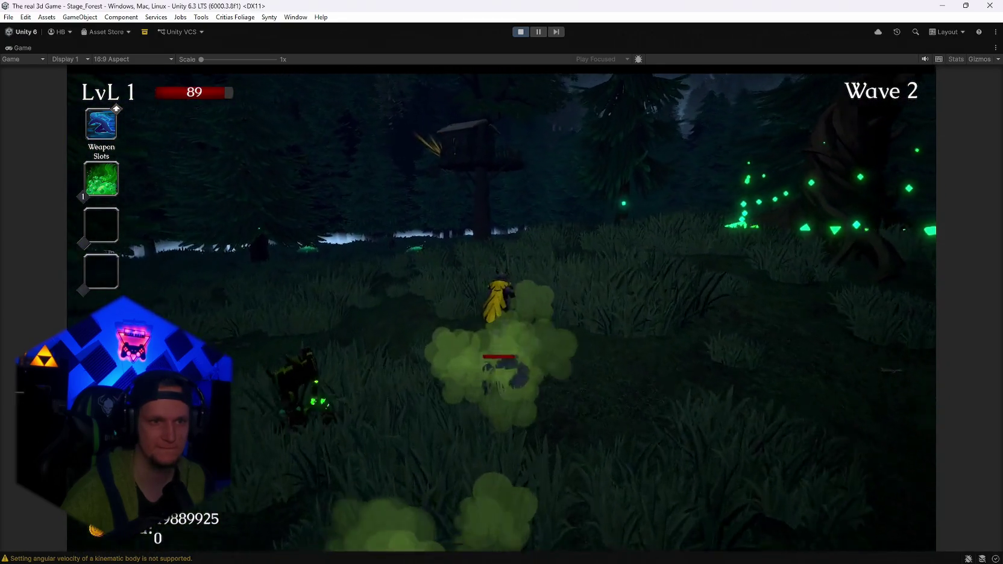
pyautogui.press('w')
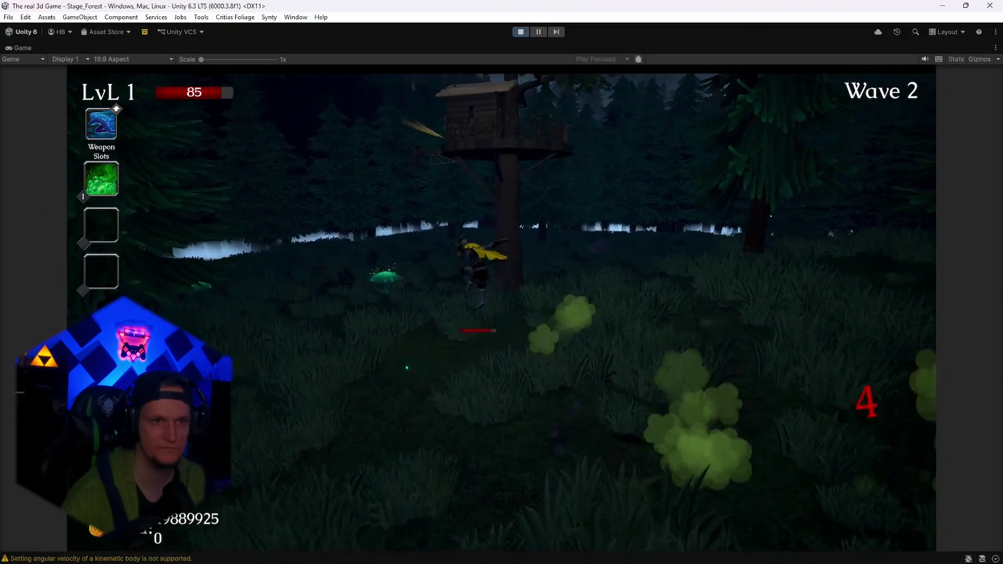
pyautogui.press('w')
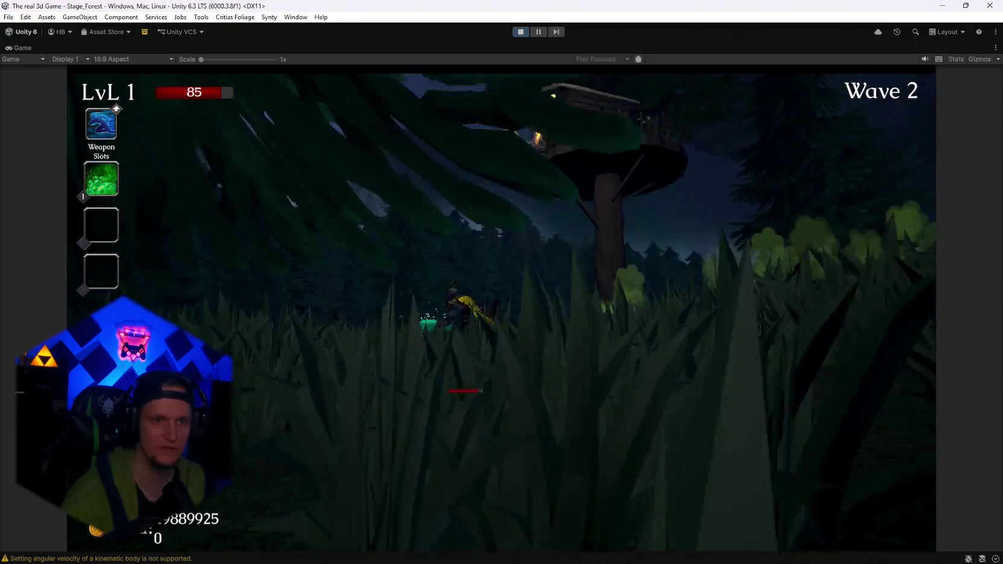
pyautogui.press('w')
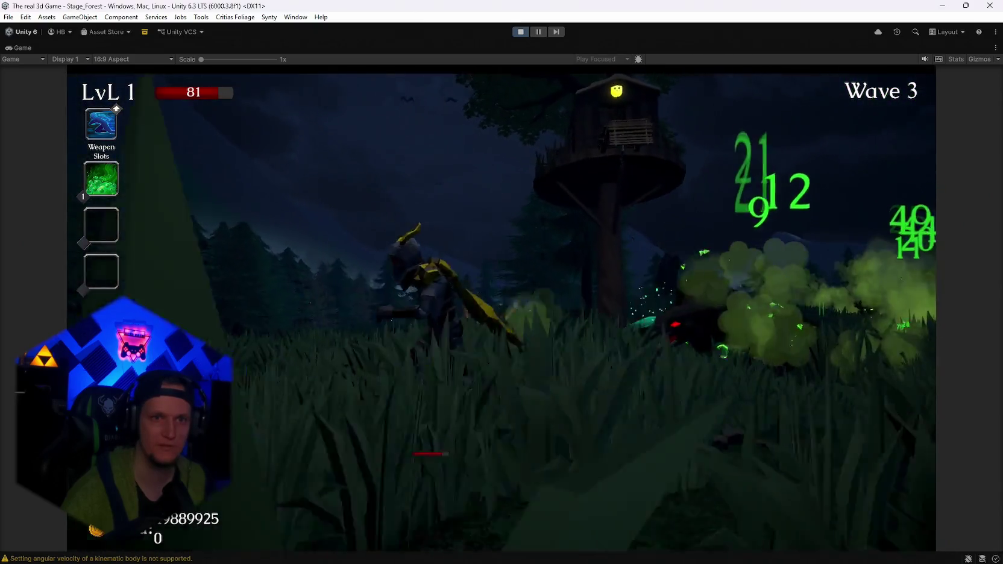
pyautogui.press('w')
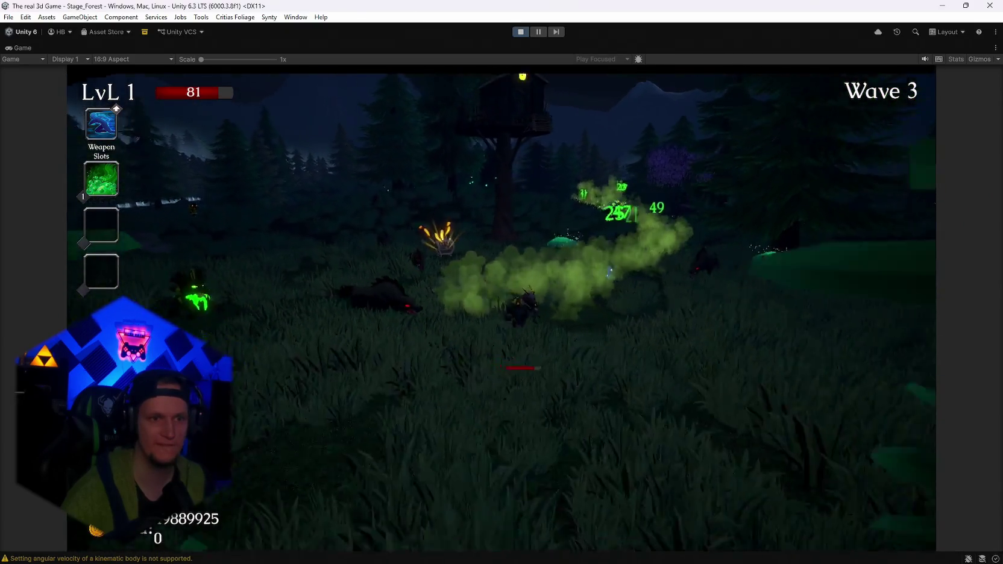
pyautogui.press('w')
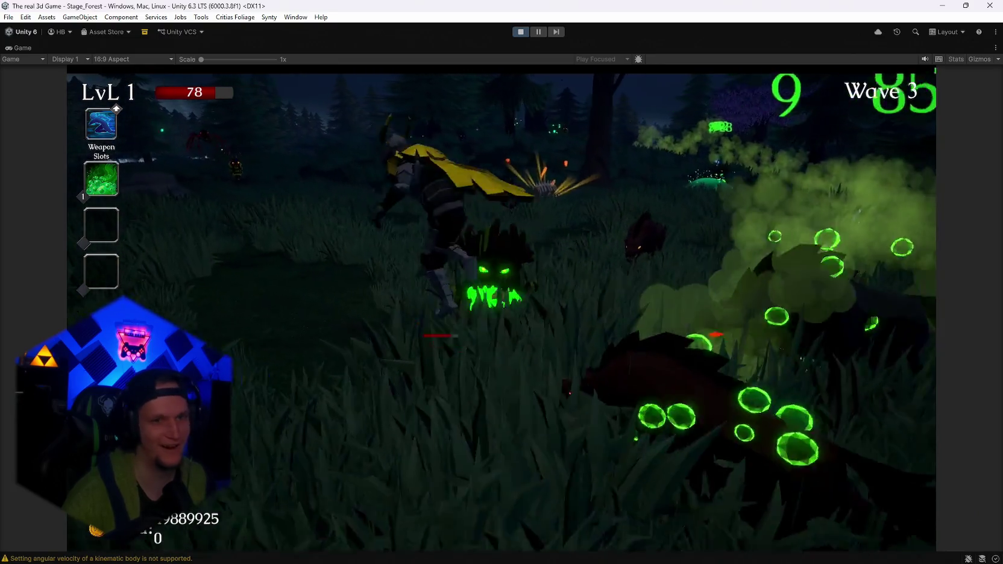
pyautogui.press('w')
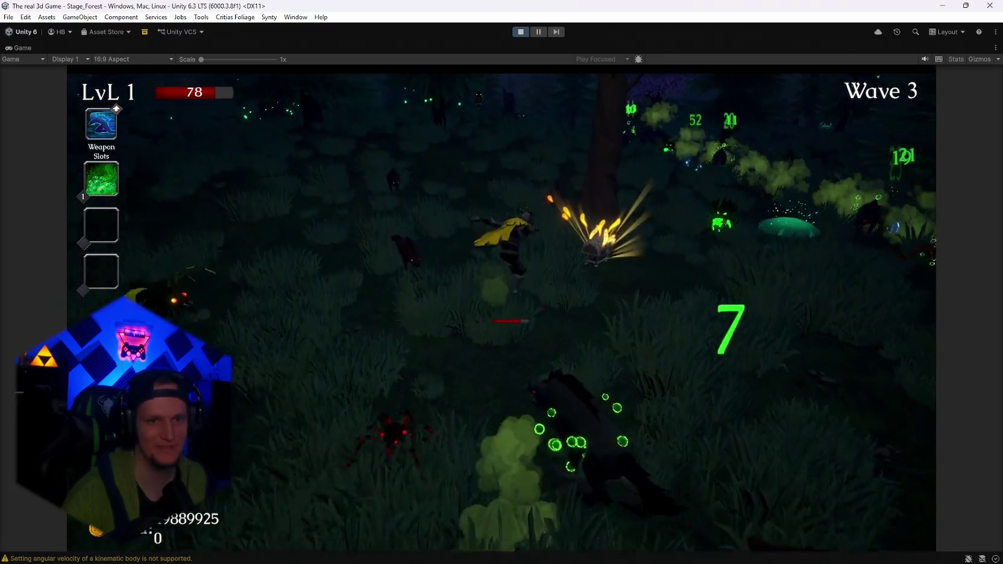
pyautogui.press('w')
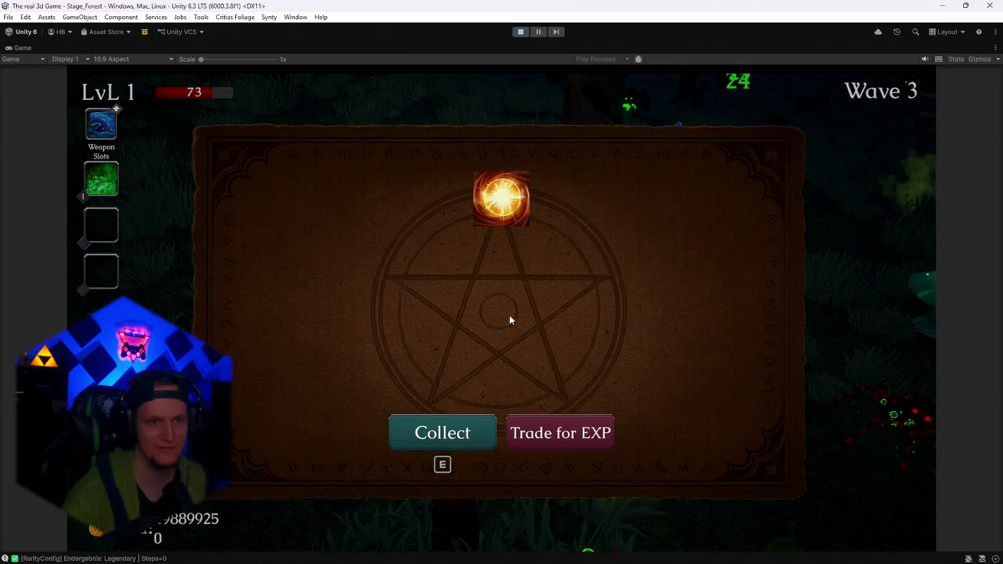
# Collect the Nova reward, fight into wave 4, then pause and stop Play mode
pyautogui.click(459, 433)
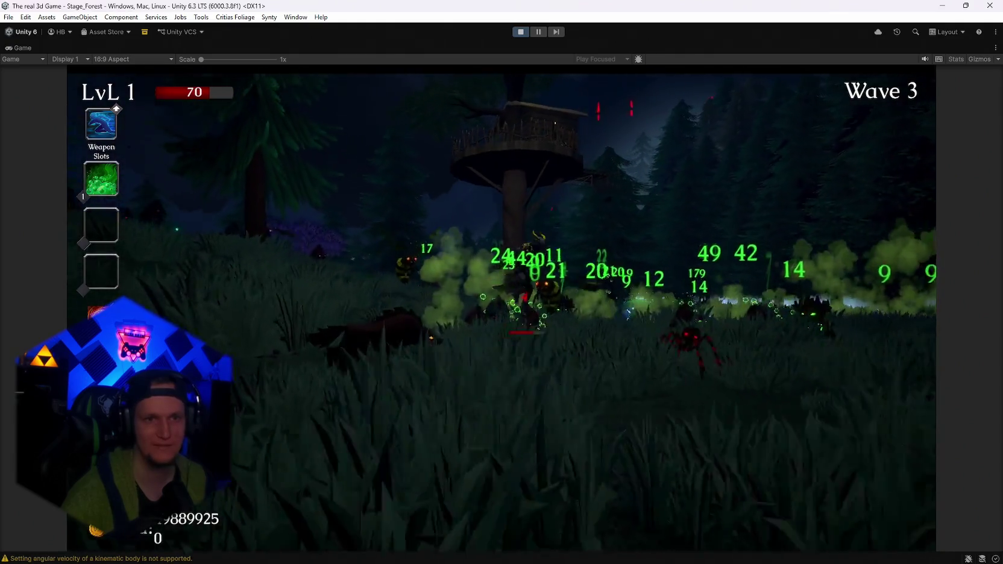
pyautogui.press('w')
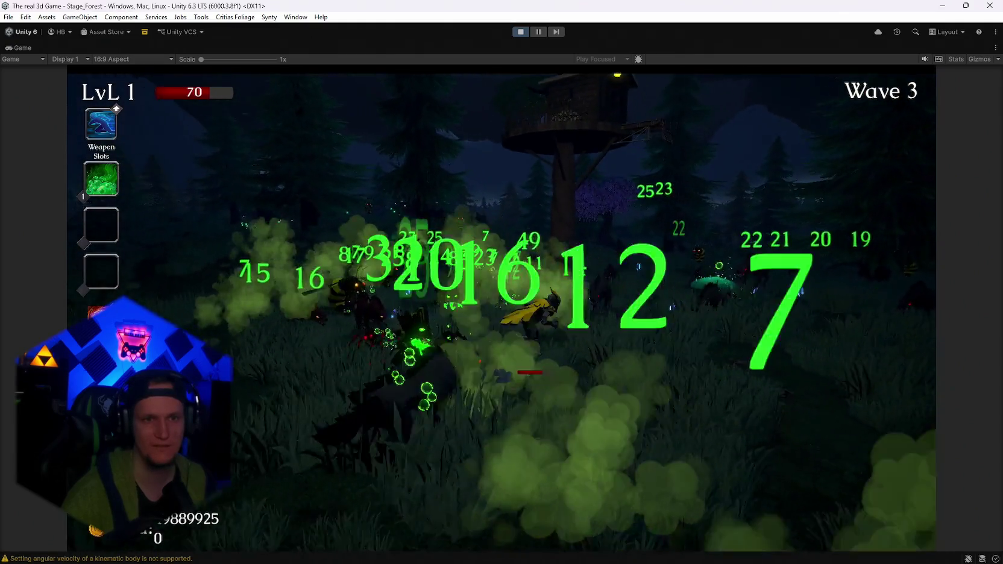
pyautogui.press('a')
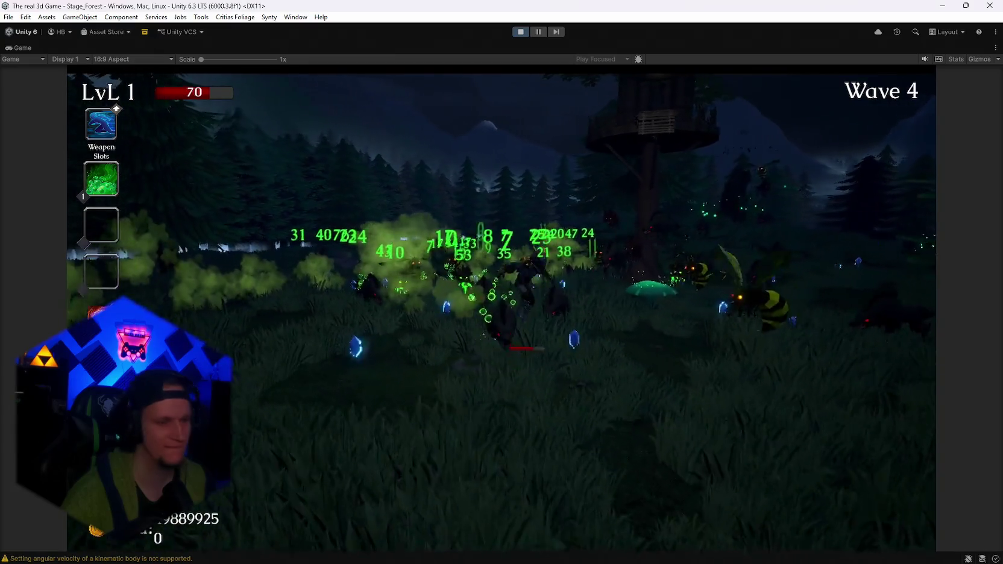
pyautogui.press('Escape')
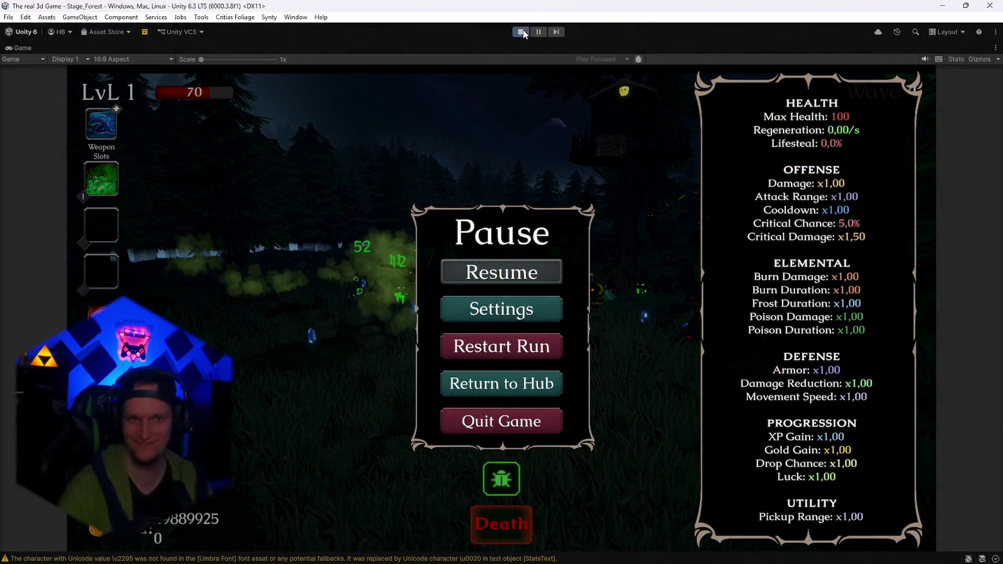
pyautogui.click(522, 32)
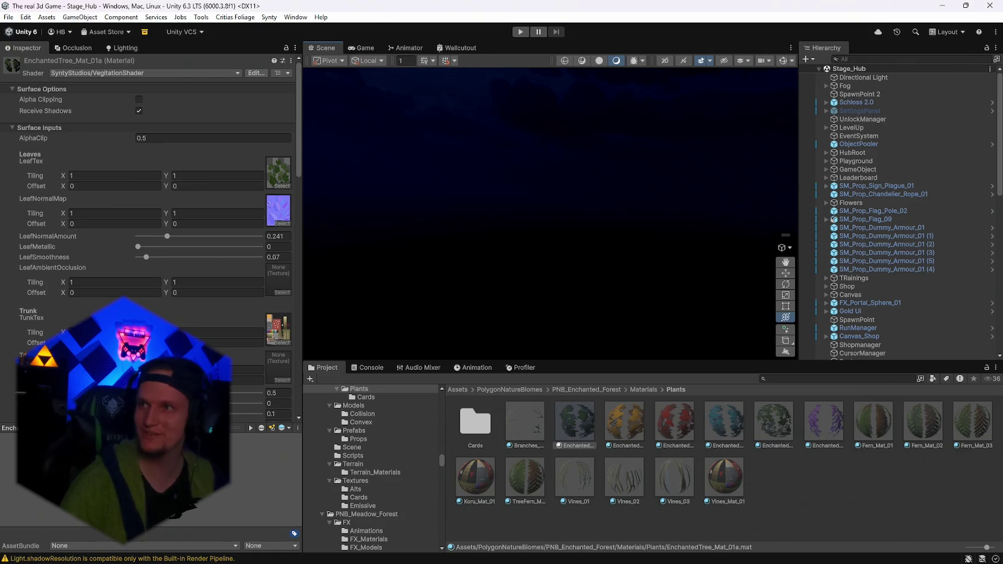
# Bring the Notepad patch notes window in front of Unity from the taskbar
pyautogui.moveTo(725, 550)
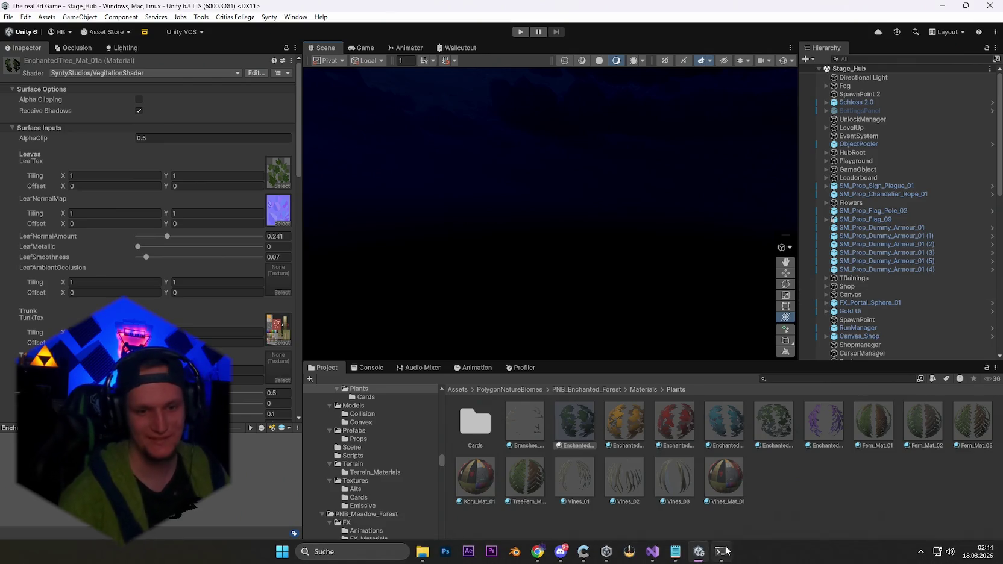
pyautogui.click(671, 554)
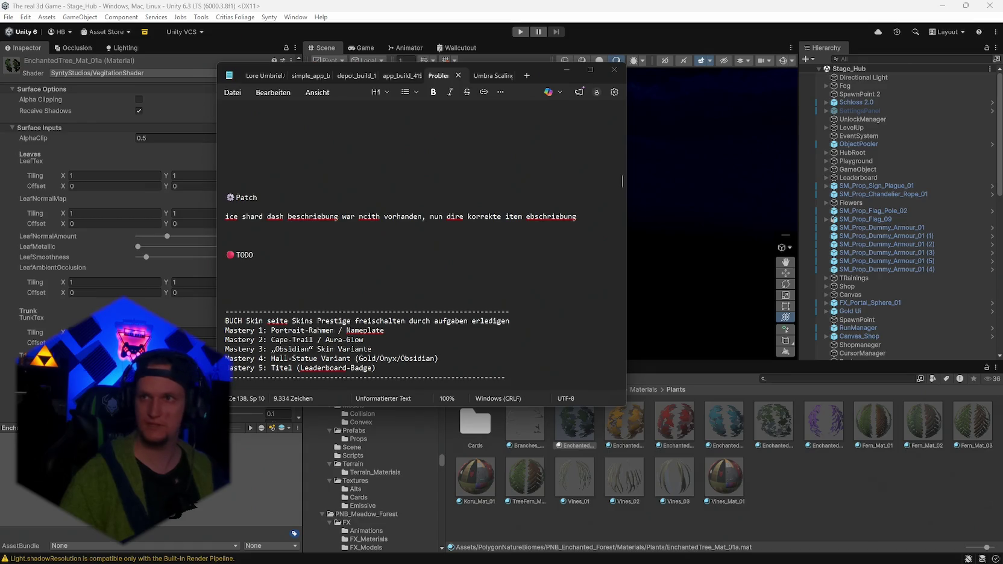
# Click empty space in the Project window to return to Unity with nothing selected
pyautogui.moveTo(656, 523)
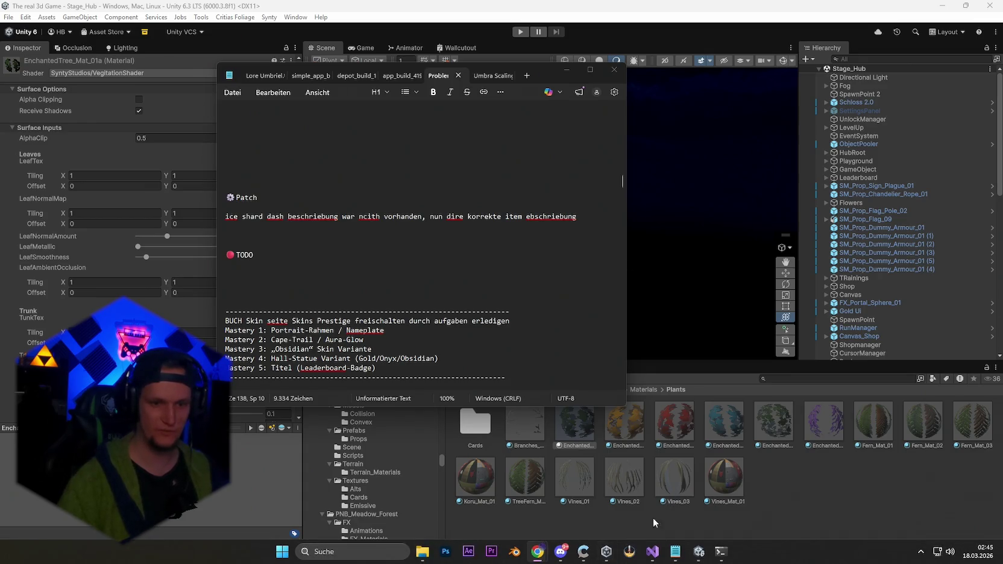
pyautogui.click(856, 501)
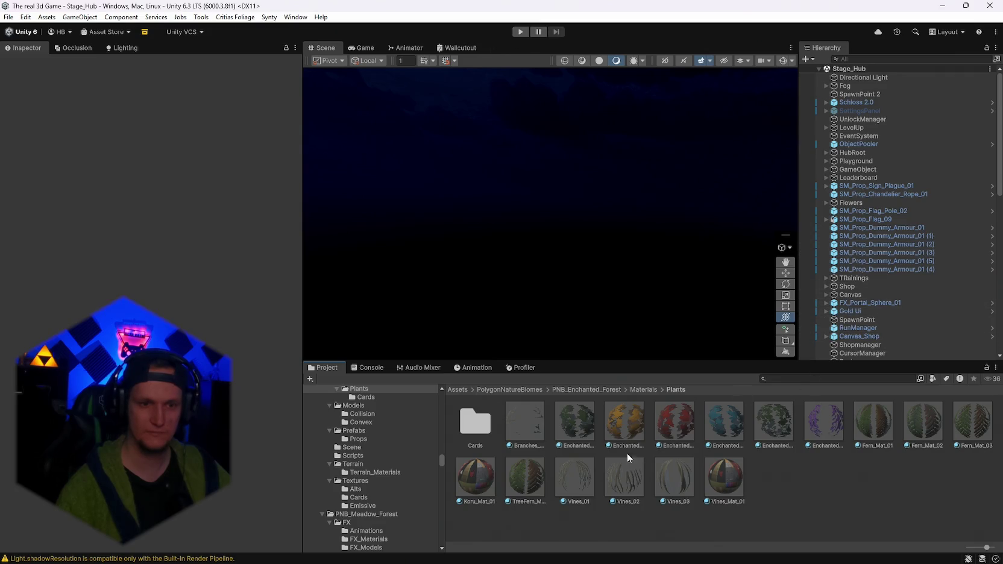
# Search the Project for 'baumhaus' and open the Baumhaus prefab
pyautogui.click(780, 379)
pyautogui.write('baumhaus')
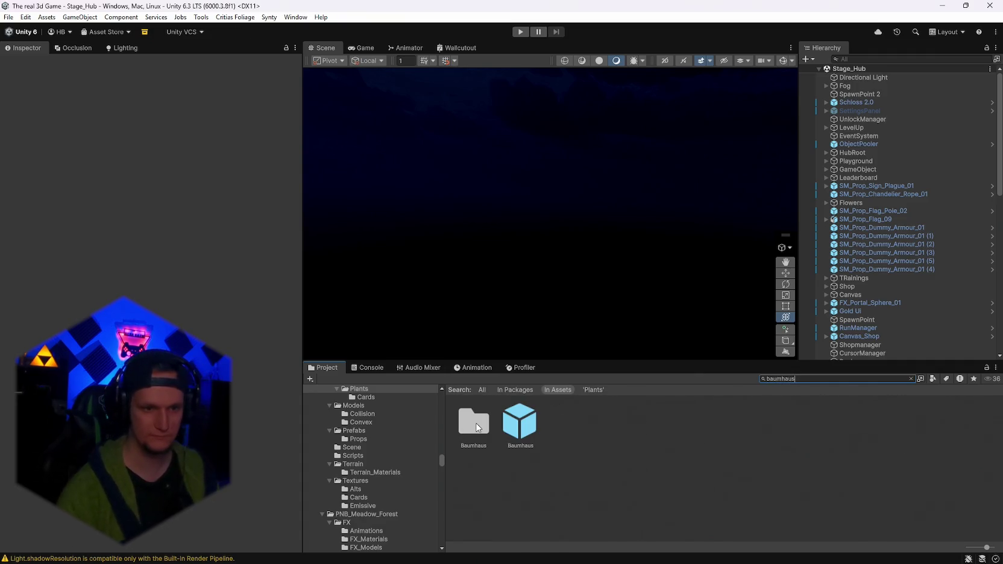
pyautogui.click(521, 426)
pyautogui.doubleClick(520, 427)
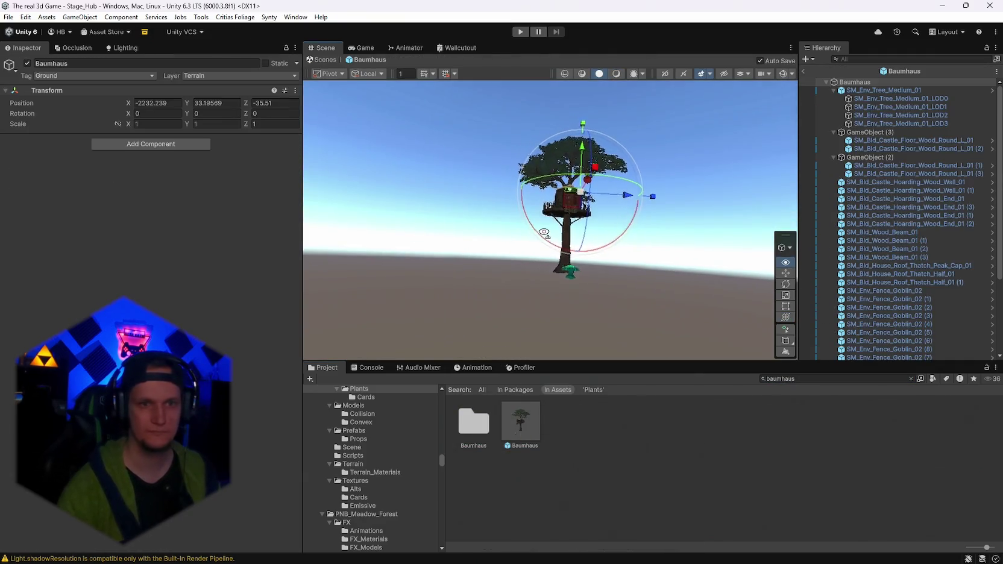
# Orbit and zoom around the treehouse, then select its door SM_Env_Door_04
pyautogui.scroll(-3, 681, 205)
pyautogui.moveTo(681, 205)
pyautogui.mouseDown()
pyautogui.moveTo(696, 211)
pyautogui.moveTo(690, 239)
pyautogui.moveTo(615, 241)
pyautogui.moveTo(628, 228)
pyautogui.mouseUp()
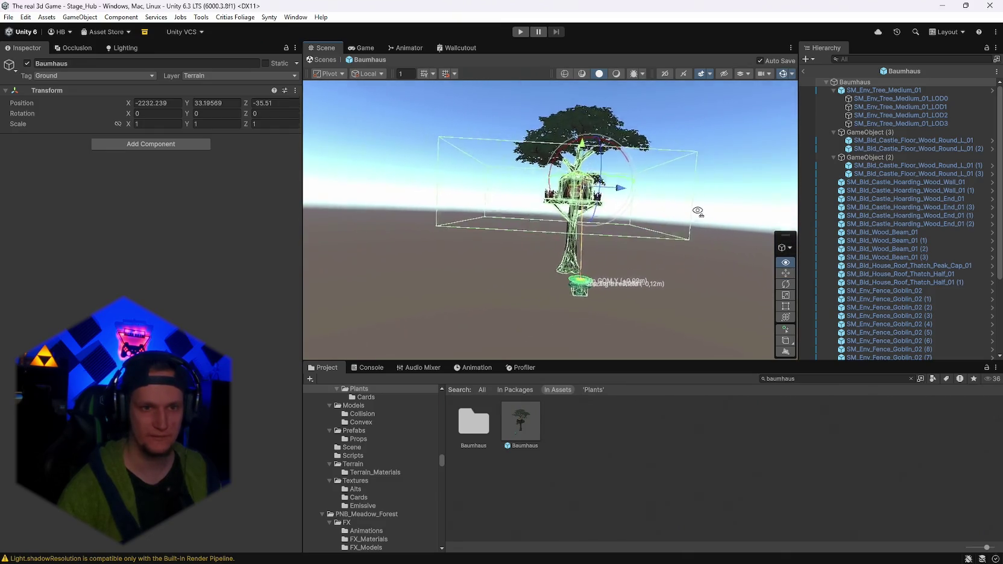
pyautogui.scroll(5, 627, 228)
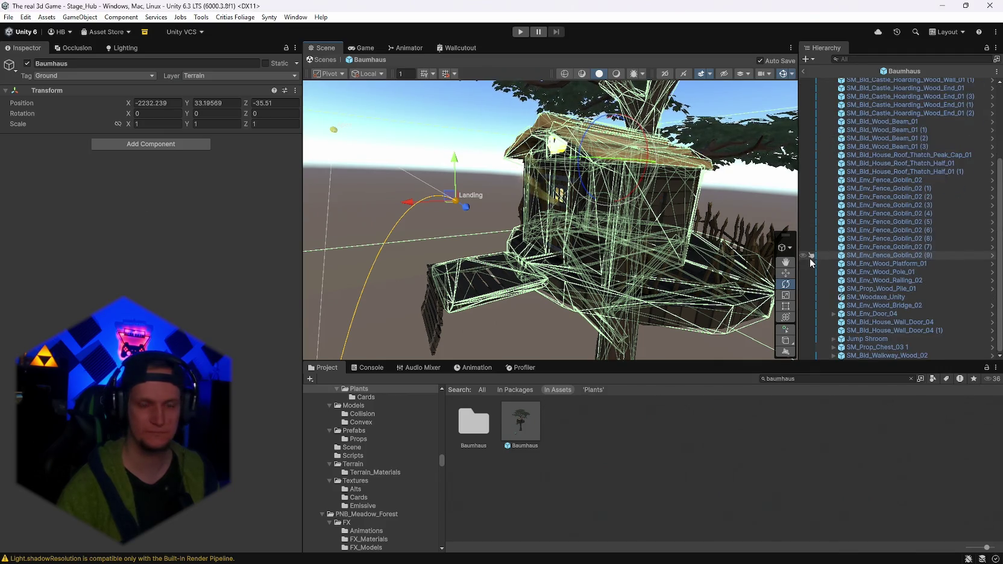
pyautogui.moveTo(578, 223); pyautogui.dragTo(549, 220)
pyautogui.scroll(6, 549, 220)
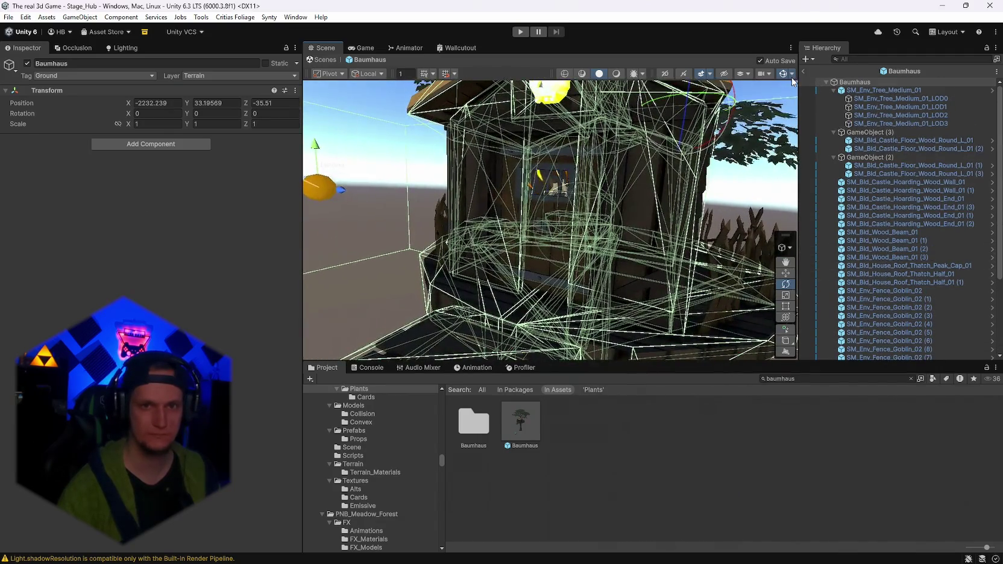
pyautogui.click(525, 221)
# Inspect the door, then choose Edit Script from the Gold Door component's menu
pyautogui.scroll(-5, 218, 328)
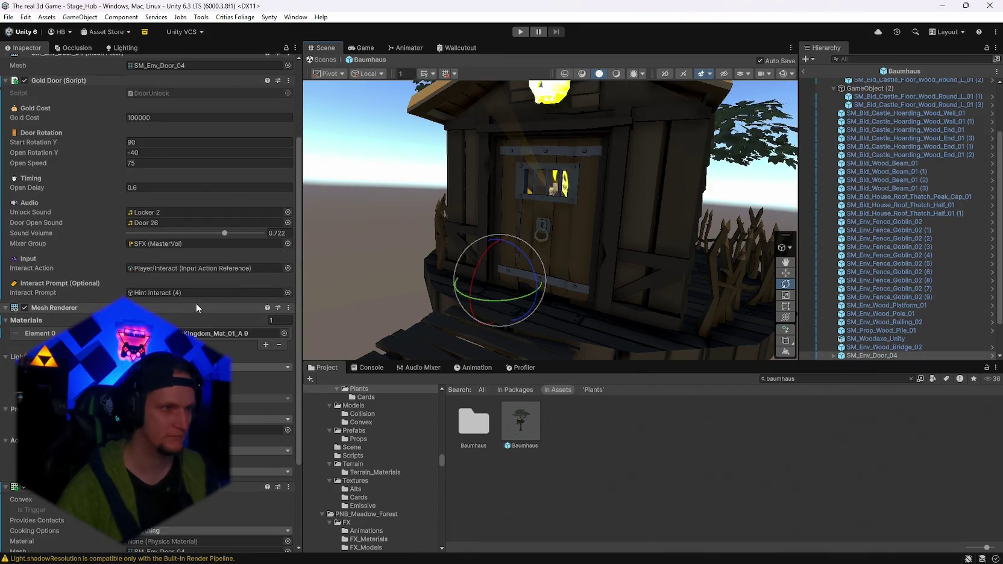
pyautogui.moveTo(437, 279); pyautogui.dragTo(450, 280)
pyautogui.scroll(-6, 450, 279)
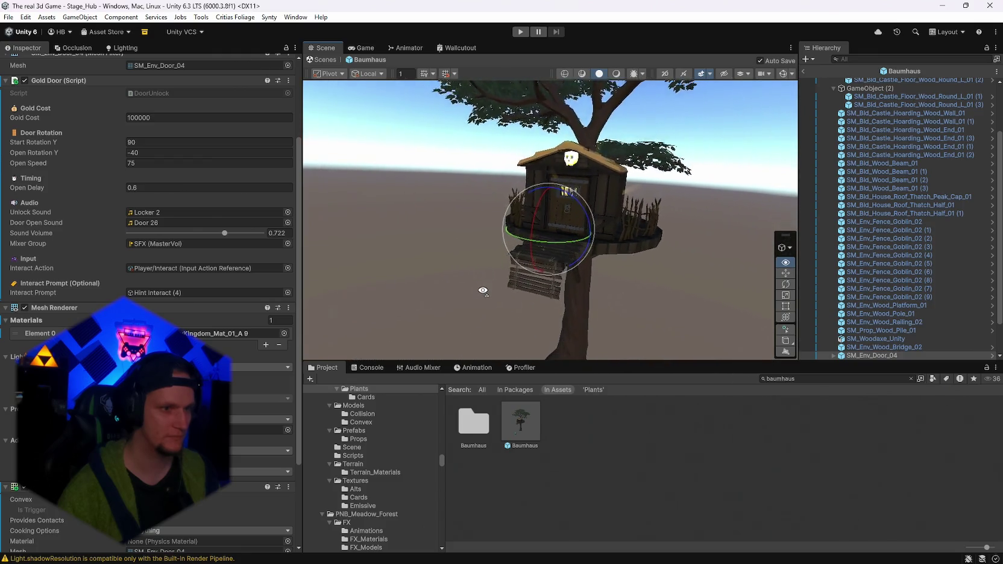
pyautogui.scroll(-4, 150, 241)
pyautogui.scroll(4, 151, 241)
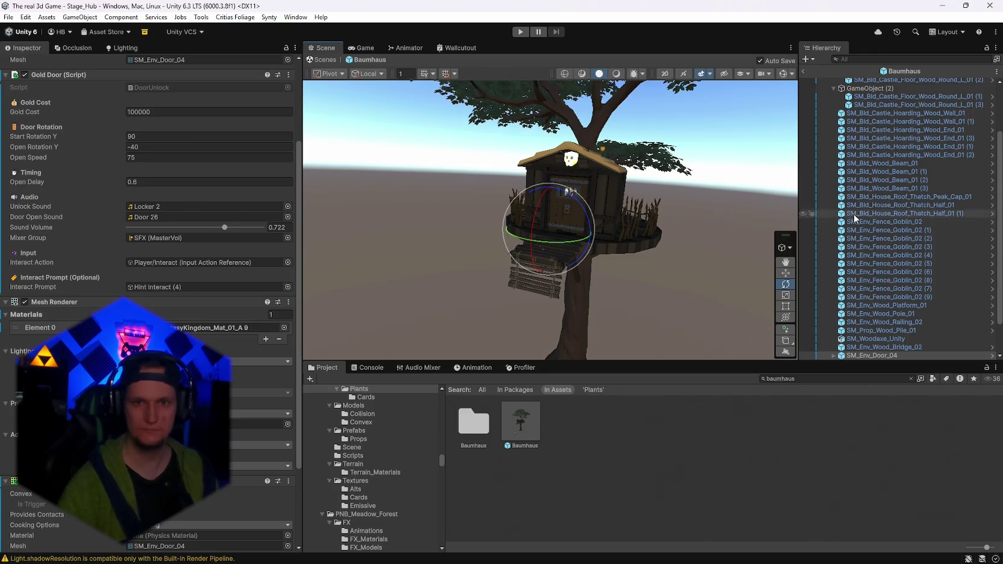
pyautogui.scroll(-2, 885, 290)
pyautogui.scroll(3, 229, 180)
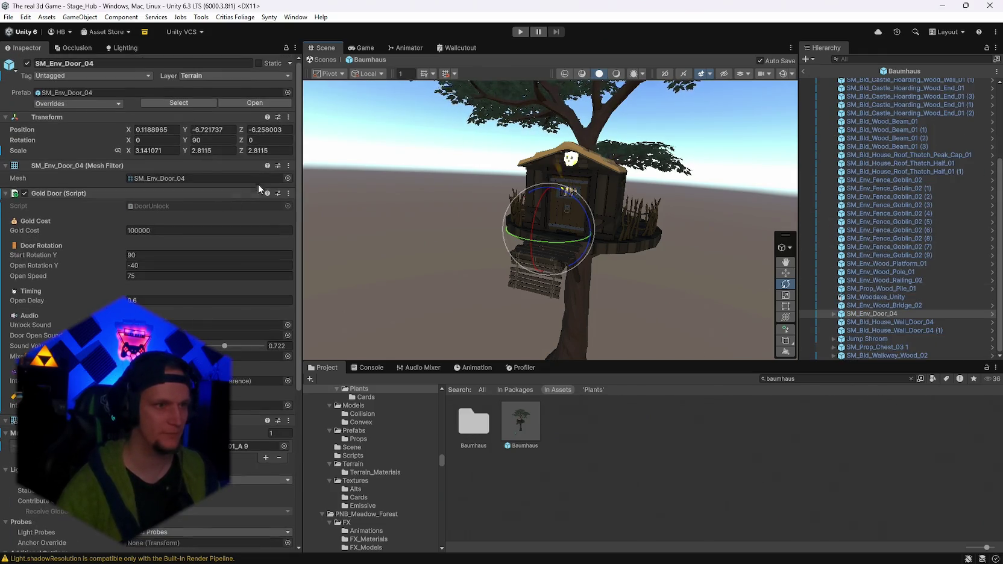
pyautogui.click(288, 193)
pyautogui.click(316, 356)
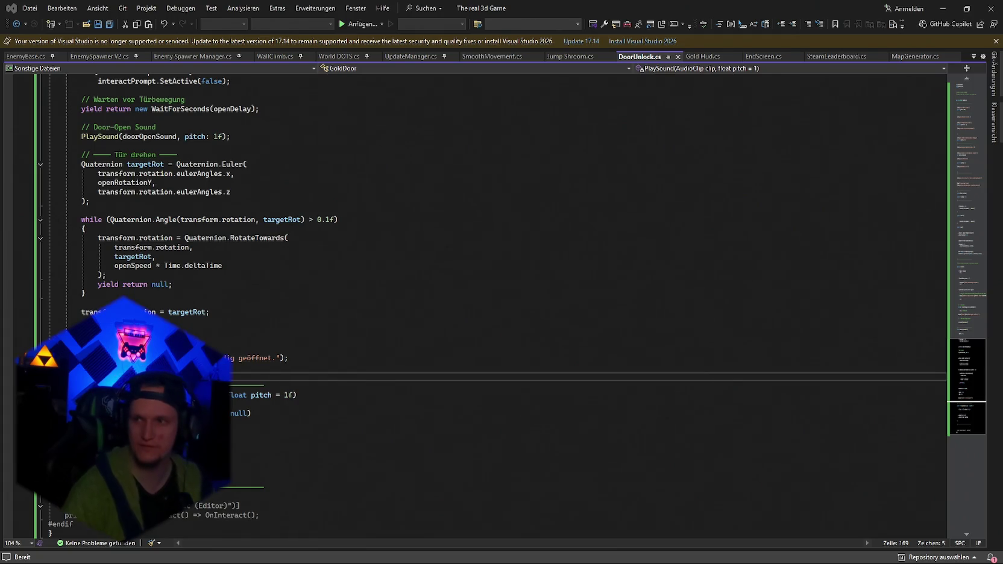
# Replace the Input header fields through interactAction with the new input fields and save
pyautogui.click(903, 331)
pyautogui.hotkey('ctrl', 'f')
pyautogui.press('Return')
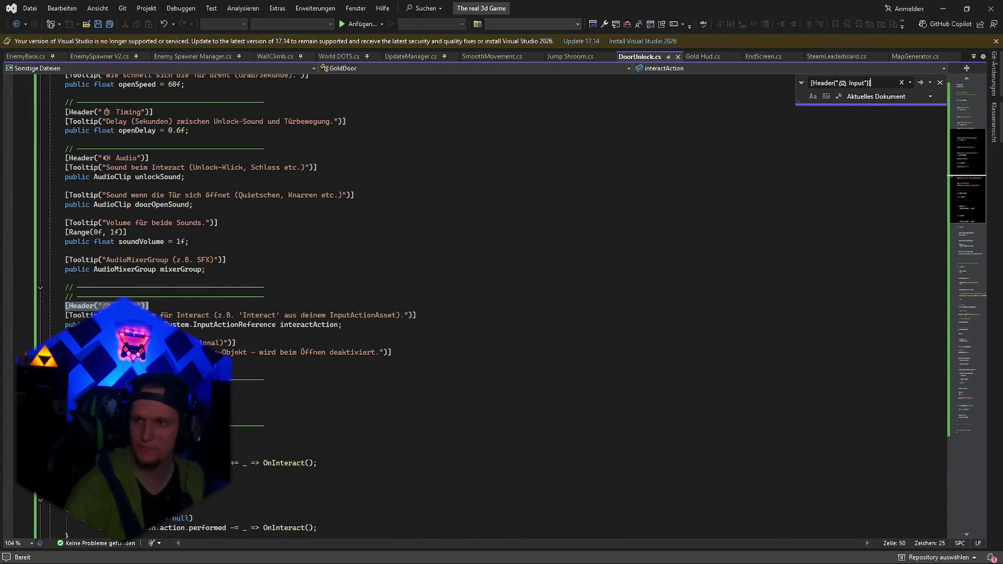
pyautogui.press('Escape')
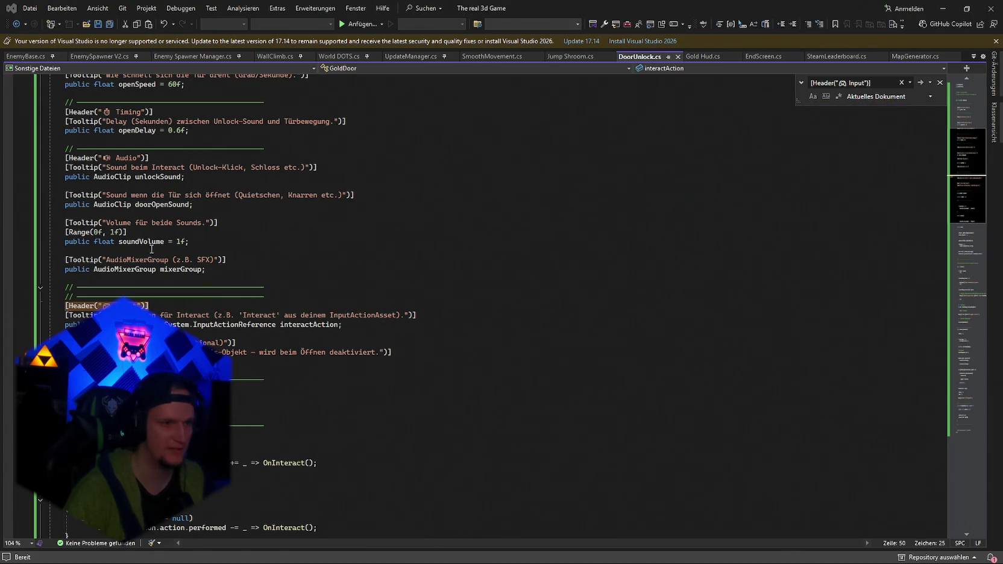
pyautogui.moveTo(343, 321)
pyautogui.moveTo(342, 325); pyautogui.dragTo(69, 307)
pyautogui.hotkey('ctrl', 'v')
pyautogui.hotkey('ctrl', 's')
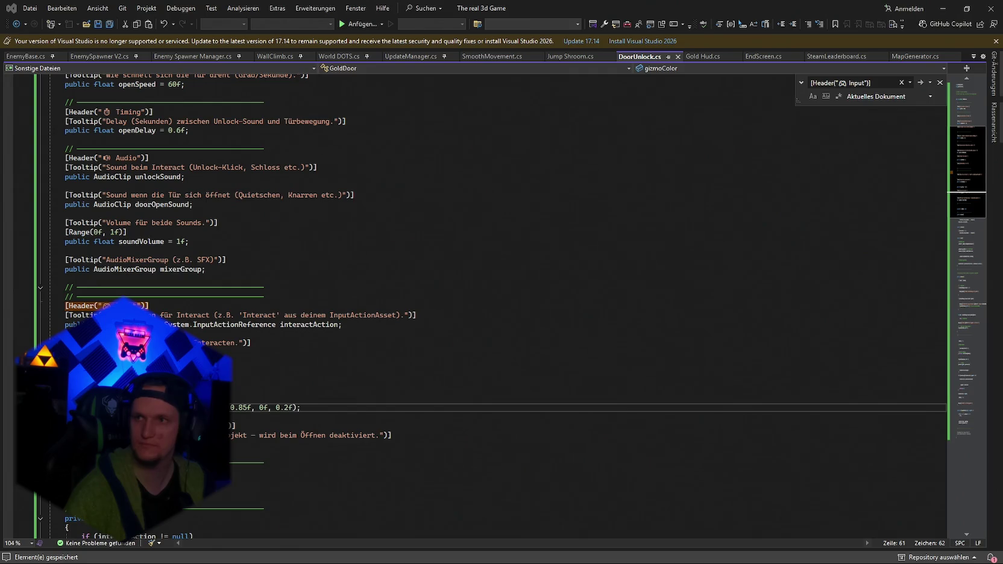
# Paste the TryInteractInRange subscription into the OnEnable method
pyautogui.hotkey('ctrl', 'f')
pyautogui.write('private void OnEnable()')
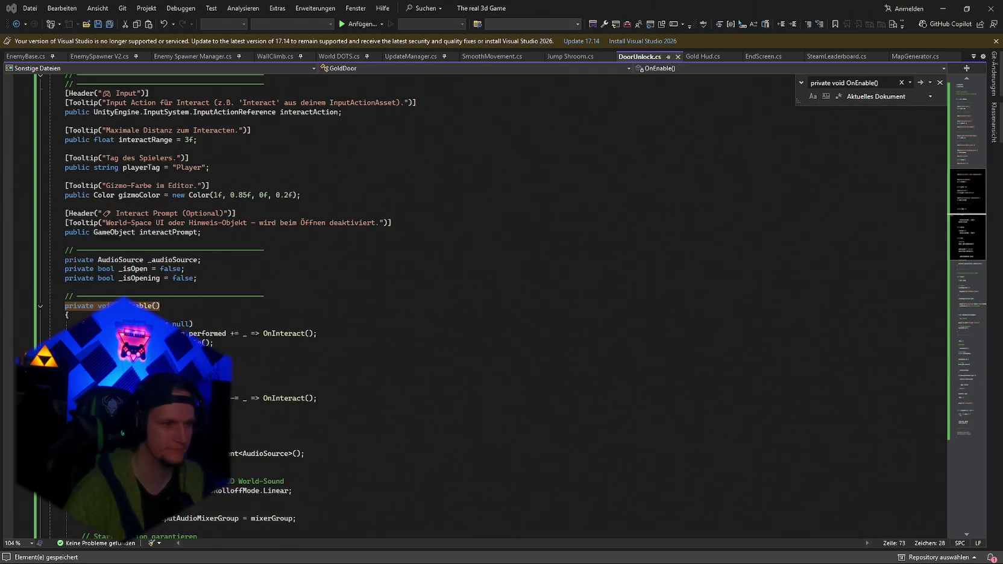
pyautogui.moveTo(216, 343); pyautogui.dragTo(64, 308)
pyautogui.hotkey('ctrl', 'v')
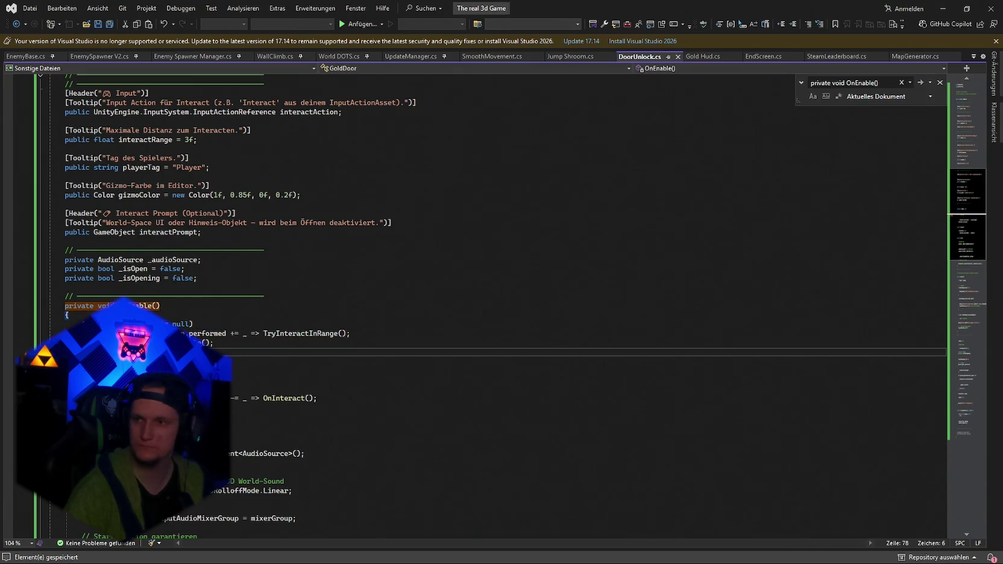
# Replace the OnDisable unsubscribe line with the TryInteractInRange code and save DoorUnlock.cs
pyautogui.click(671, 404)
pyautogui.hotkey('ctrl', 'f')
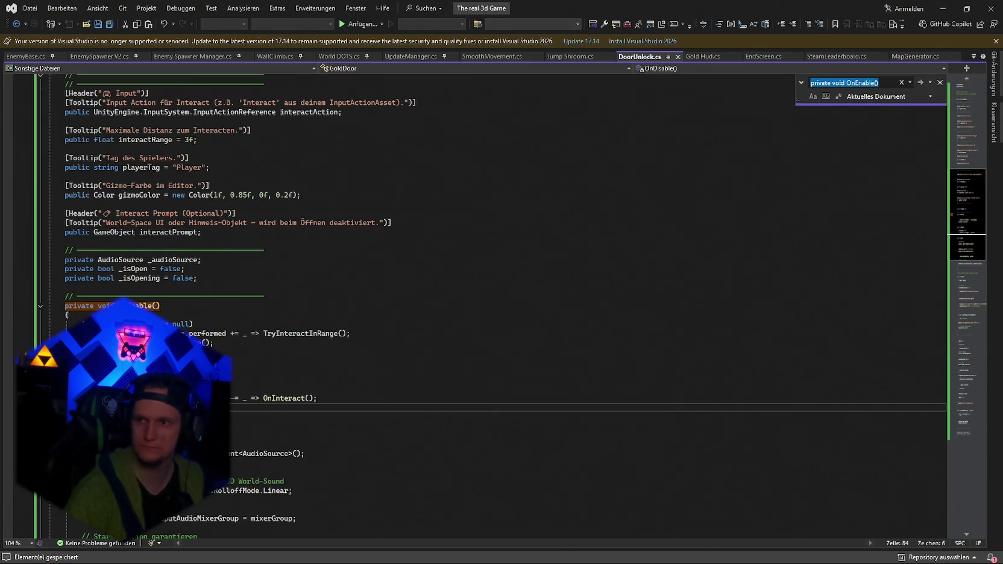
pyautogui.write('private void OnDisable()')
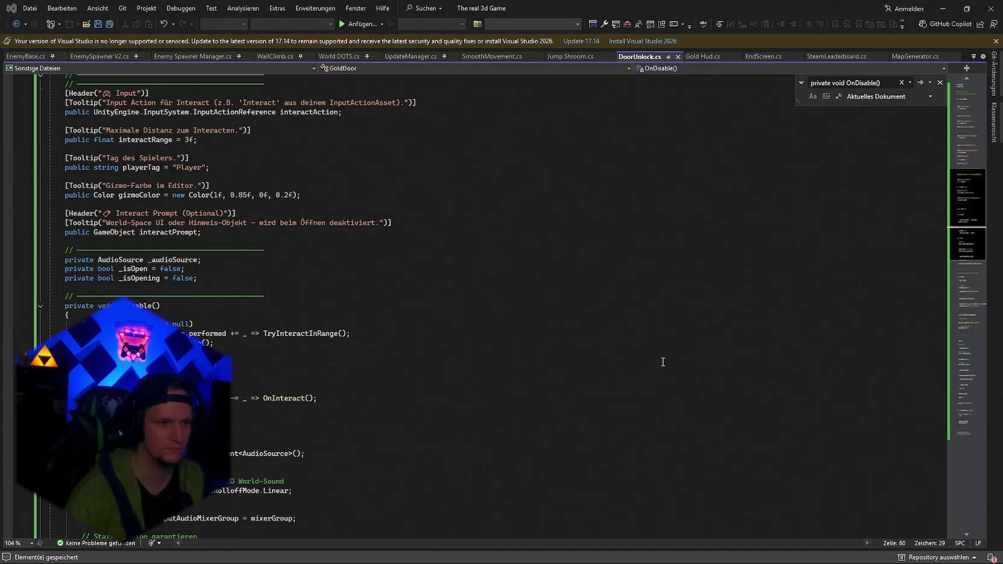
pyautogui.moveTo(663, 362); pyautogui.dragTo(582, 398)
pyautogui.hotkey('ctrl', 'v')
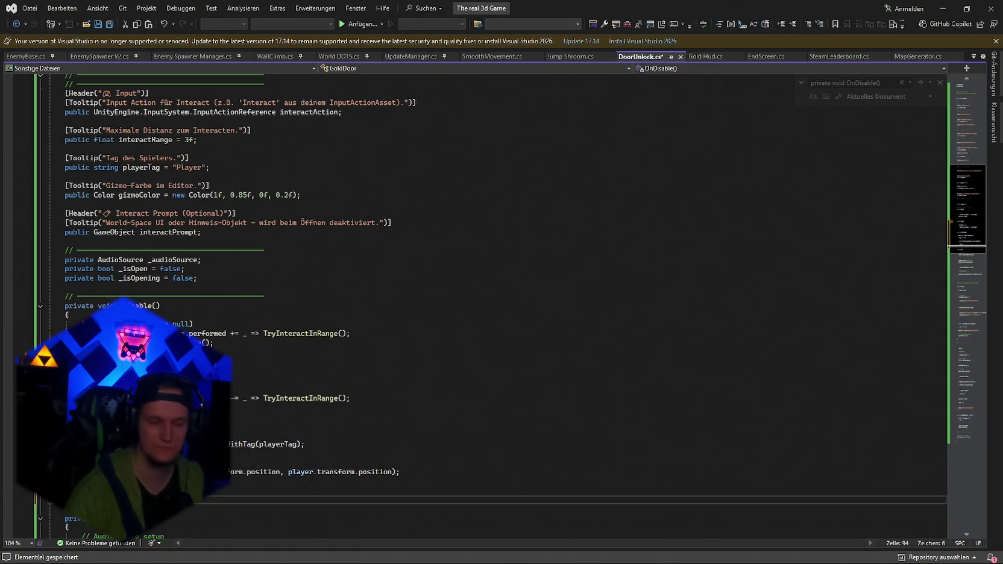
pyautogui.hotkey('ctrl', 's')
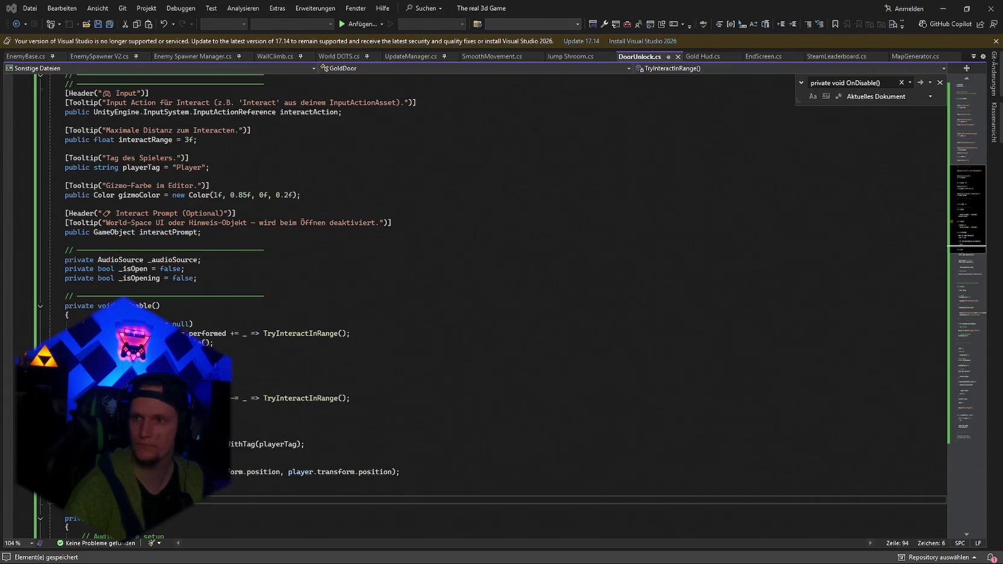
# Find and select the #if UNITY_EDITOR block through #endif, then minimize Visual Studio
pyautogui.hotkey('ctrl', 'f')
pyautogui.write('#if UNITY_EDITOR')
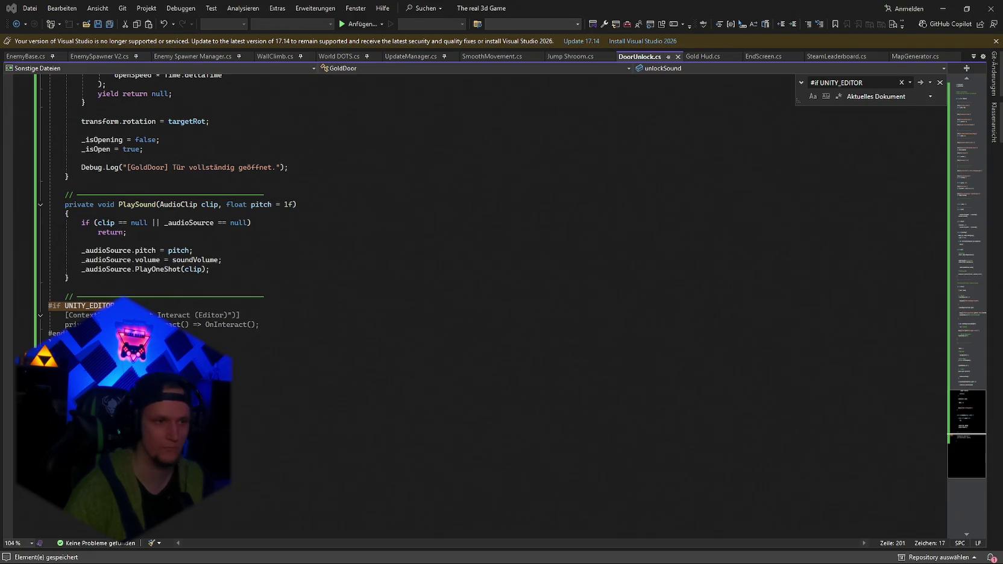
pyautogui.moveTo(75, 334); pyautogui.dragTo(54, 307)
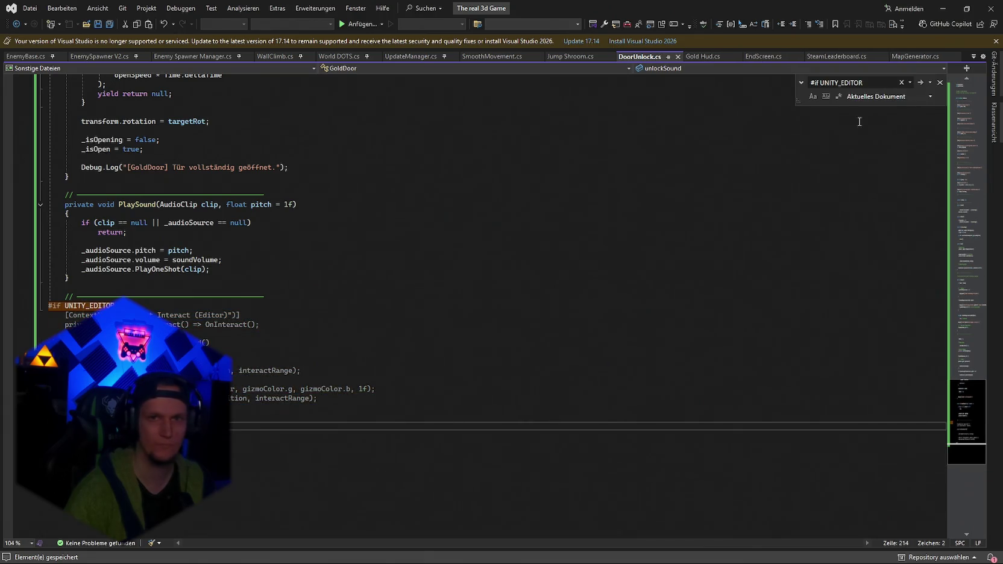
pyautogui.click(942, 8)
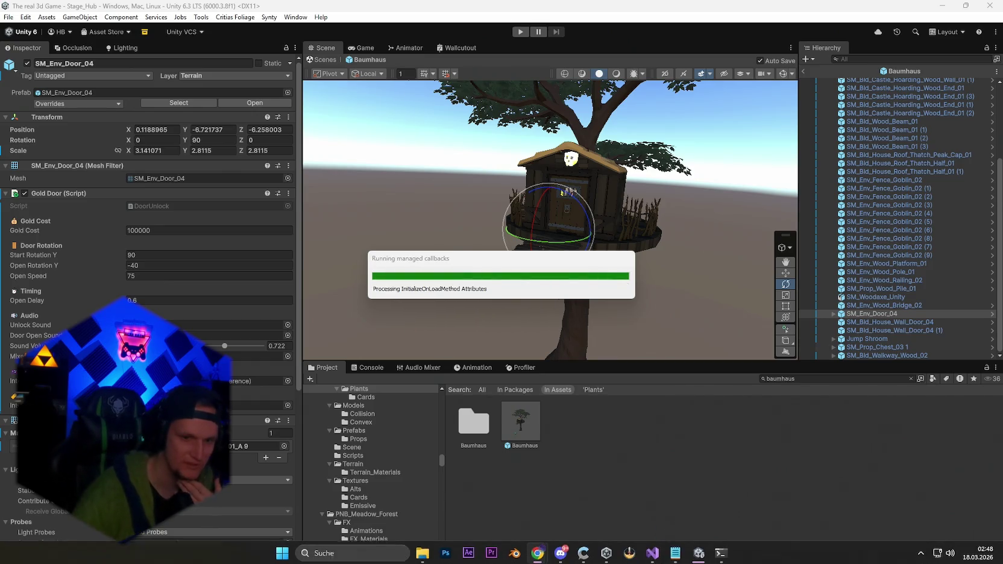
# Add 'nach jedem 20iger run eine token of faith' below the devil altar note and save
pyautogui.click(676, 551)
pyautogui.scroll(5, 279, 253)
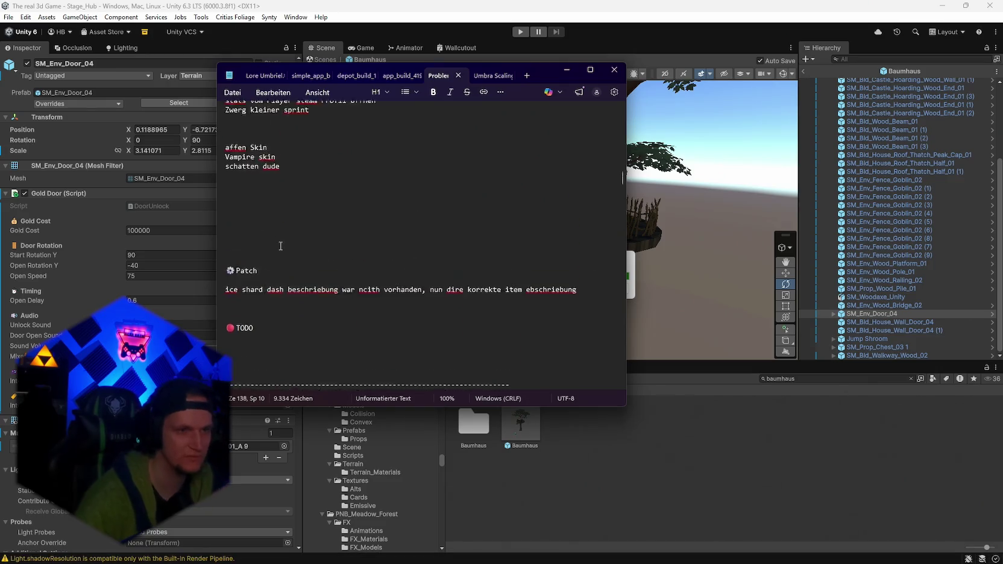
pyautogui.scroll(15, 279, 267)
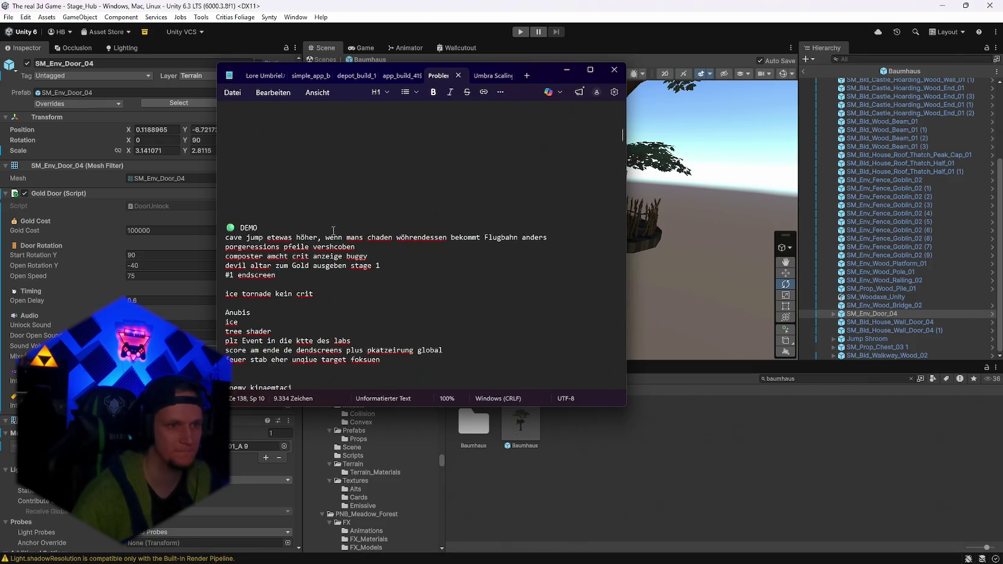
pyautogui.click(298, 229)
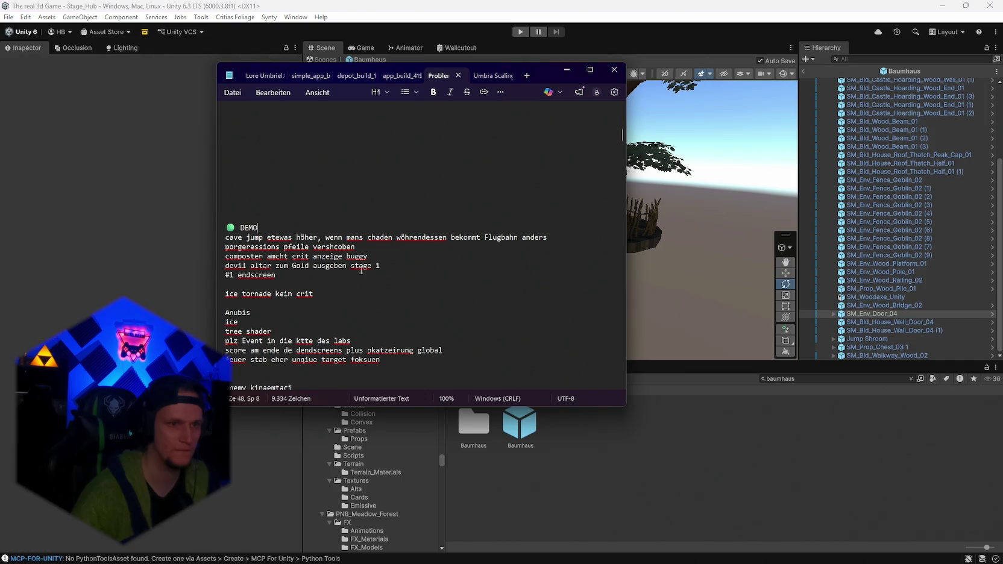
pyautogui.click(395, 265)
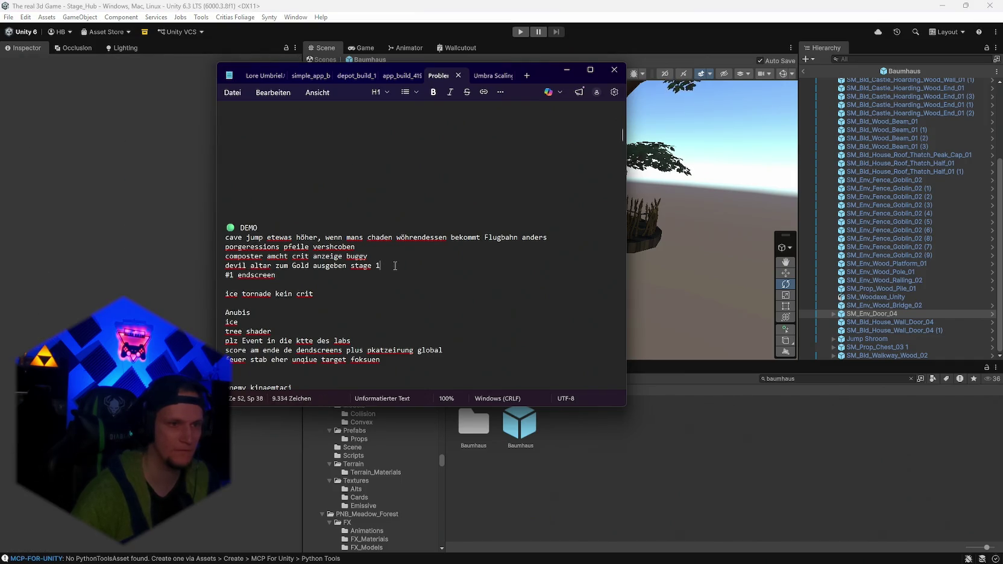
pyautogui.press('Return')
pyautogui.write('nach jedem 2')
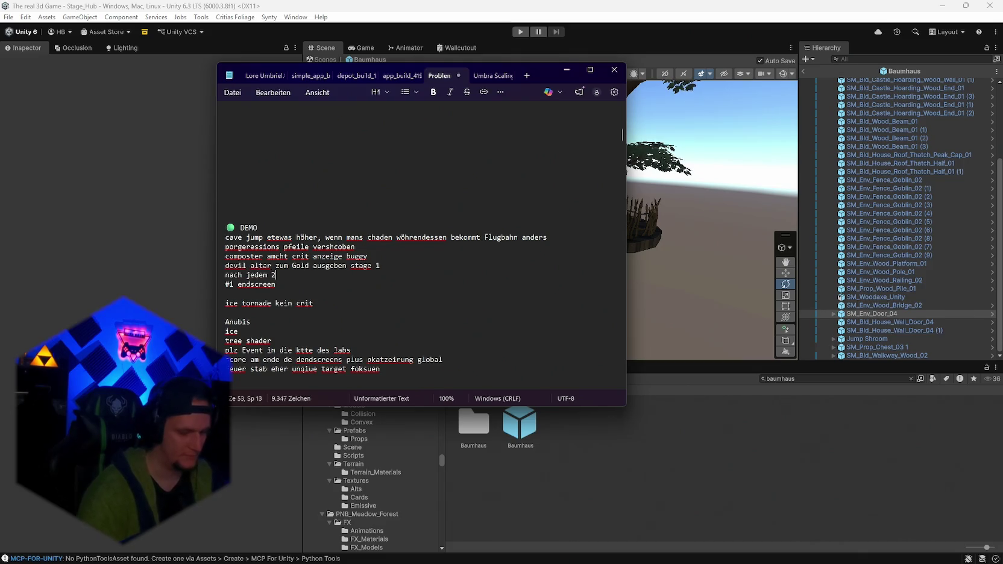
pyautogui.write('0ige')
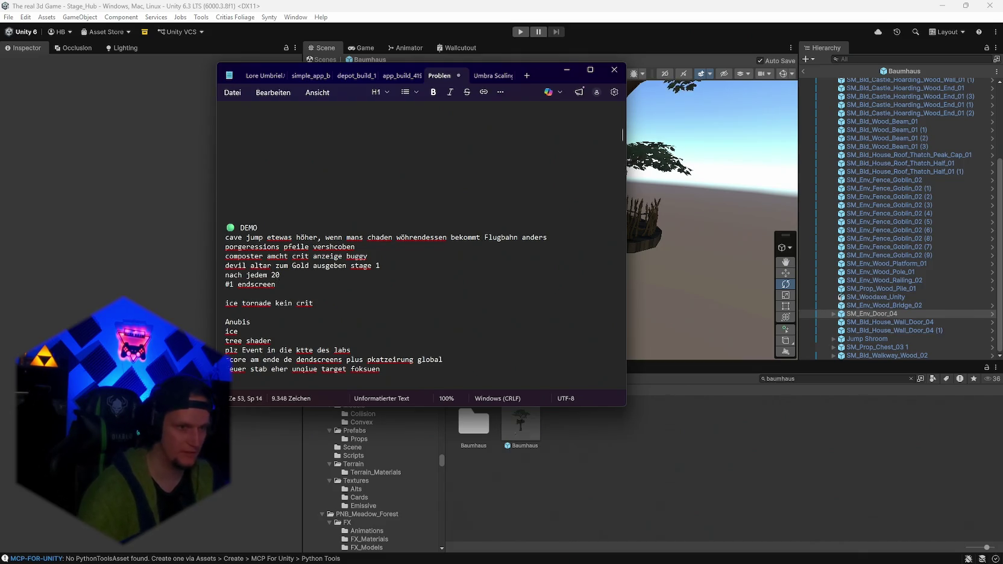
pyautogui.write('r run eine ')
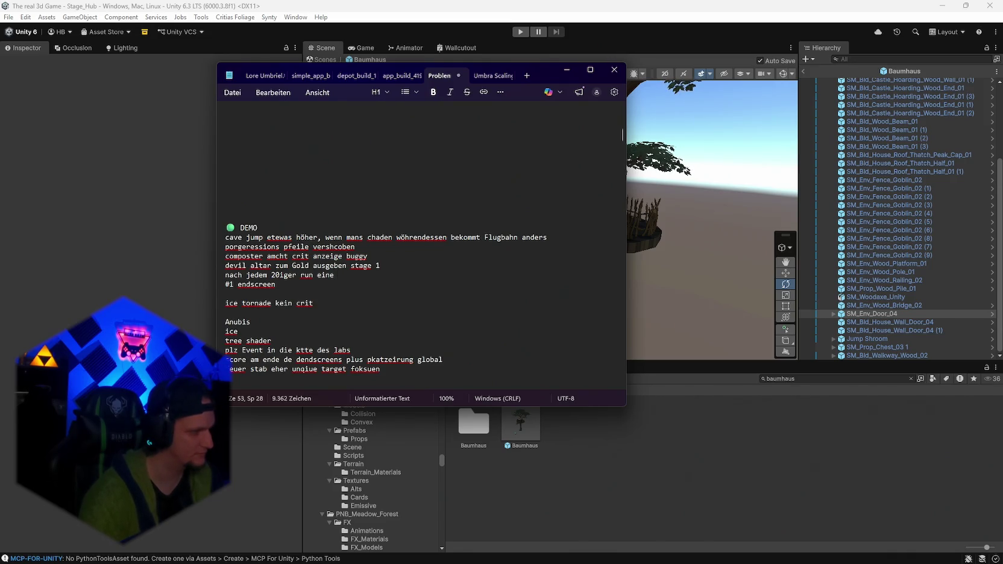
pyautogui.write('token of faith')
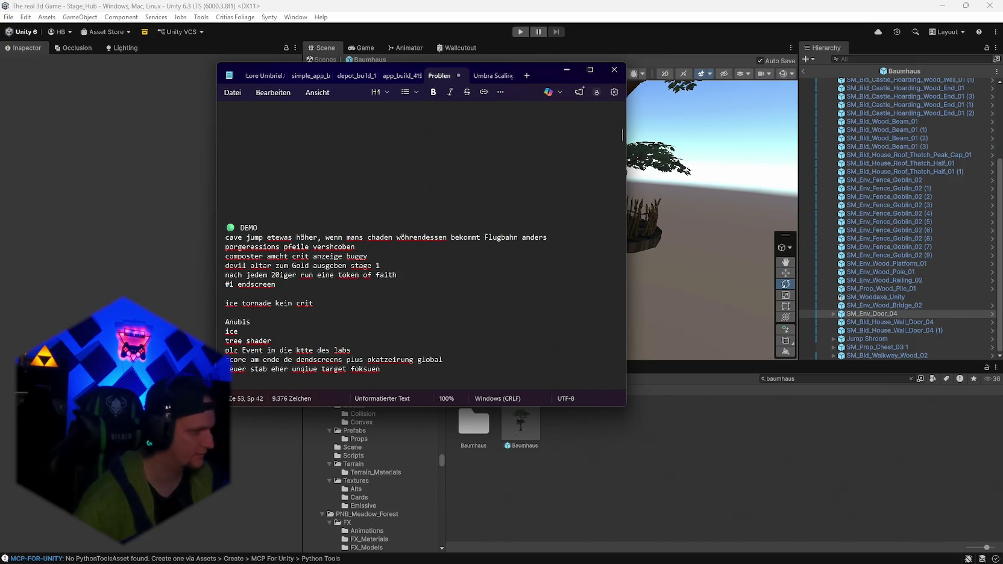
pyautogui.hotkey('ctrl', 's')
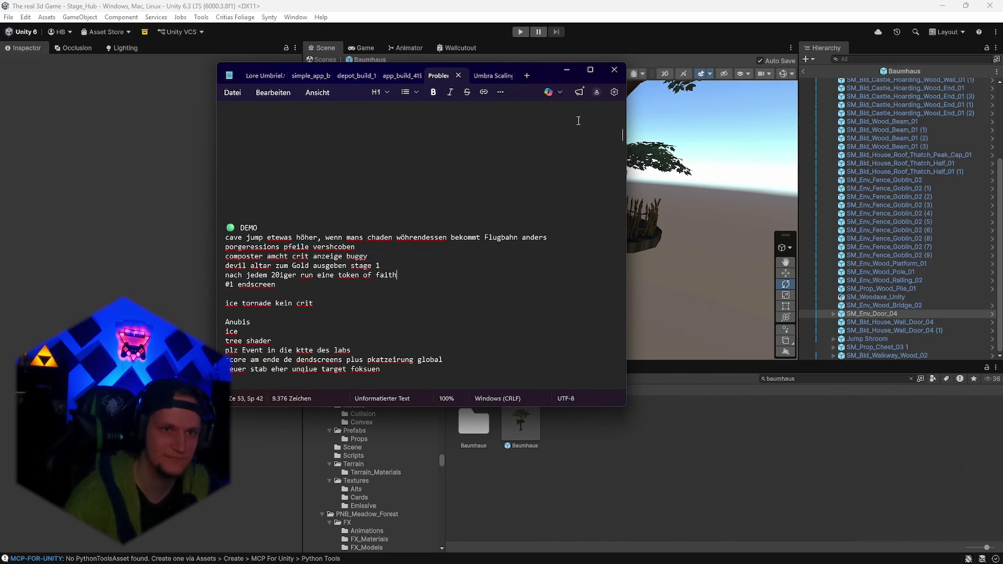
# Select SM_Env_Door_04, orbit closely around it, then exit the Baumhaus prefab
pyautogui.click(567, 69)
pyautogui.scroll(10, 595, 223)
pyautogui.click(586, 204)
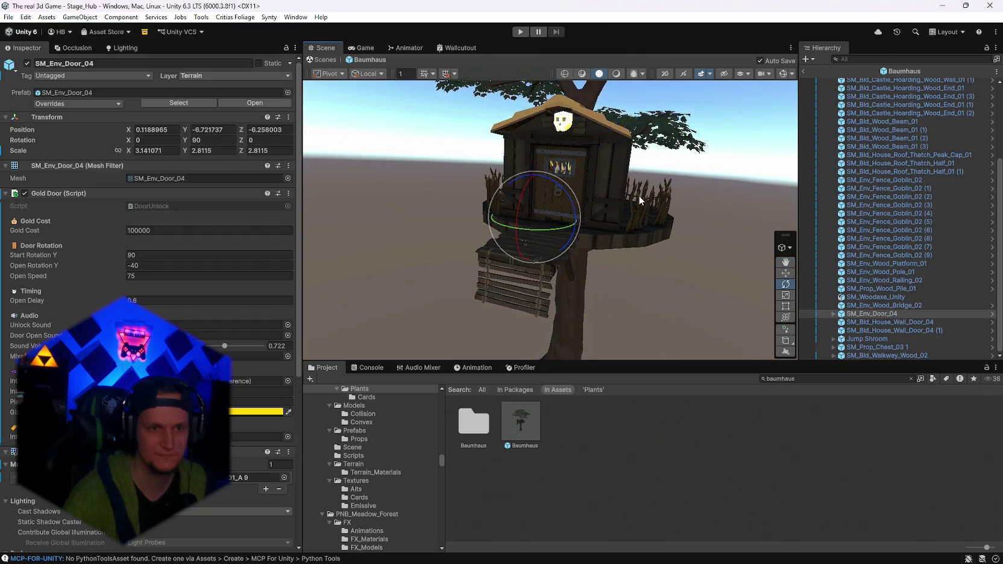
pyautogui.moveTo(628, 196); pyautogui.dragTo(611, 250)
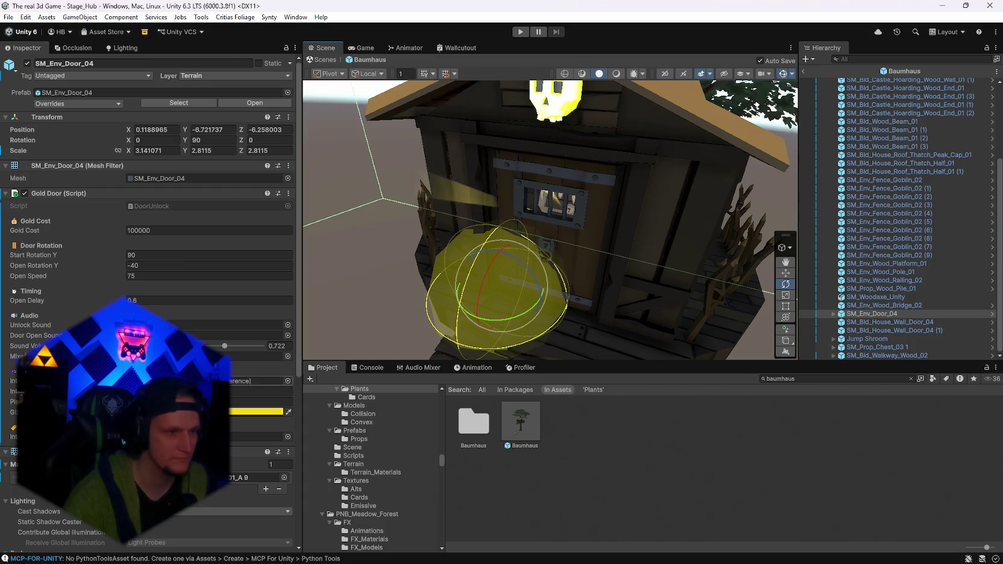
pyautogui.scroll(5, 500, 283)
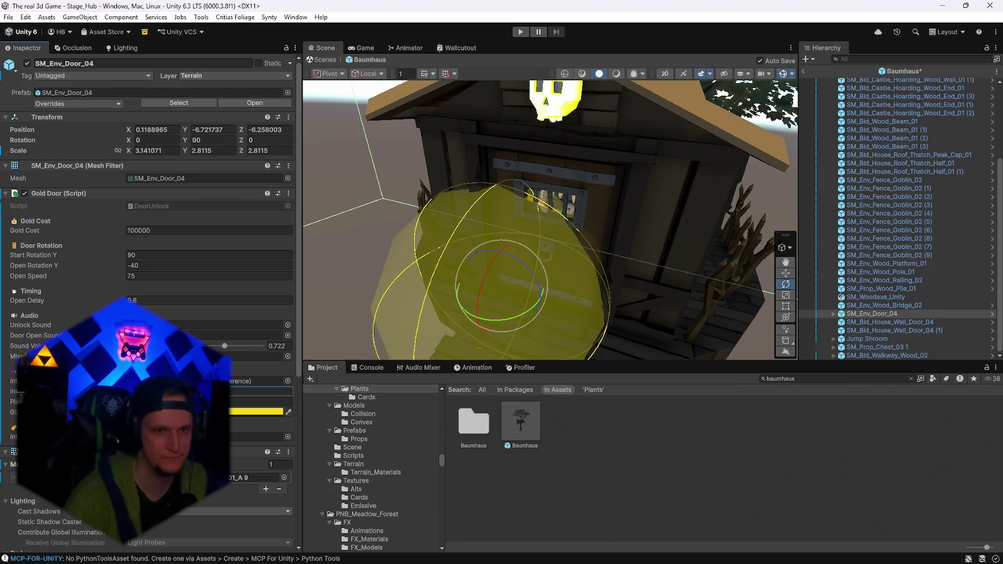
pyautogui.moveTo(603, 326)
pyautogui.mouseDown()
pyautogui.moveTo(560, 320)
pyautogui.moveTo(679, 312)
pyautogui.moveTo(687, 301)
pyautogui.moveTo(700, 278)
pyautogui.moveTo(653, 210)
pyautogui.moveTo(689, 206)
pyautogui.moveTo(627, 244)
pyautogui.moveTo(639, 295)
pyautogui.mouseUp()
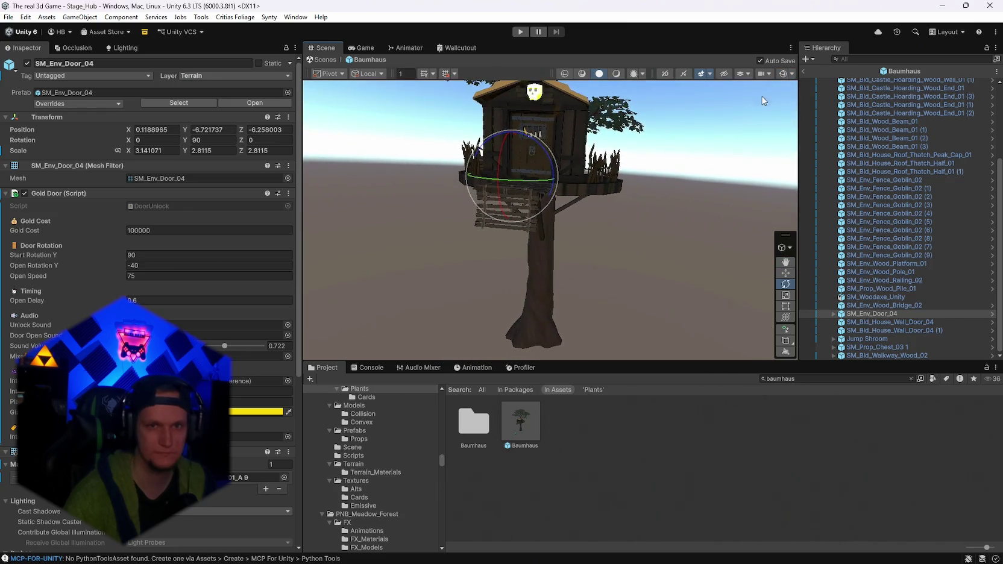
pyautogui.click(802, 72)
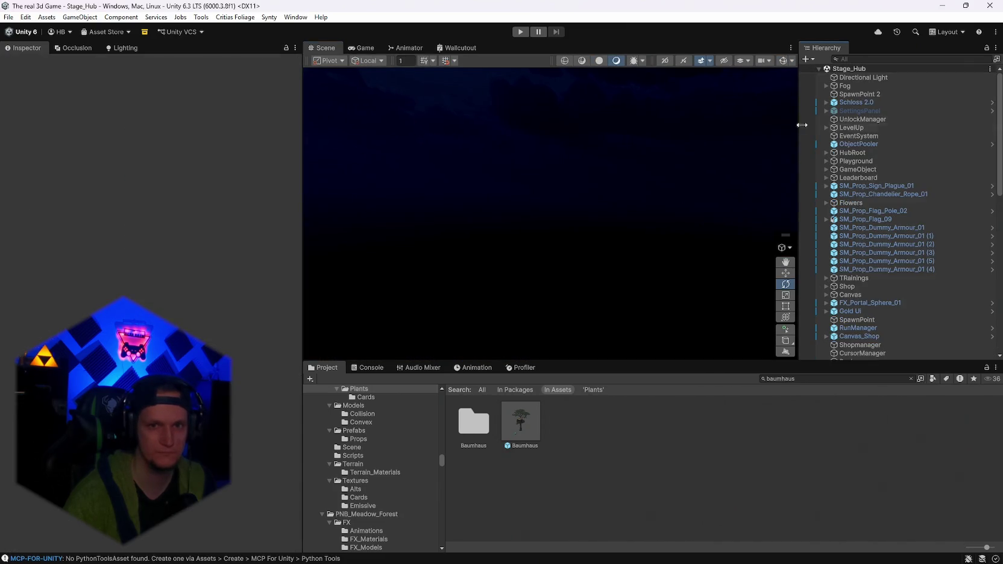
pyautogui.click(520, 31)
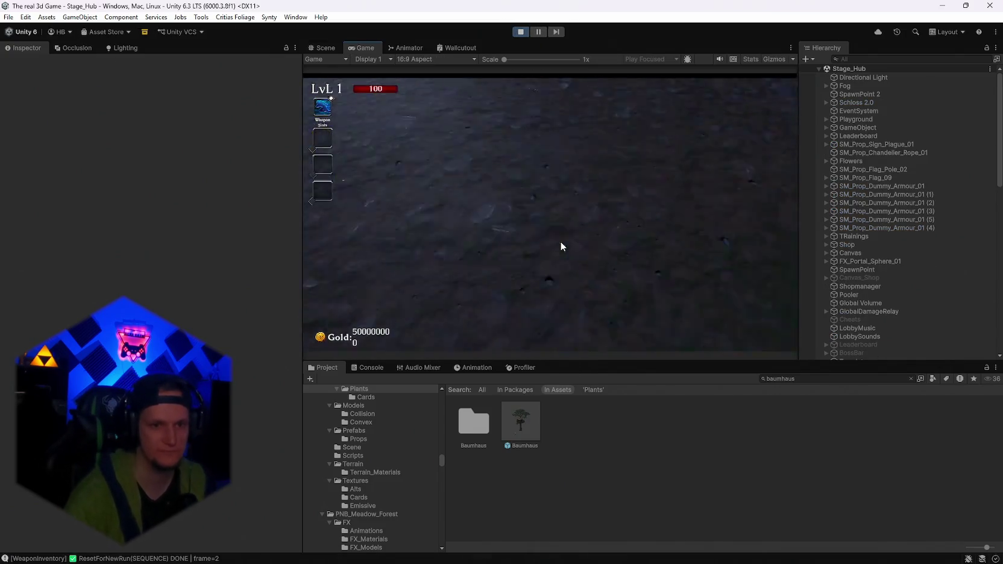
pyautogui.press('w')
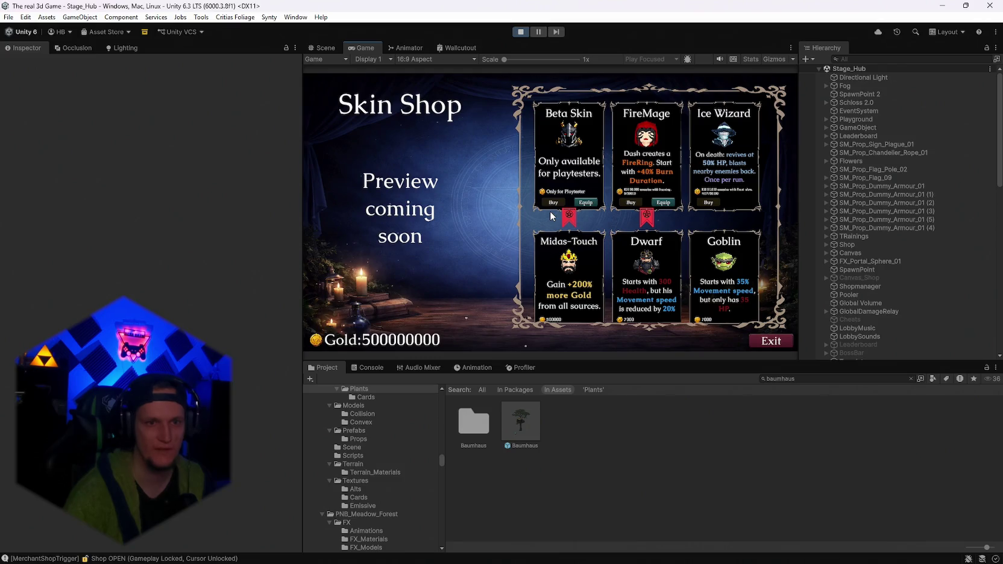
pyautogui.press('Escape')
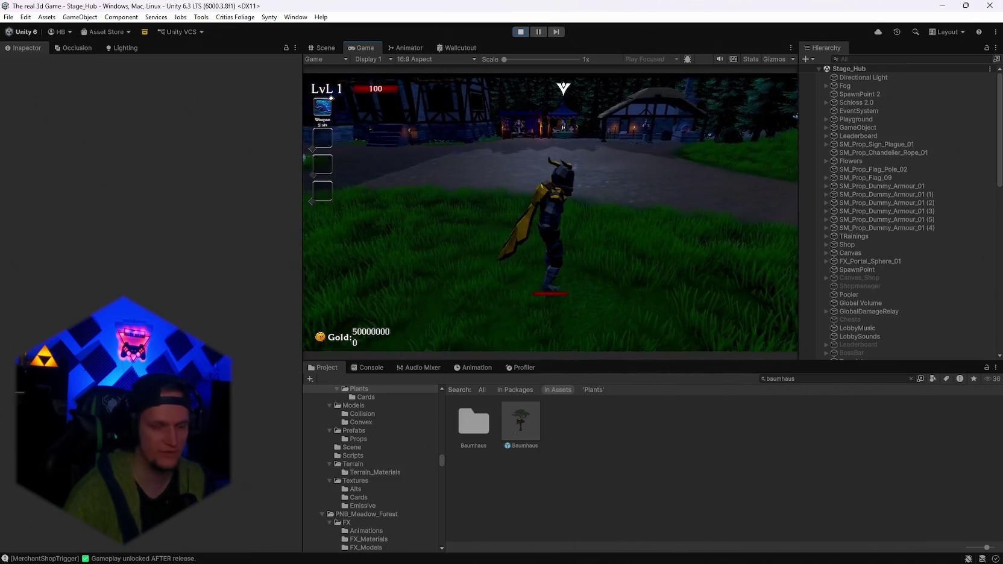
pyautogui.press('w')
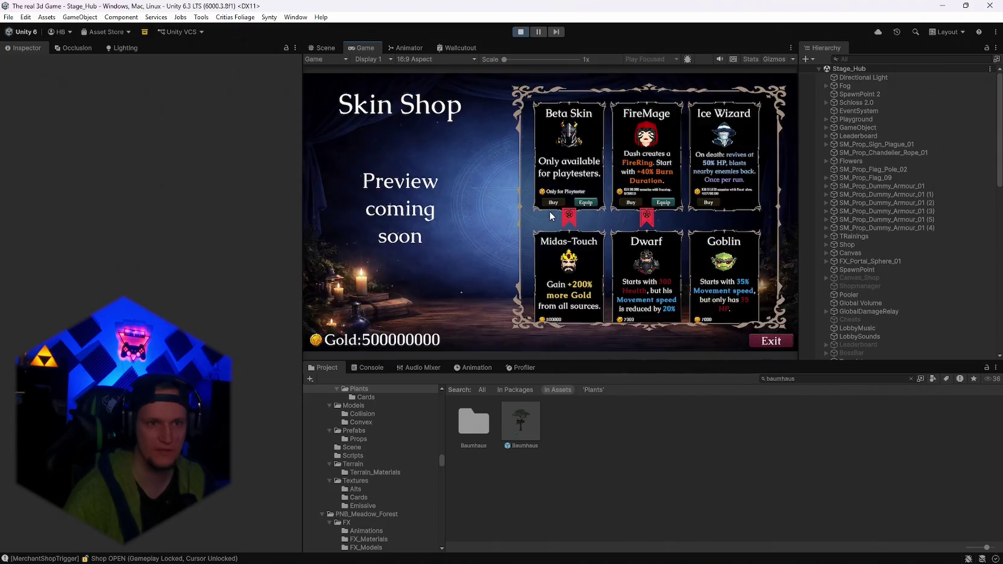
pyautogui.press('Escape')
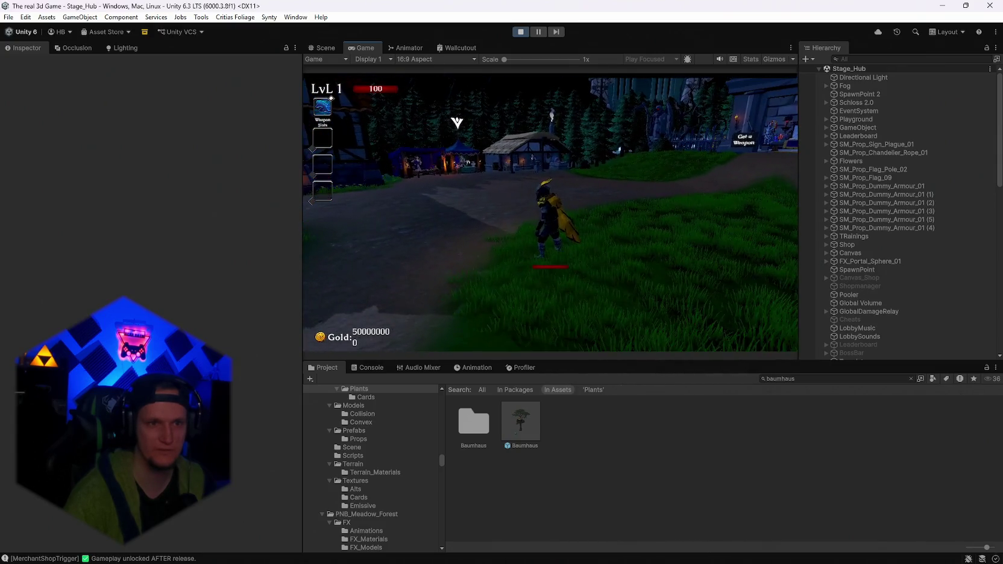
pyautogui.press('Escape')
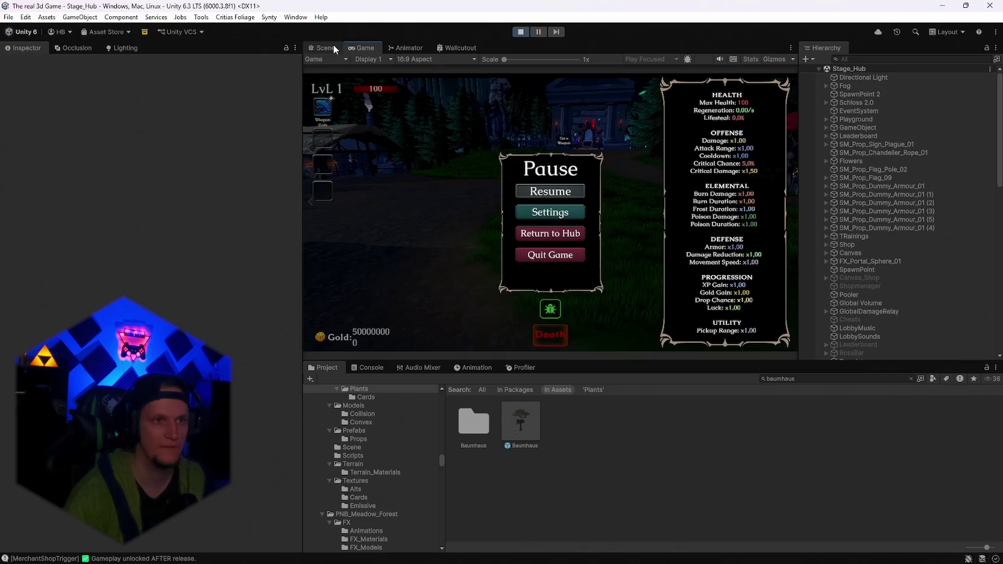
pyautogui.click(326, 47)
pyautogui.click(520, 31)
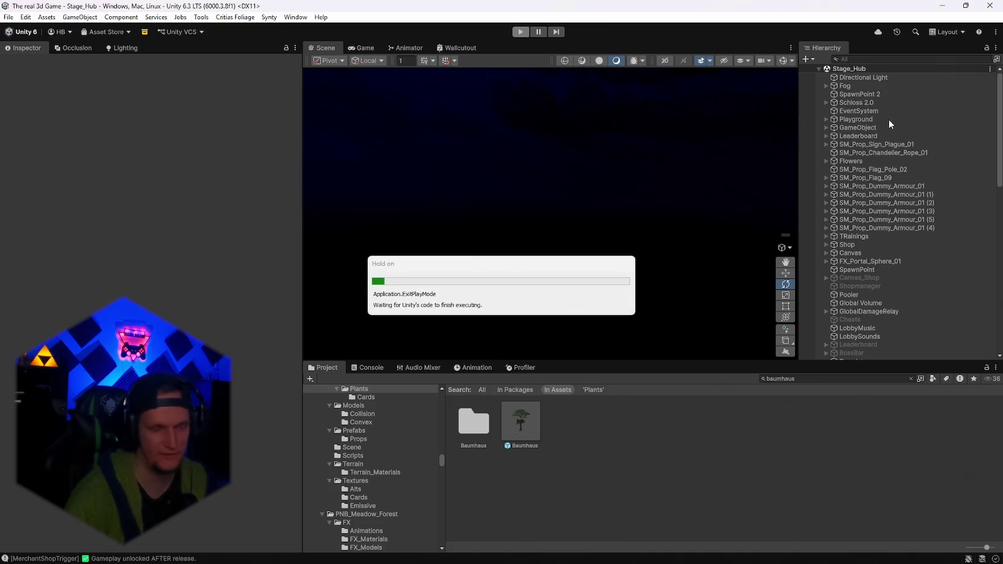
# Orbit the Scene view around the hub and select the MainPlayer object
pyautogui.doubleClick(856, 78)
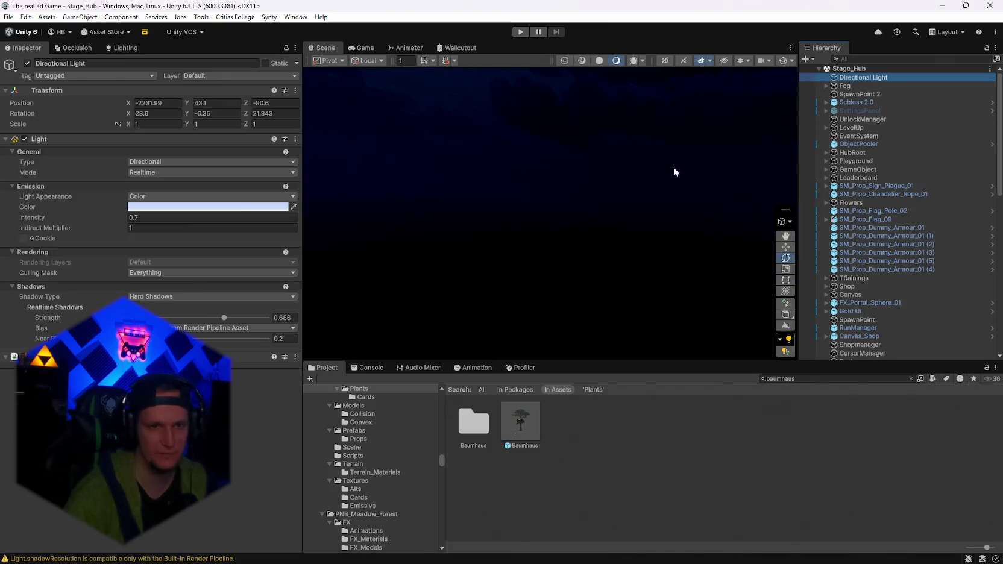
pyautogui.moveTo(608, 198)
pyautogui.mouseDown()
pyautogui.moveTo(640, 302)
pyautogui.moveTo(529, 222)
pyautogui.mouseUp()
pyautogui.click(529, 221)
pyautogui.scroll(-3, 865, 229)
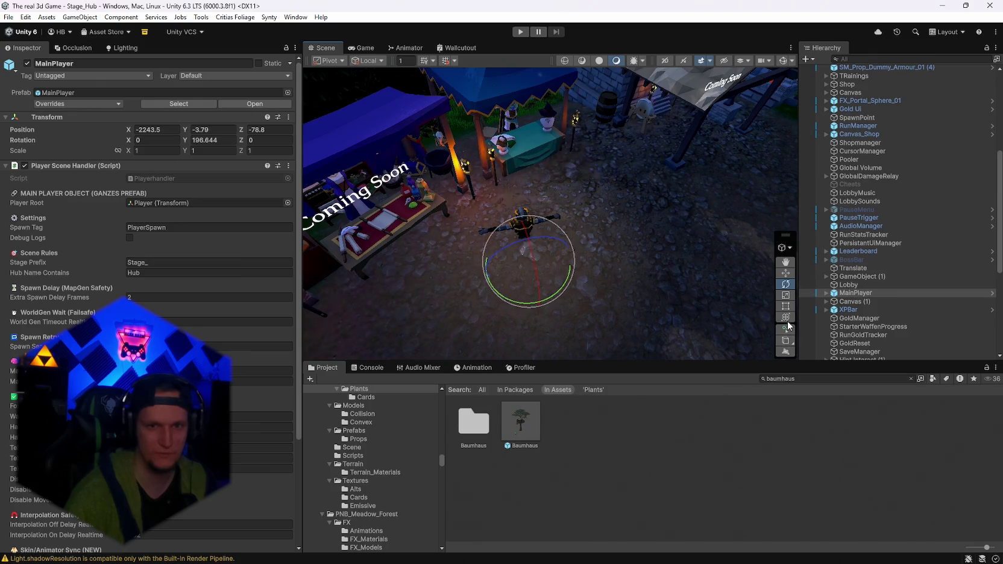
# Place MainPlayer upright on the grass beside the house, turned to Y ~362, then play-test
pyautogui.press('y')
pyautogui.moveTo(518, 276)
pyautogui.mouseDown()
pyautogui.moveTo(617, 251)
pyautogui.moveTo(537, 226)
pyautogui.moveTo(458, 232)
pyautogui.moveTo(671, 289)
pyautogui.moveTo(725, 283)
pyautogui.mouseUp()
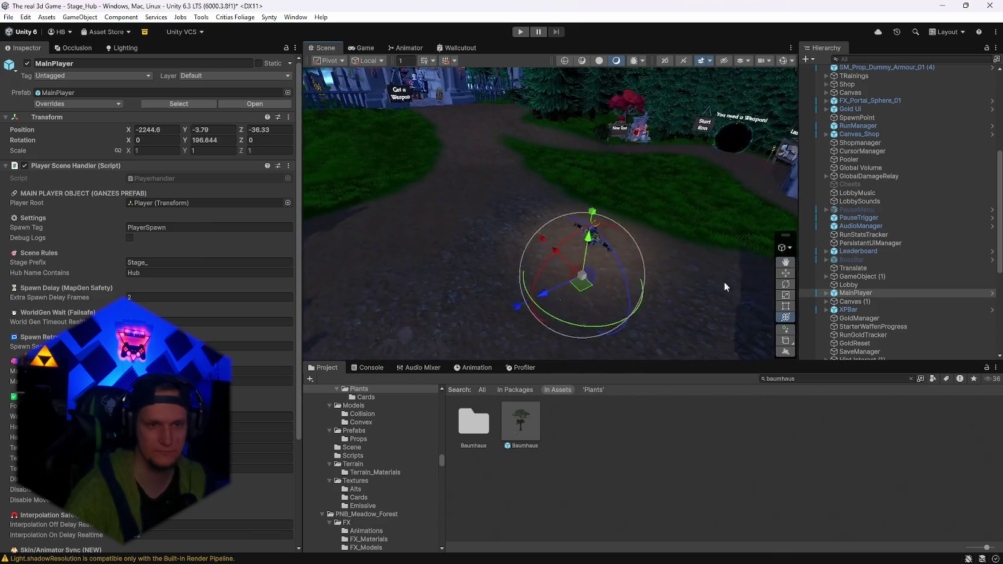
pyautogui.moveTo(626, 241); pyautogui.dragTo(589, 202)
pyautogui.hotkey('ctrl', 'z')
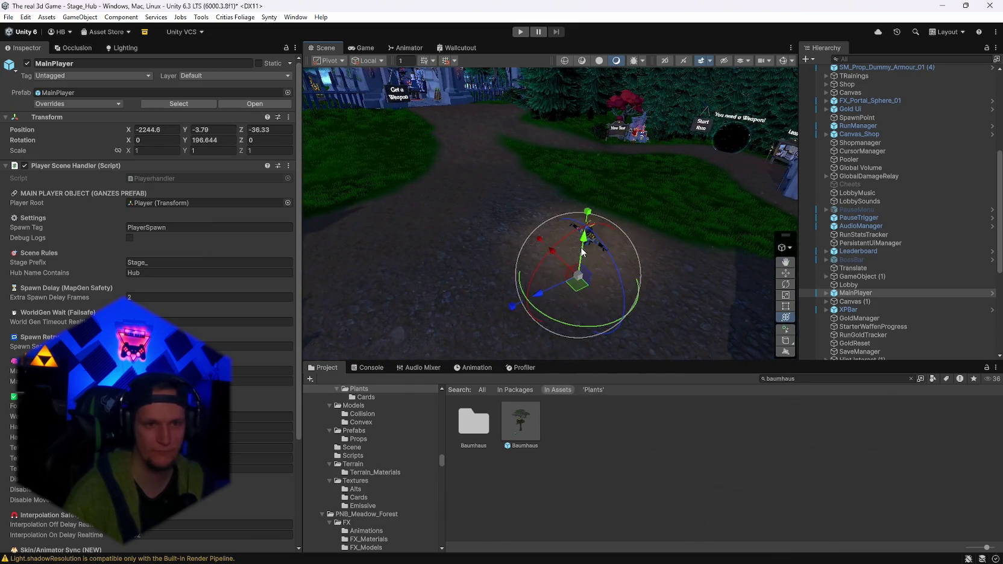
pyautogui.moveTo(594, 268); pyautogui.dragTo(188, 224)
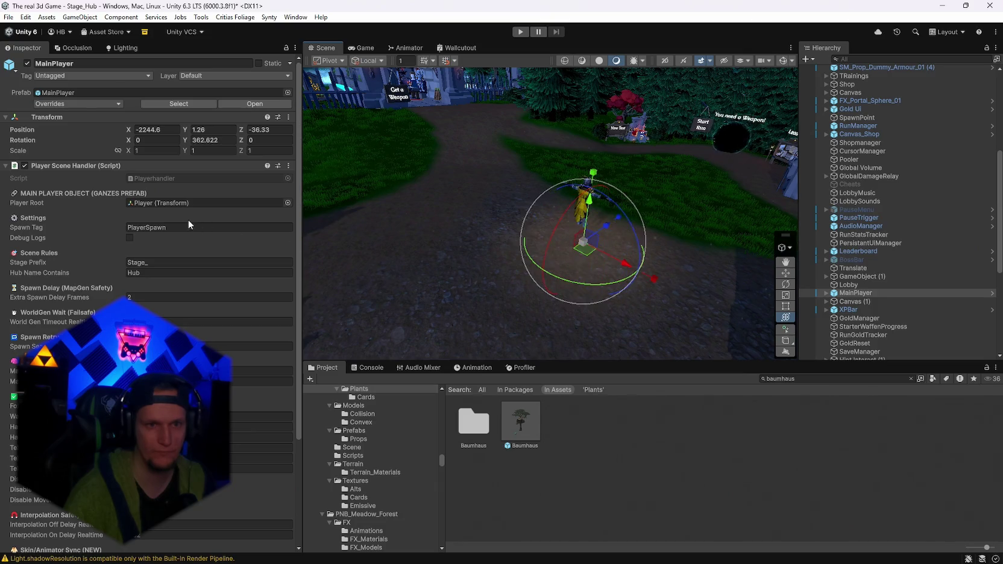
pyautogui.moveTo(583, 248)
pyautogui.mouseDown()
pyautogui.moveTo(641, 265)
pyautogui.moveTo(663, 238)
pyautogui.moveTo(668, 201)
pyautogui.mouseUp()
pyautogui.press('f')
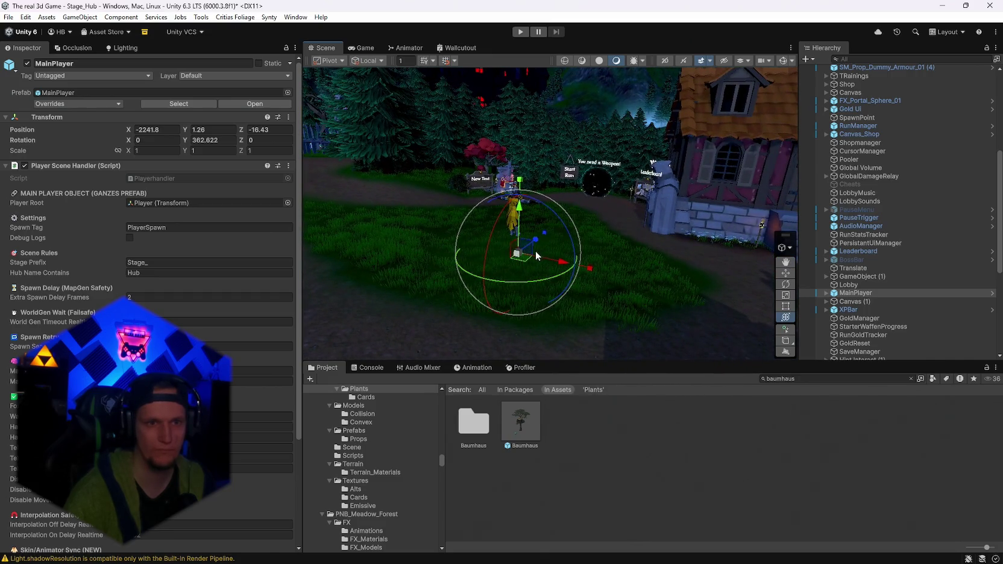
pyautogui.click(520, 31)
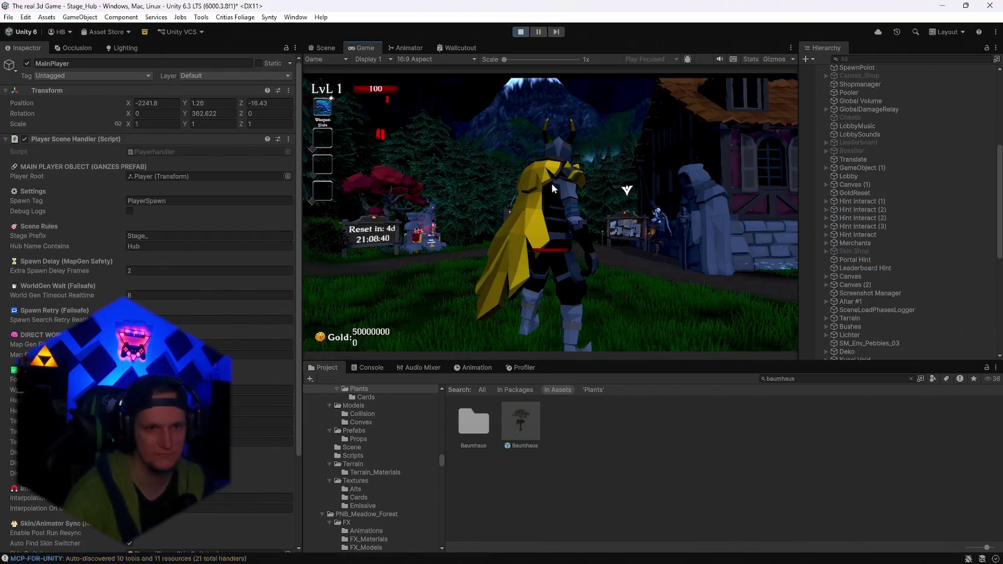
# Pause the Stage_Hub playtest and exit Play Mode back to editing
pyautogui.press('Escape')
pyautogui.click(519, 31)
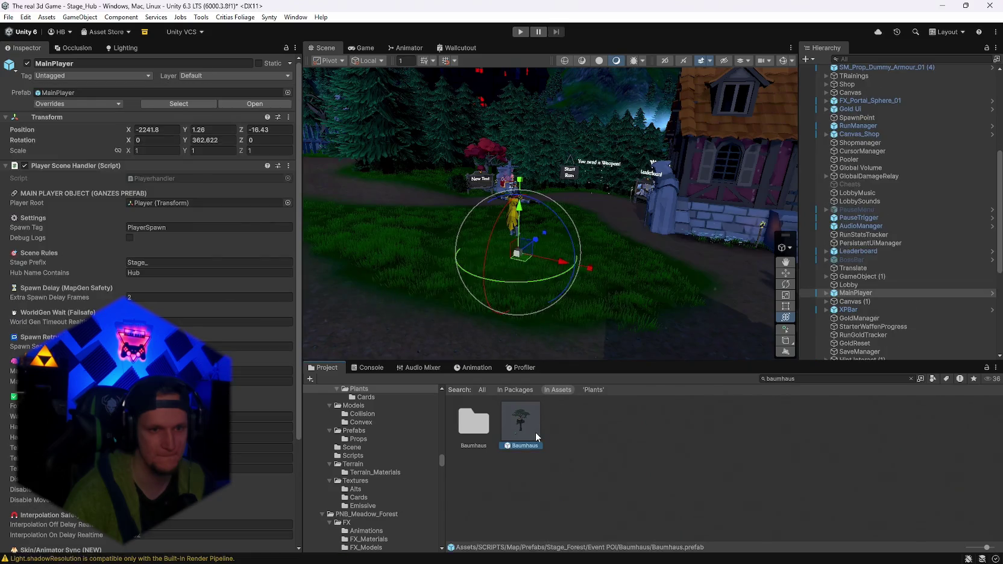
# Open the Baumhaus prefab and select the chest inside the treehouse
pyautogui.doubleClick(521, 422)
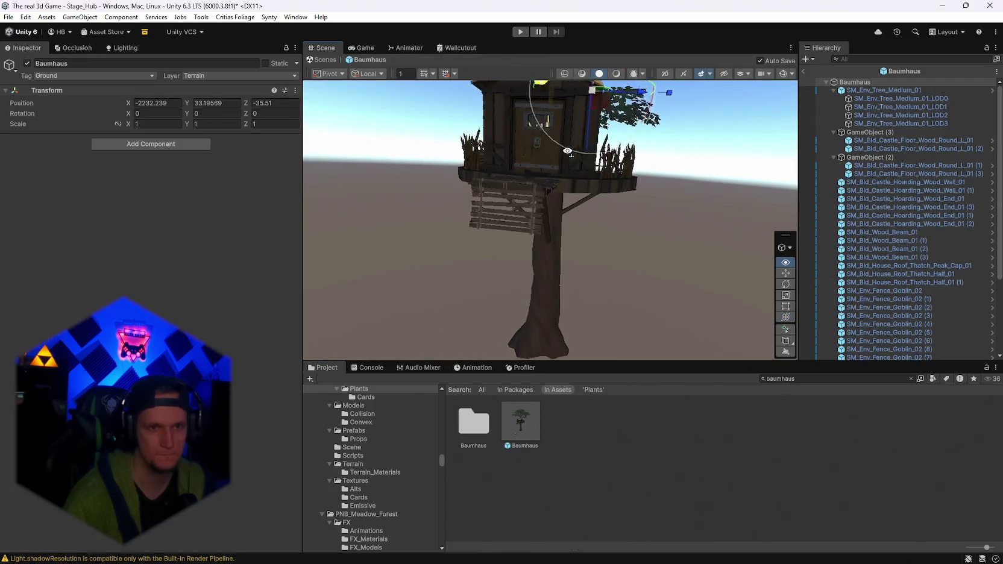
pyautogui.scroll(10, 567, 151)
pyautogui.click(592, 229)
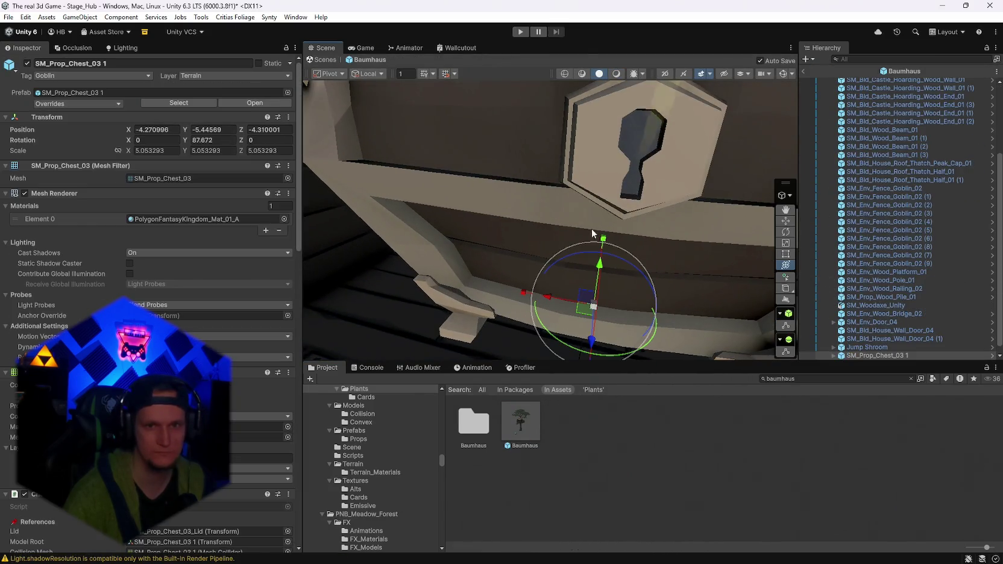
pyautogui.scroll(-3, 151, 241)
pyautogui.scroll(-5, 36, 326)
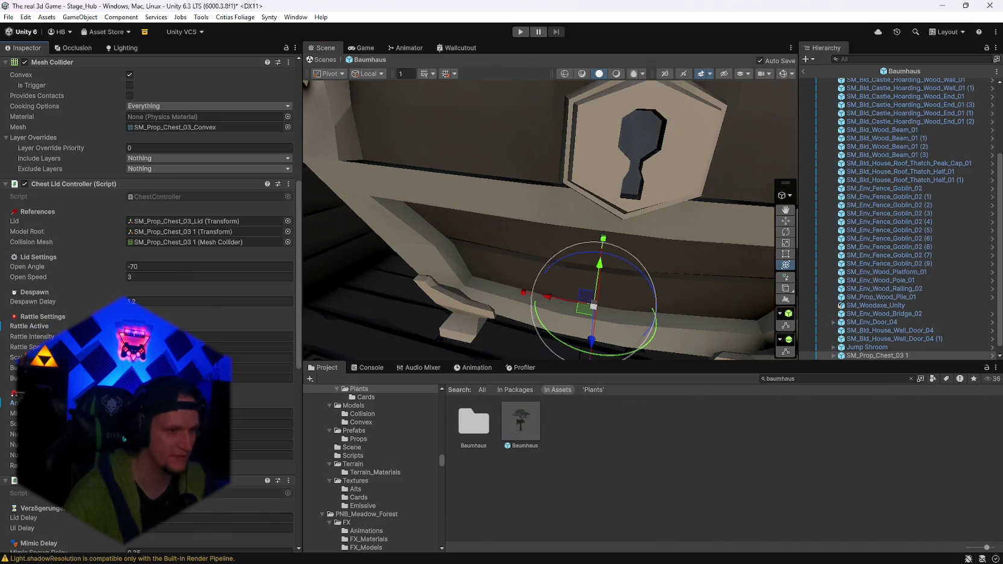
# Orbit around the treehouse, check the door's settings, then return to the Stage_Hub scene
pyautogui.moveTo(590, 283); pyautogui.dragTo(537, 262)
pyautogui.scroll(5, 537, 262)
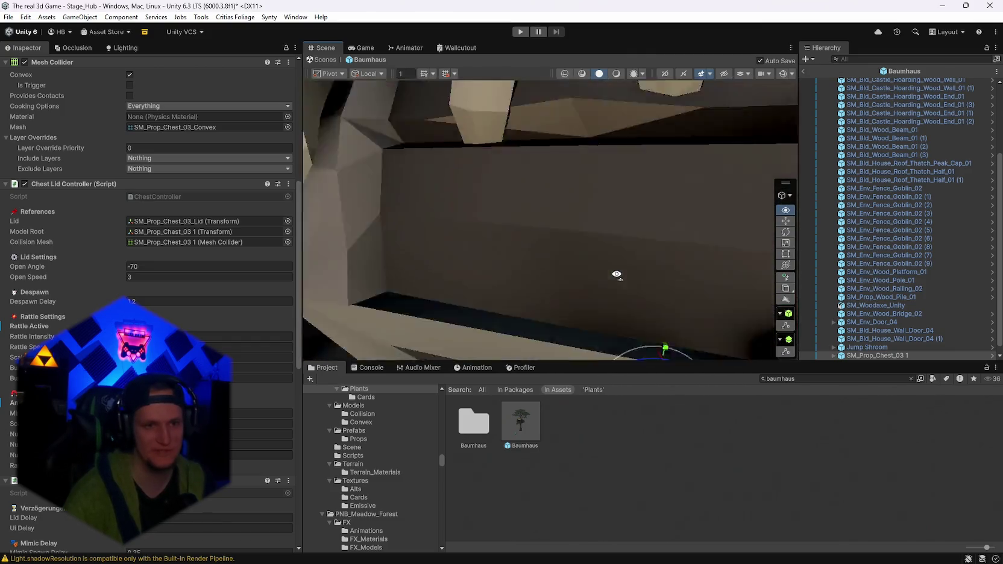
pyautogui.moveTo(470, 156)
pyautogui.mouseDown()
pyautogui.moveTo(499, 219)
pyautogui.moveTo(556, 167)
pyautogui.moveTo(543, 219)
pyautogui.moveTo(464, 304)
pyautogui.moveTo(583, 228)
pyautogui.mouseUp()
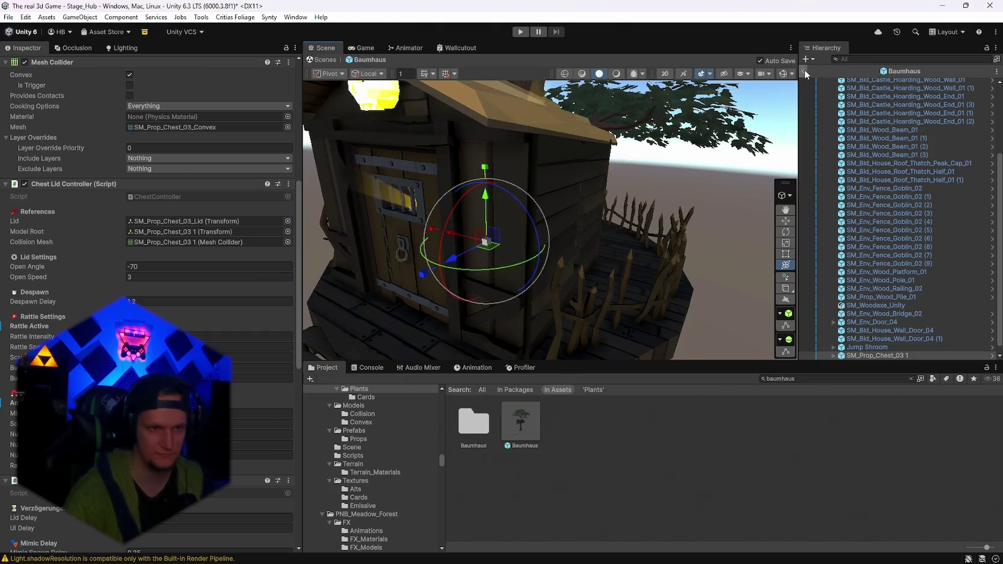
pyautogui.click(404, 243)
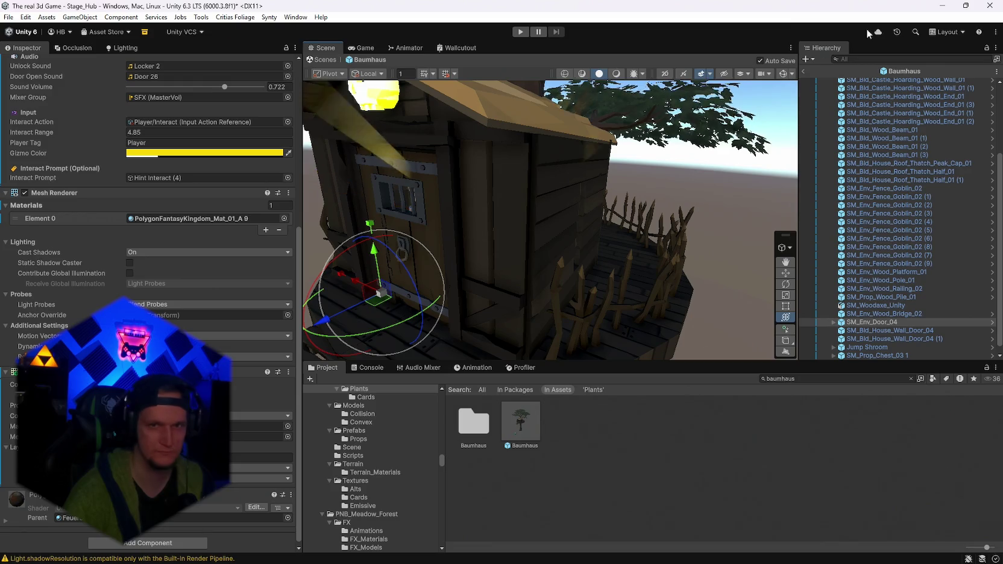
pyautogui.click(805, 69)
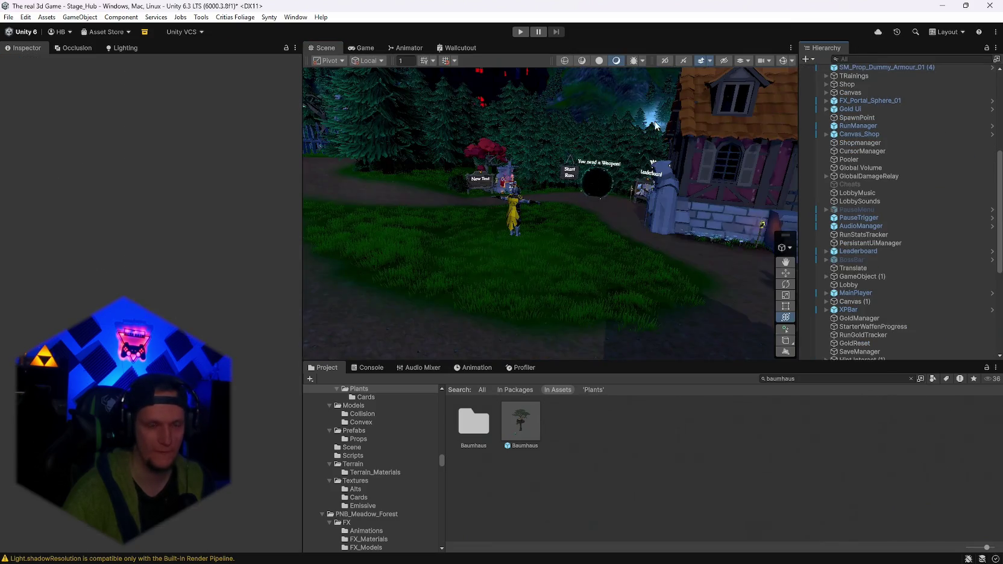
# Enter Play mode, walk to the Start Run portal and use it to load Stage1
pyautogui.click(520, 31)
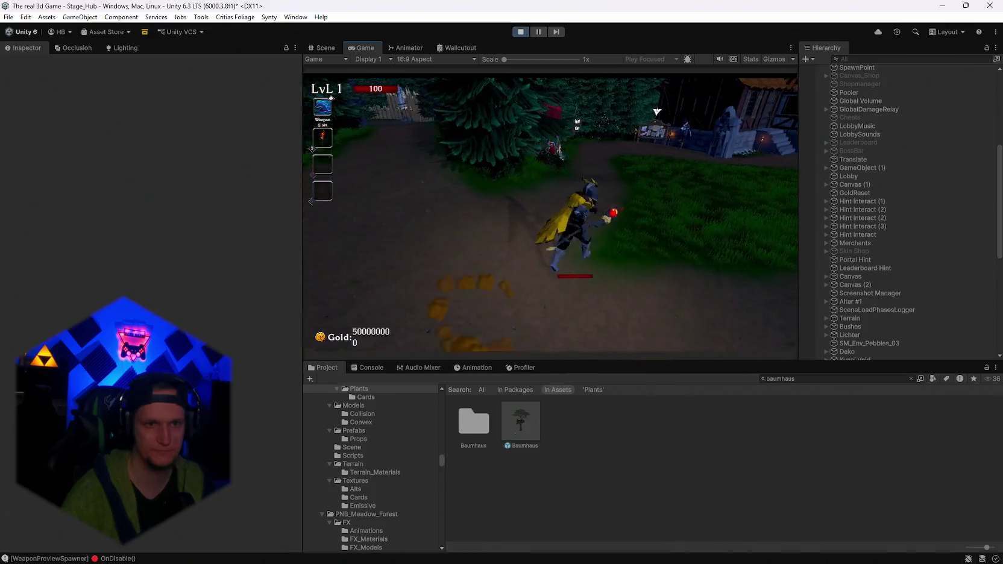
pyautogui.press('w')
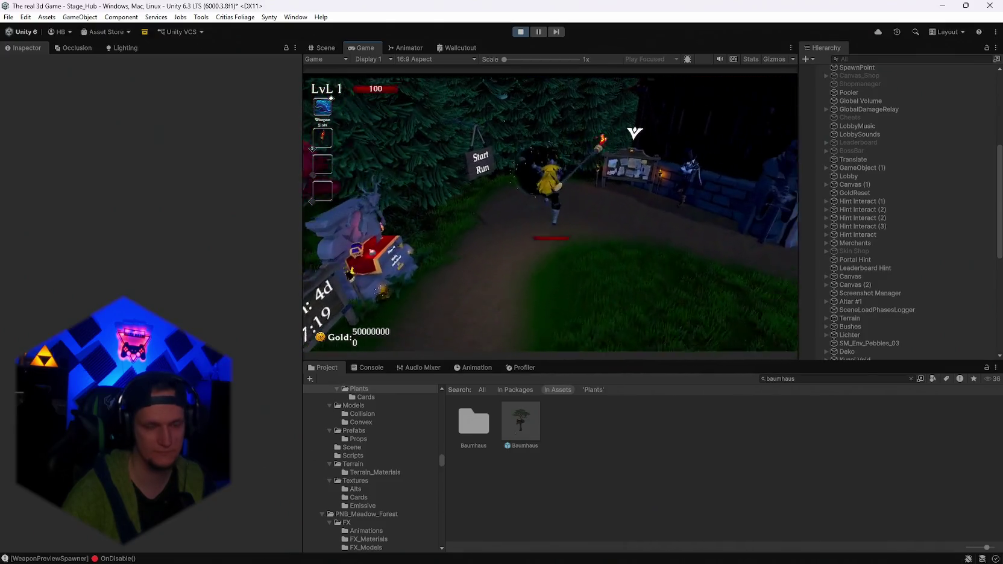
pyautogui.press('e')
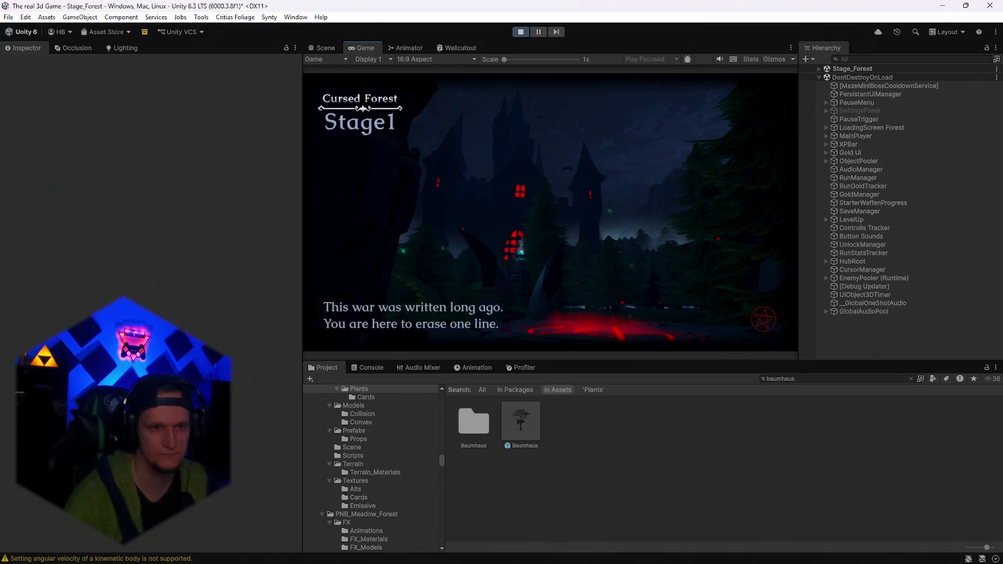
# Skip the stage intro, maximize the Game view, and resume gameplay
pyautogui.press('space')
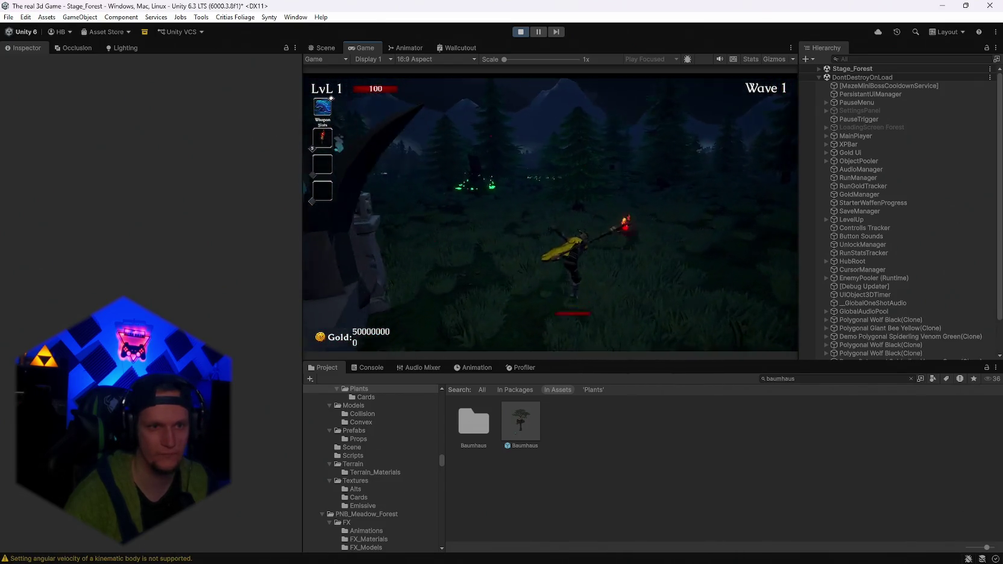
pyautogui.press('Escape')
pyautogui.doubleClick(366, 49)
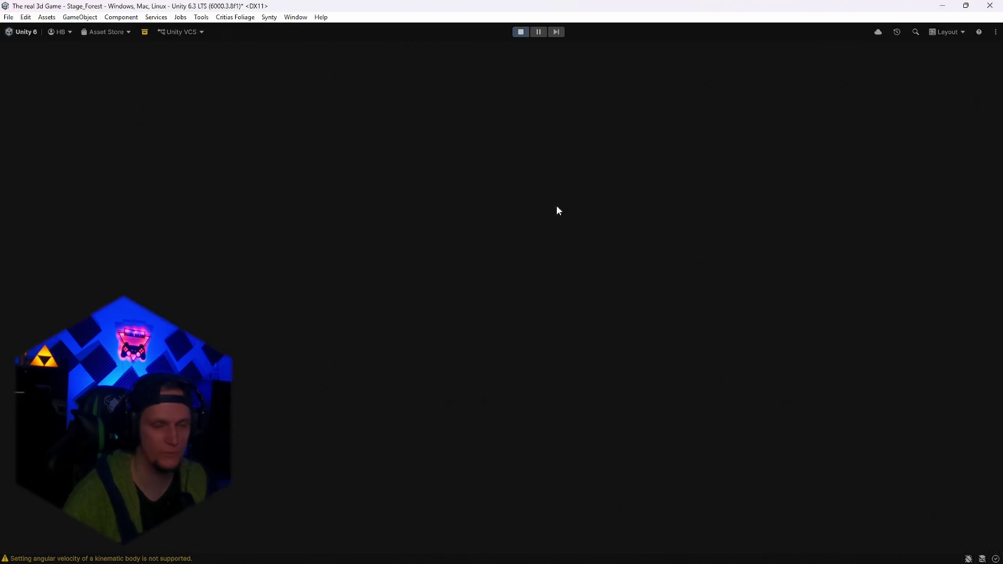
pyautogui.click(550, 270)
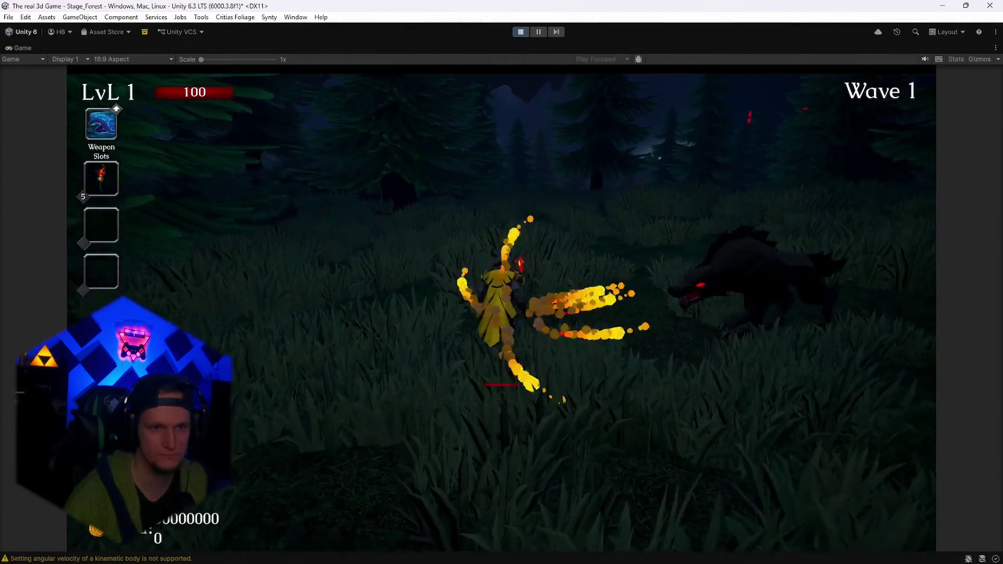
# Fight through the forest from wave 2 to wave 4 until level 2 relic cards appear
pyautogui.press('w')
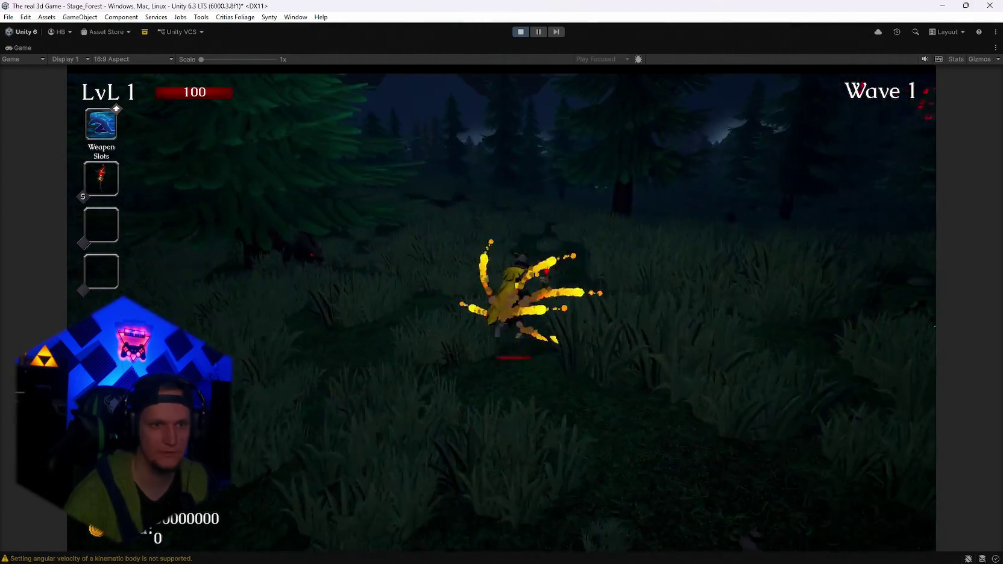
pyautogui.press('w')
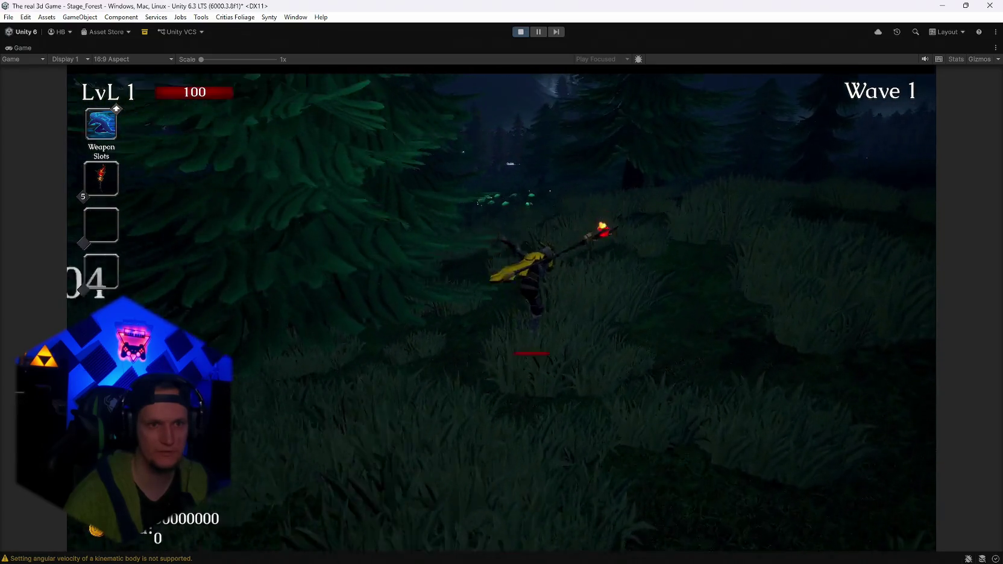
pyautogui.press('w')
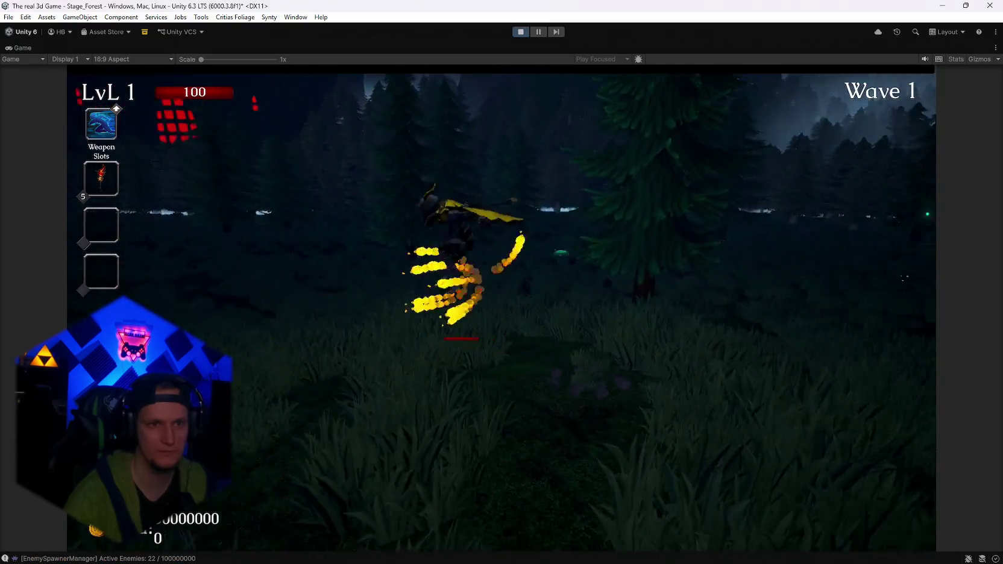
pyautogui.press('w')
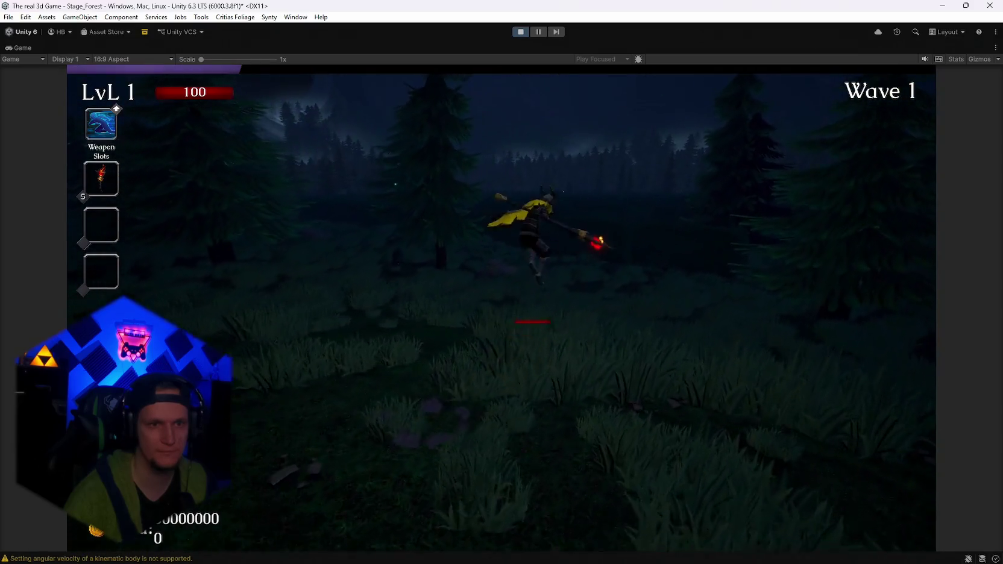
pyautogui.press('w')
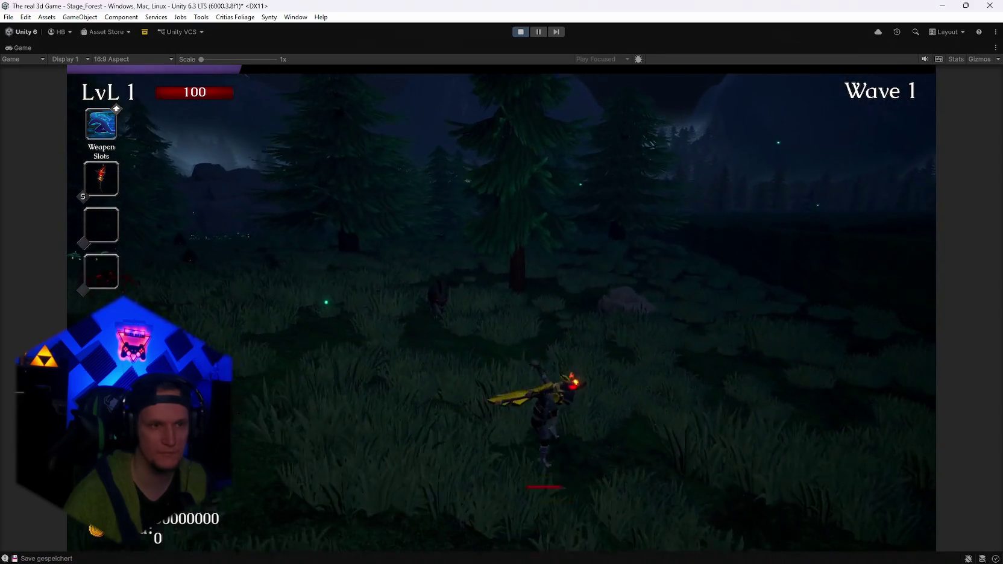
pyautogui.press('w')
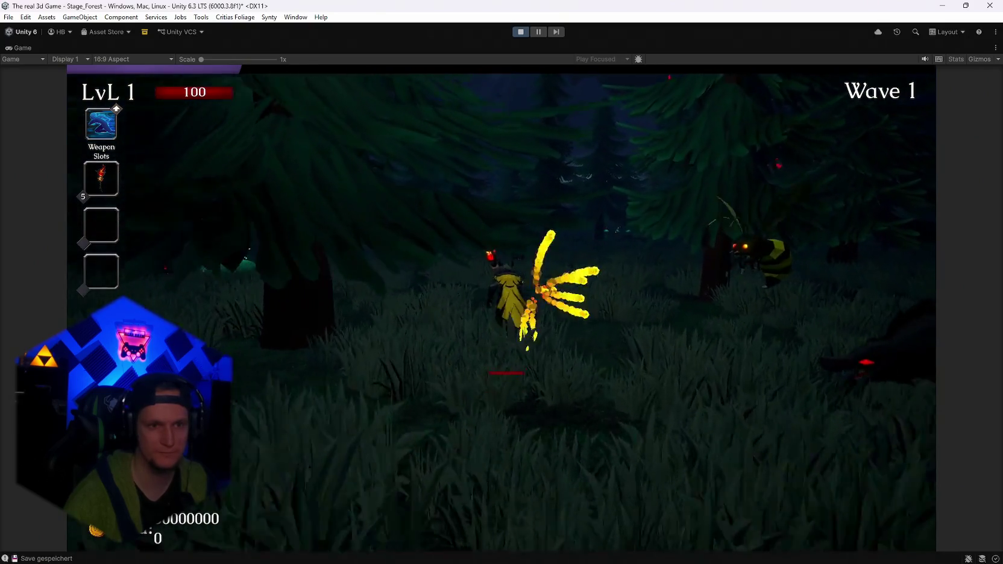
pyautogui.press('w')
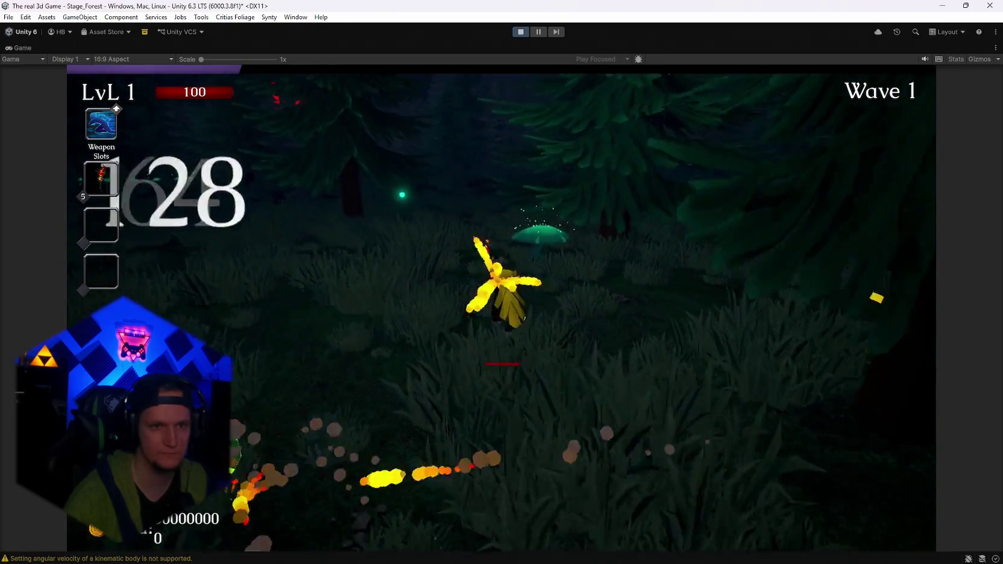
pyautogui.press('w')
pyautogui.press('w')
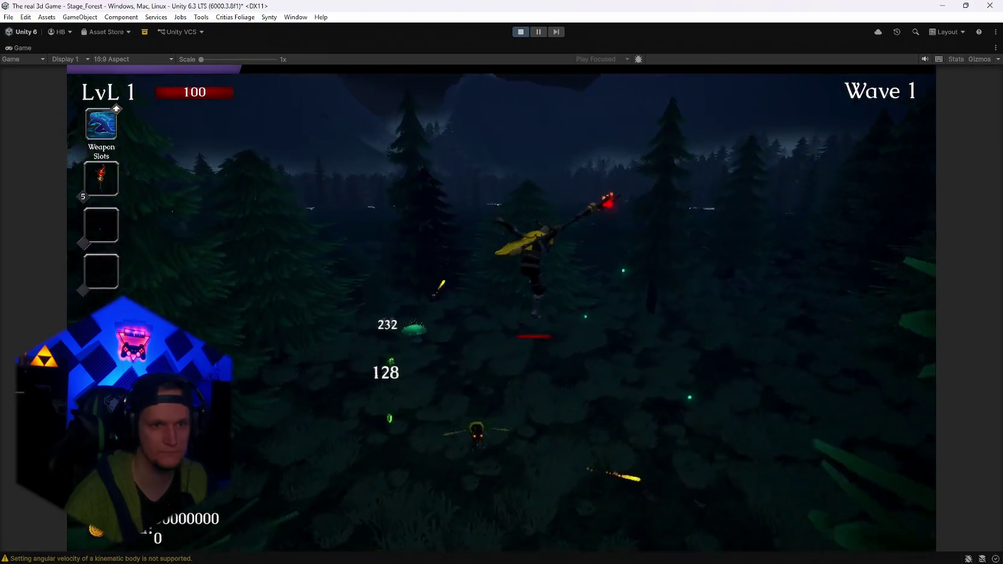
pyautogui.press('w')
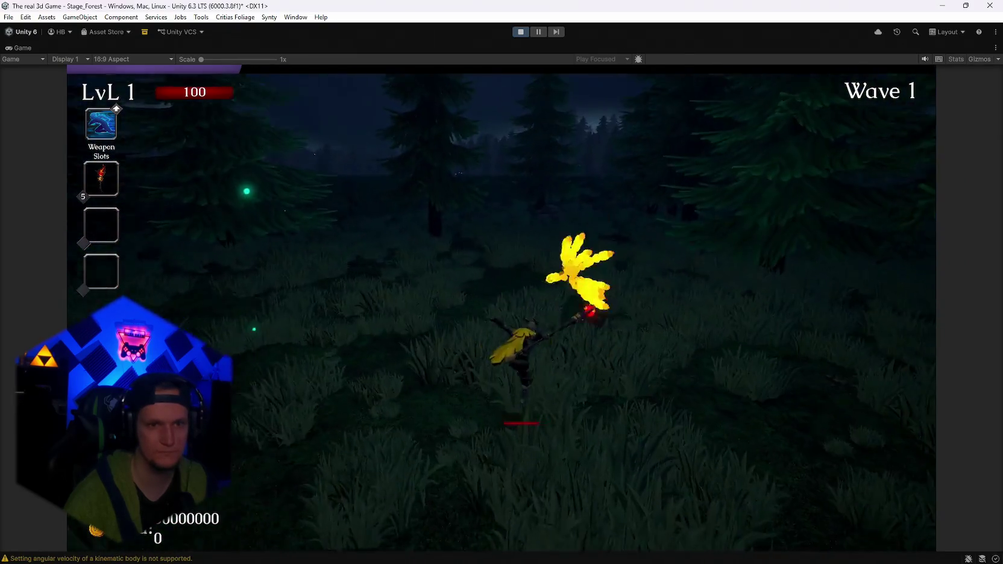
pyautogui.press('w')
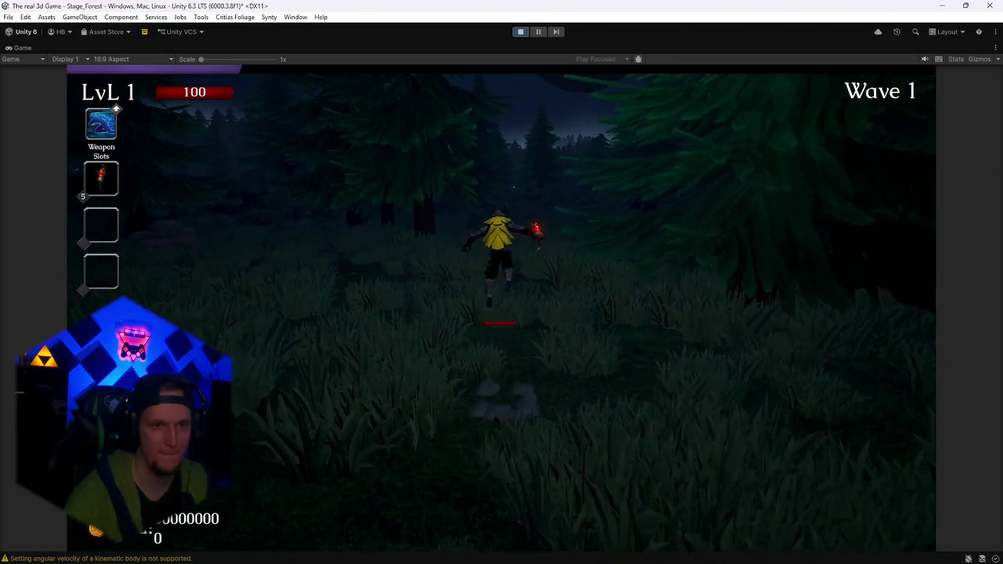
pyautogui.press('w')
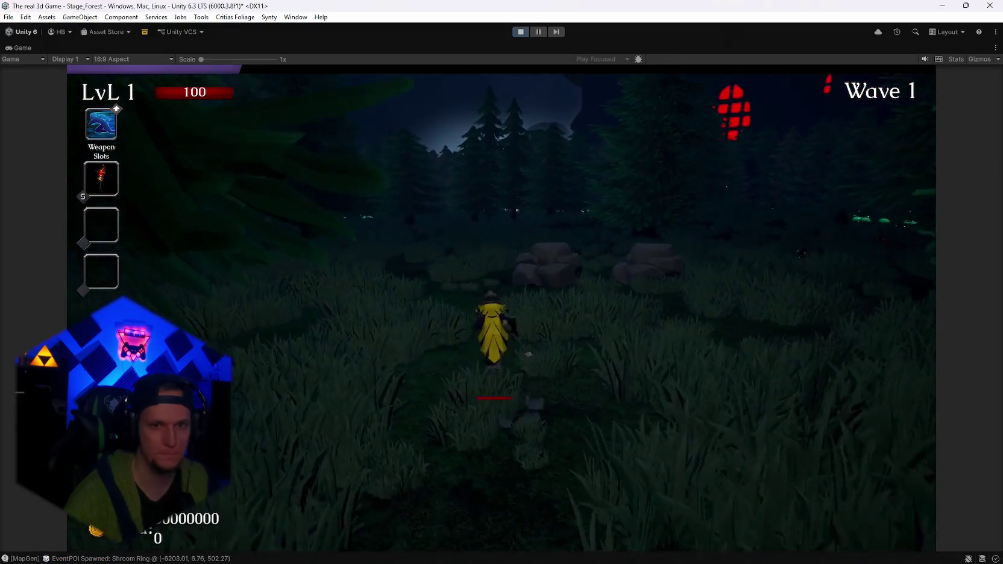
pyautogui.press('w')
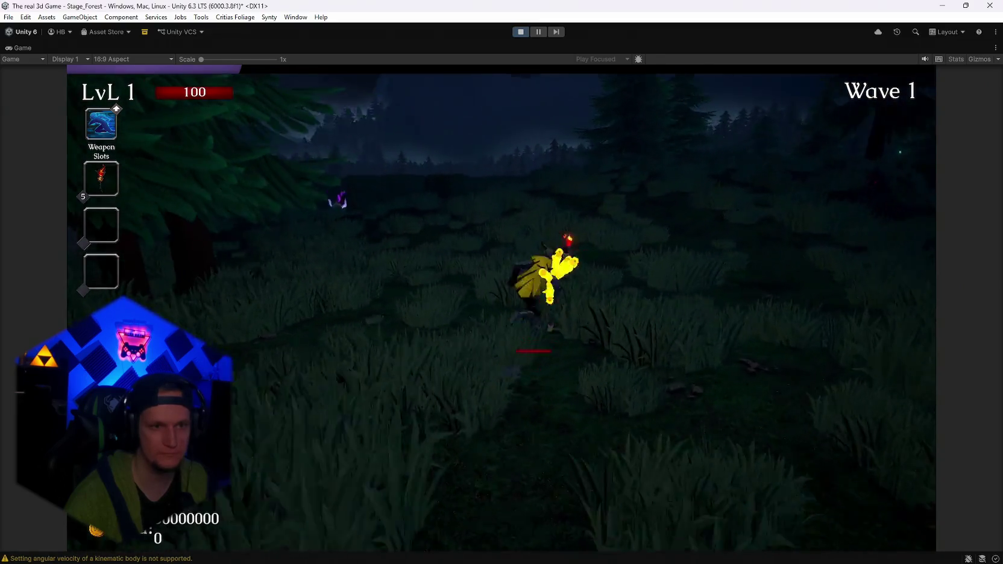
pyautogui.press('w')
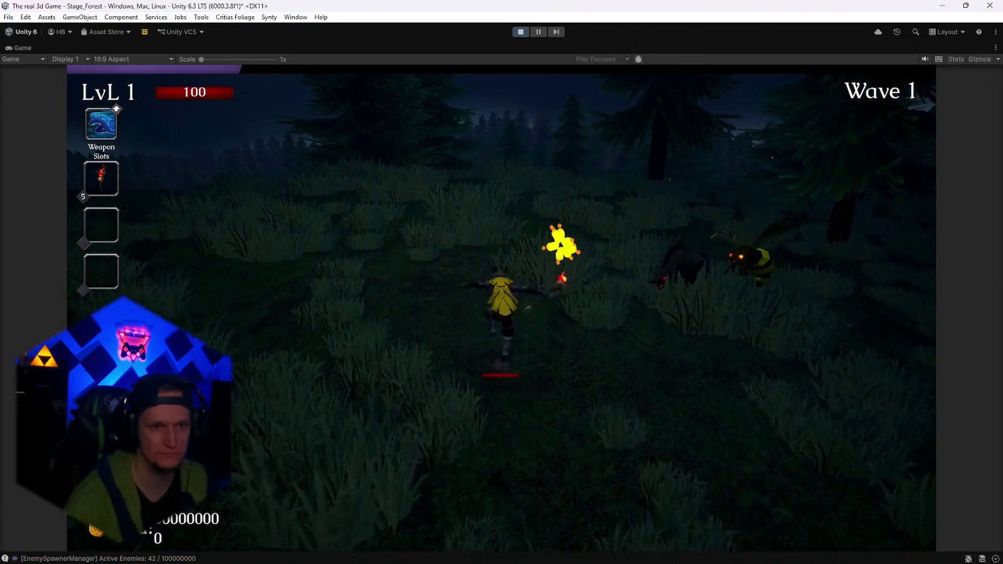
pyautogui.press('w')
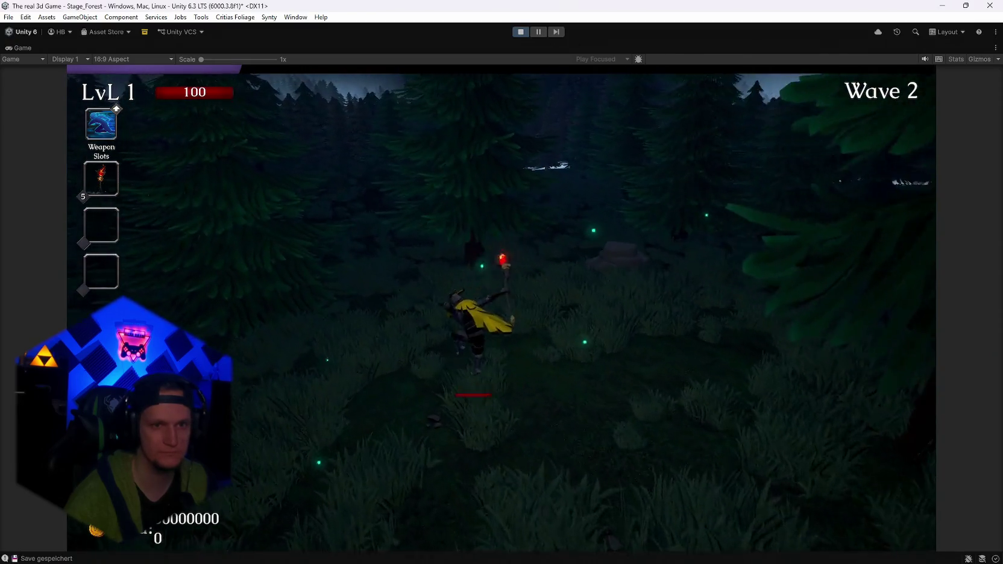
pyautogui.press('w')
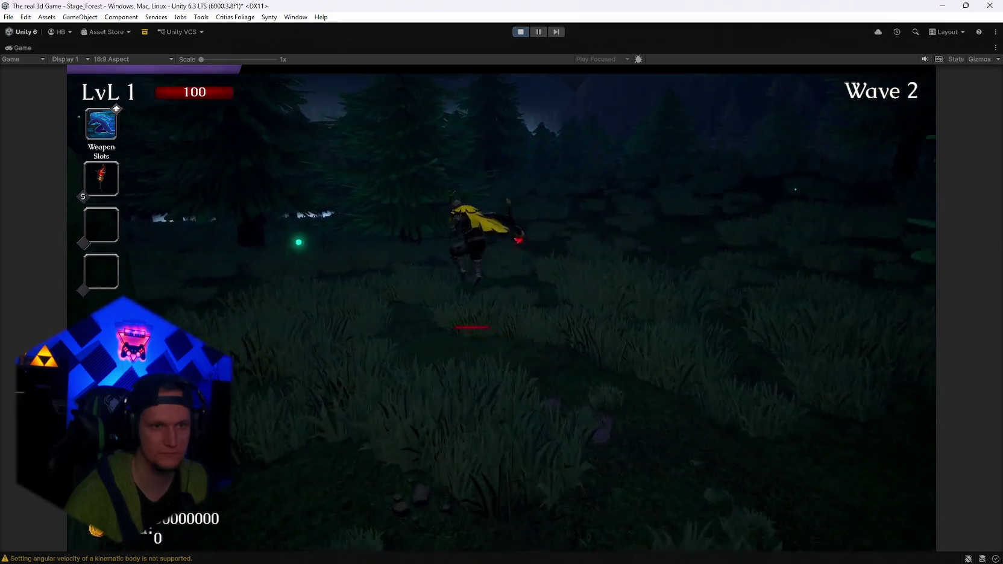
pyautogui.press('w')
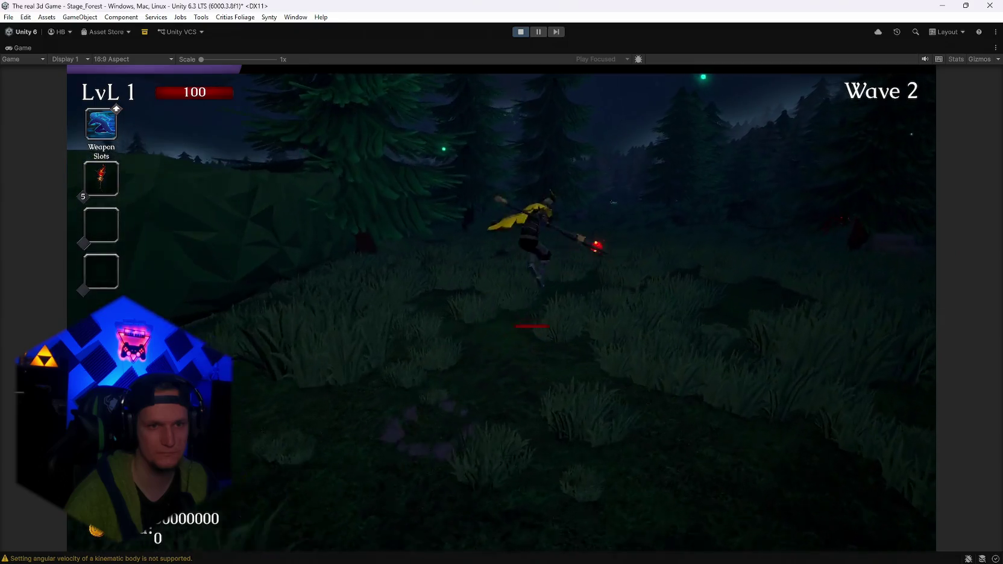
pyautogui.press('w')
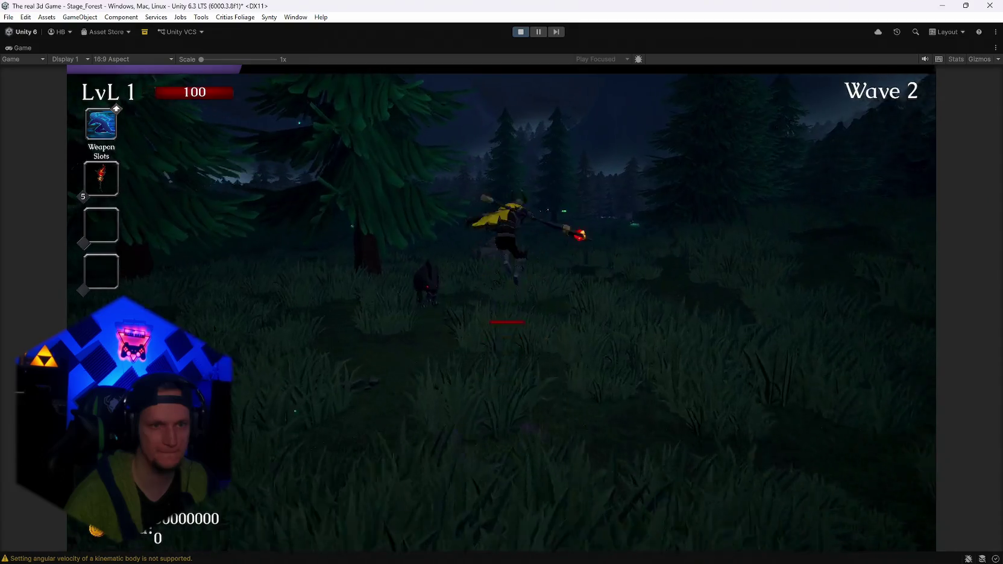
pyautogui.press('w')
pyautogui.press('w')
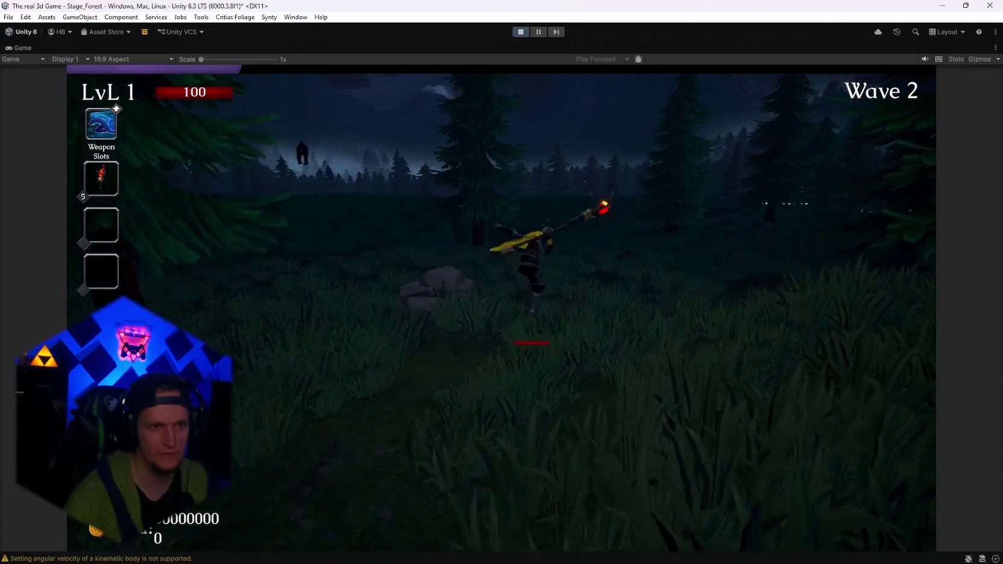
pyautogui.press('w')
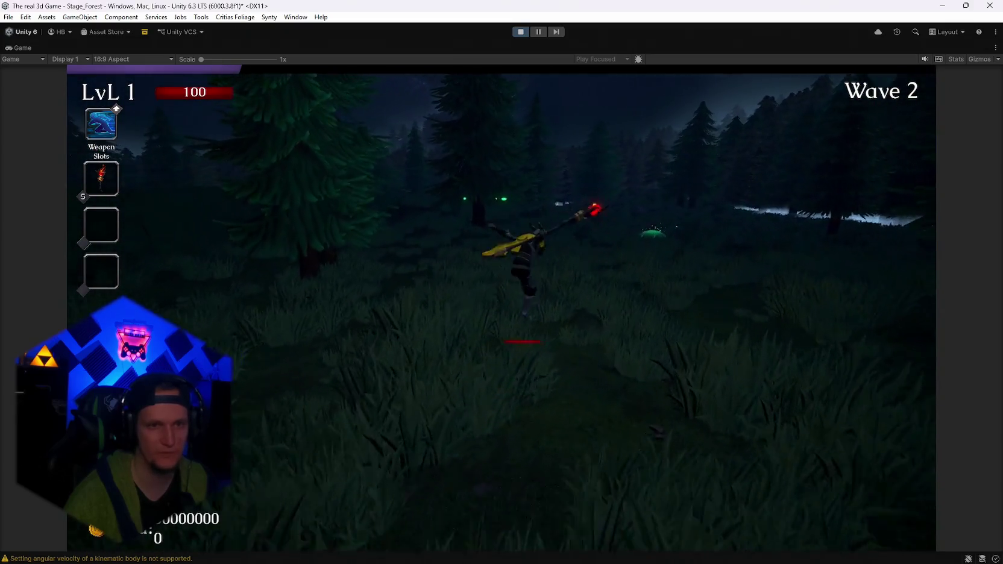
pyautogui.press('w')
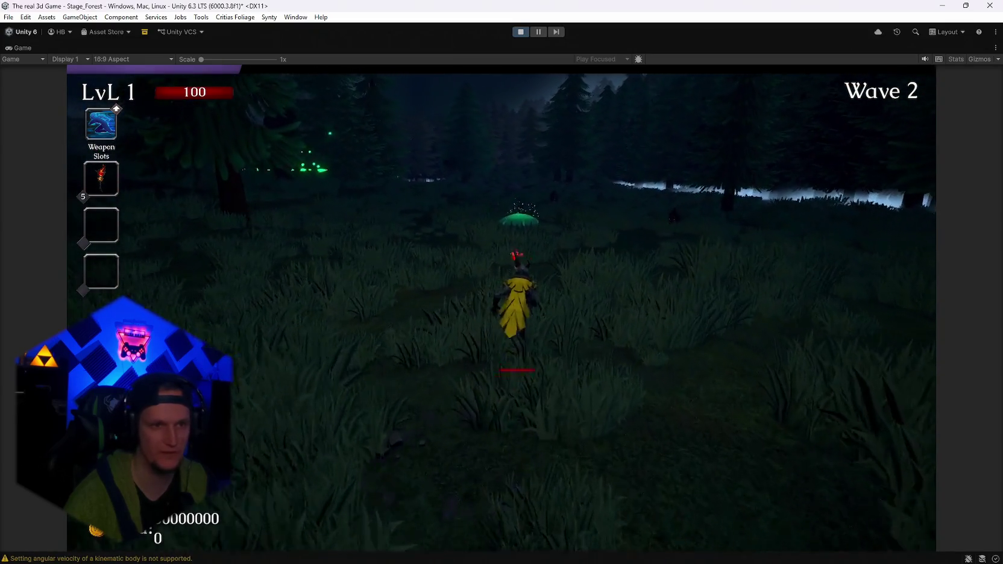
pyautogui.press('w')
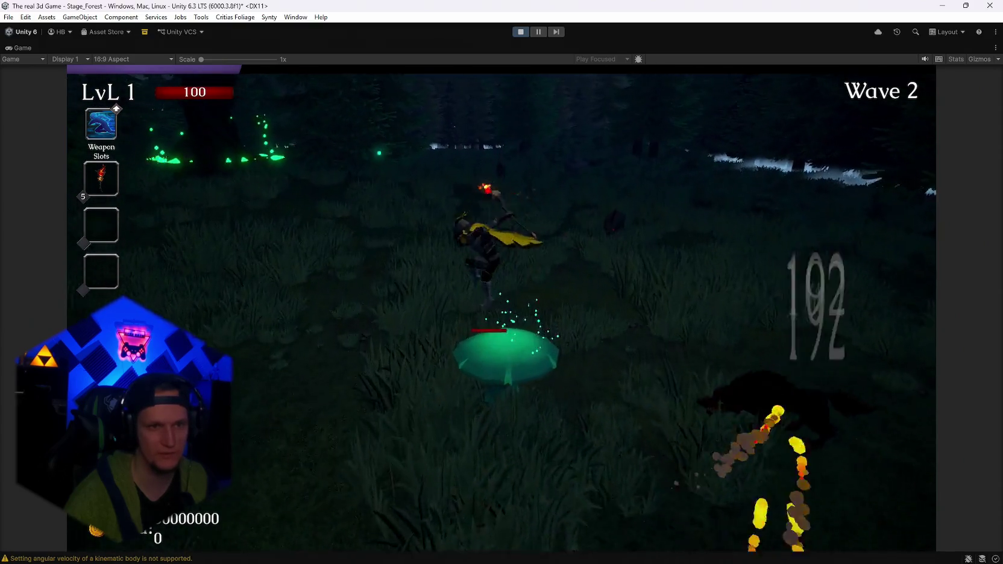
pyautogui.press('w')
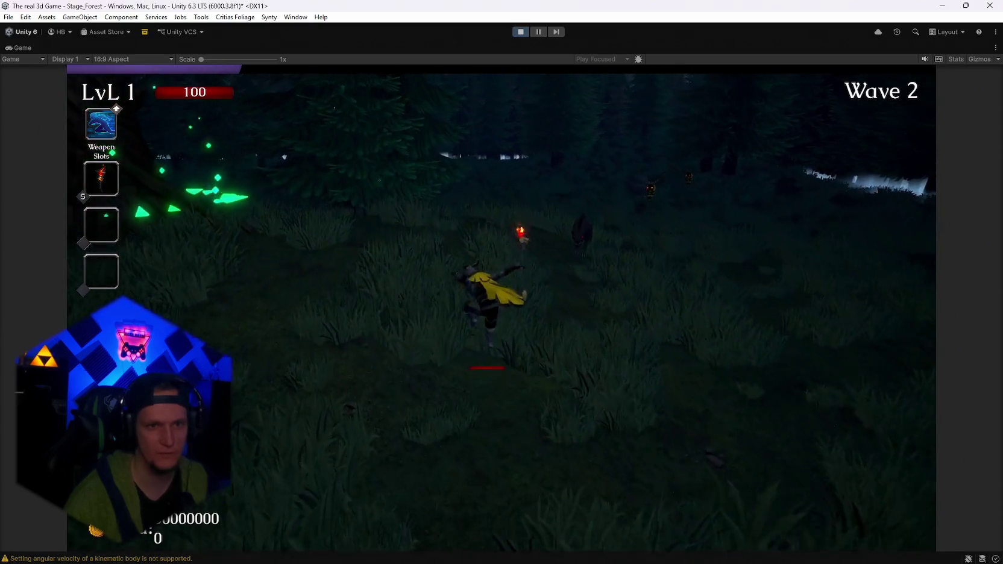
pyautogui.press('w')
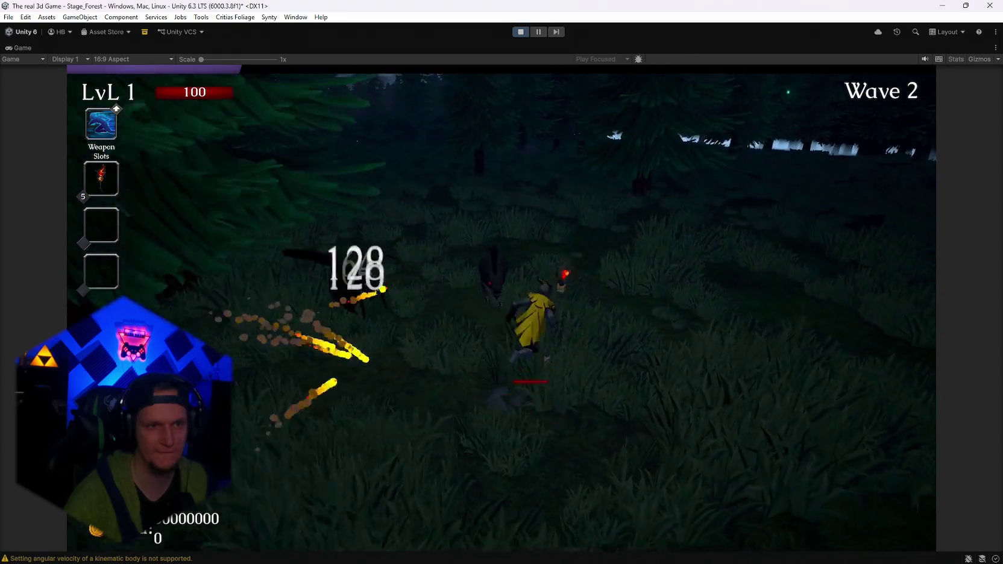
pyautogui.press('w')
pyautogui.press('w')
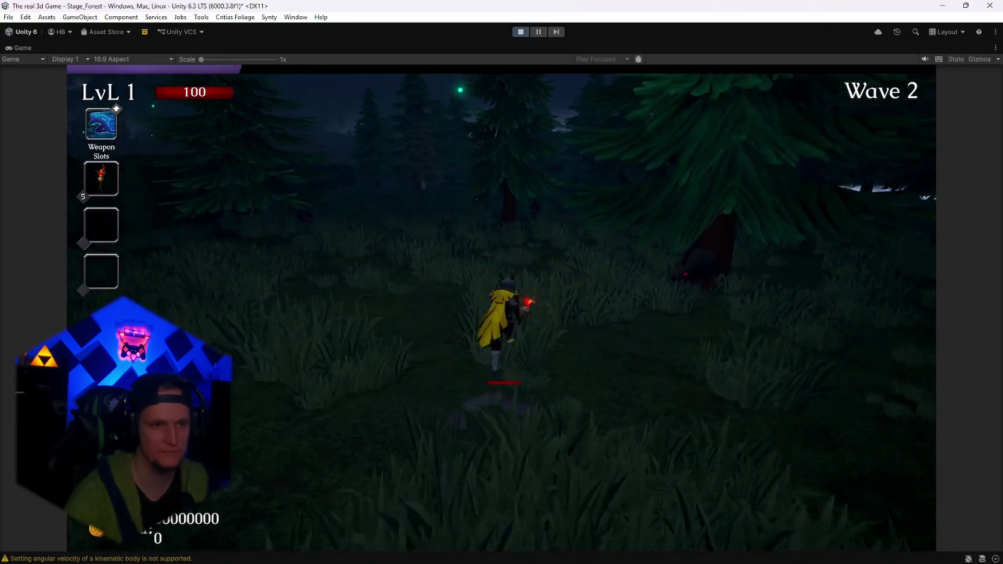
pyautogui.press('w')
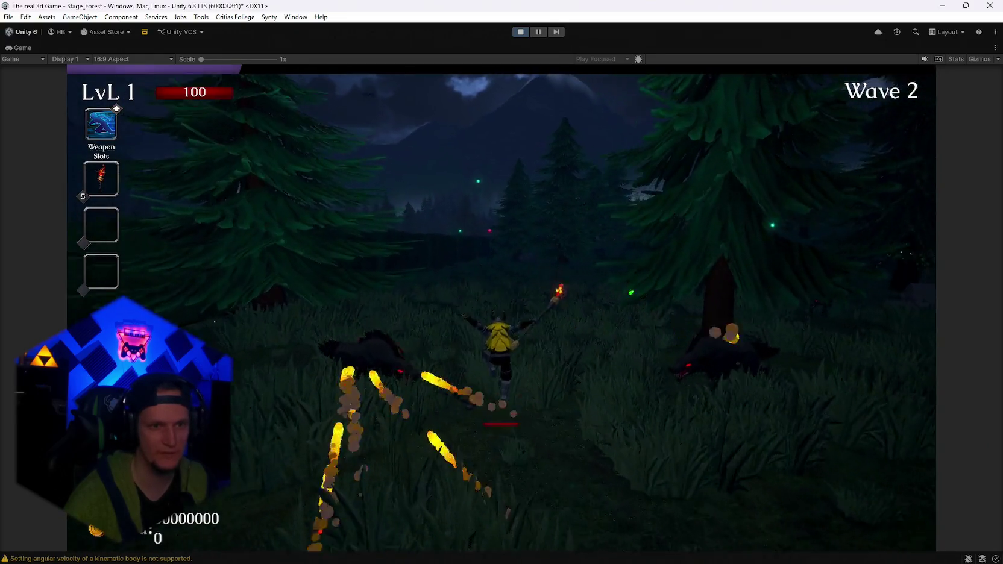
pyautogui.press('w')
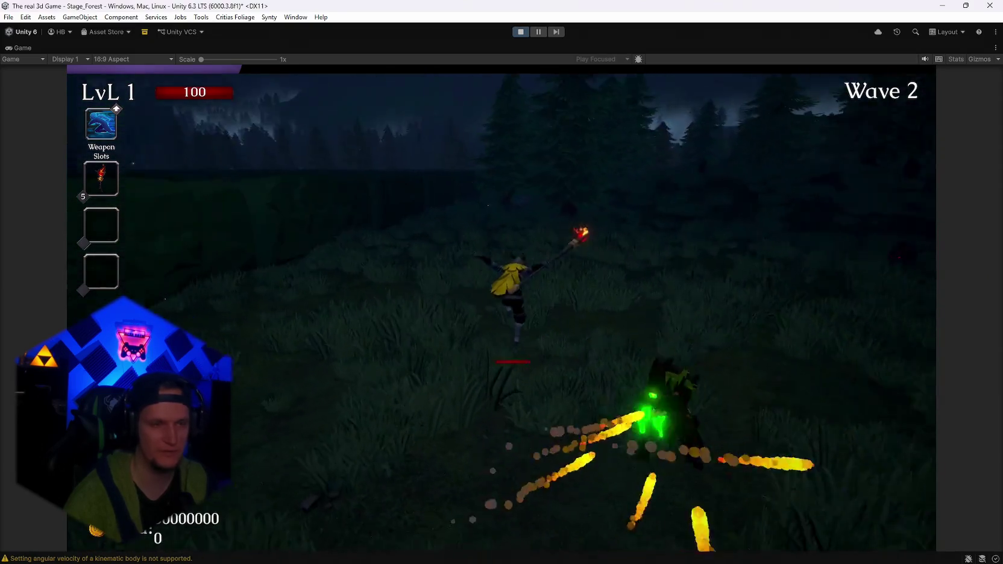
pyautogui.press('w')
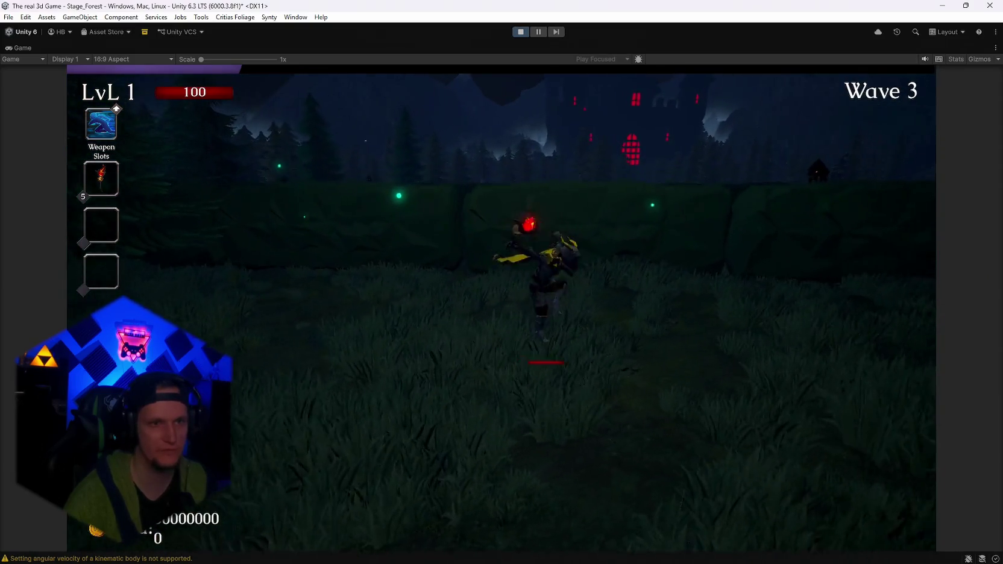
pyautogui.press('w')
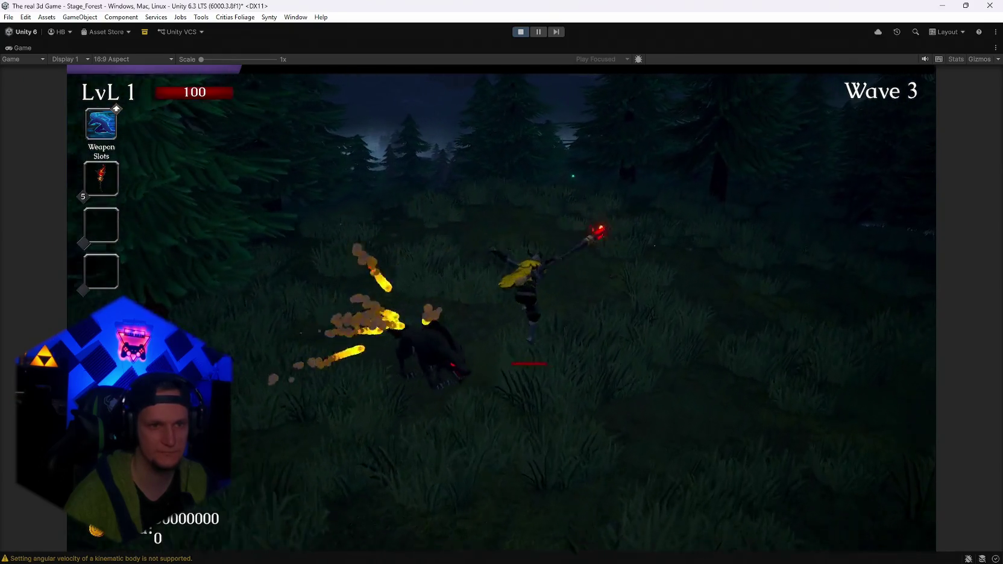
pyautogui.press('w')
pyautogui.press('w')
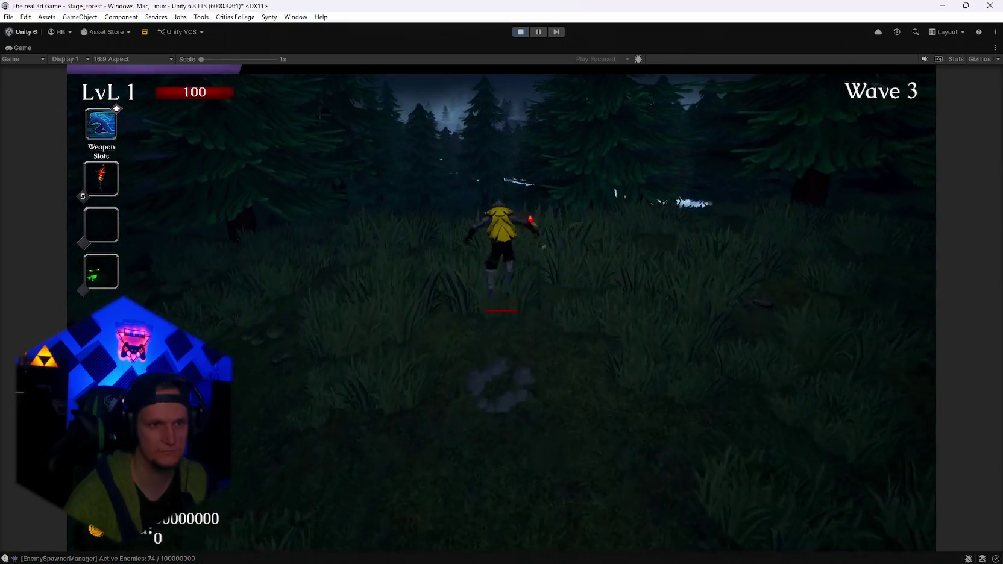
pyautogui.press('w')
pyautogui.press('w')
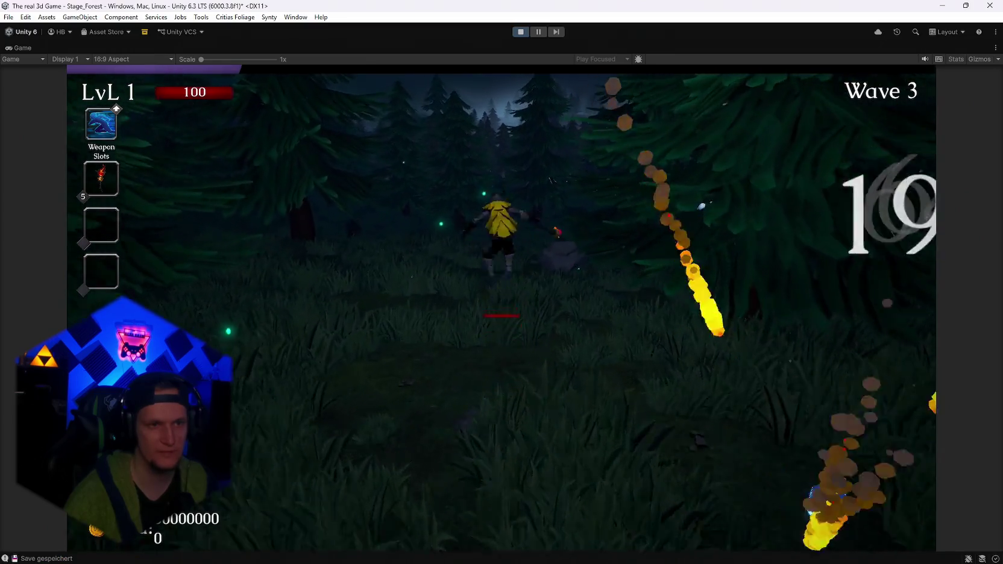
pyautogui.press('w')
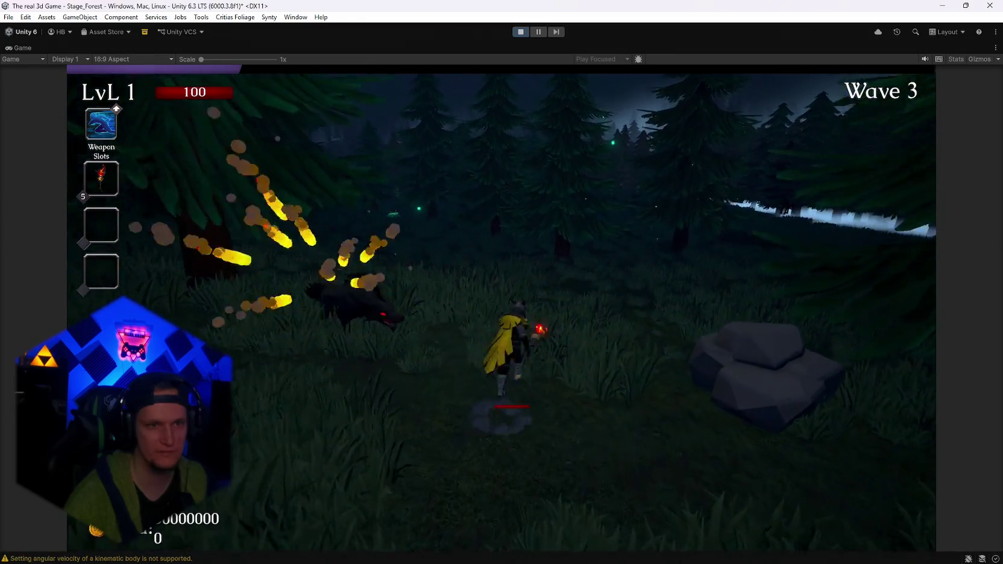
pyautogui.press('w')
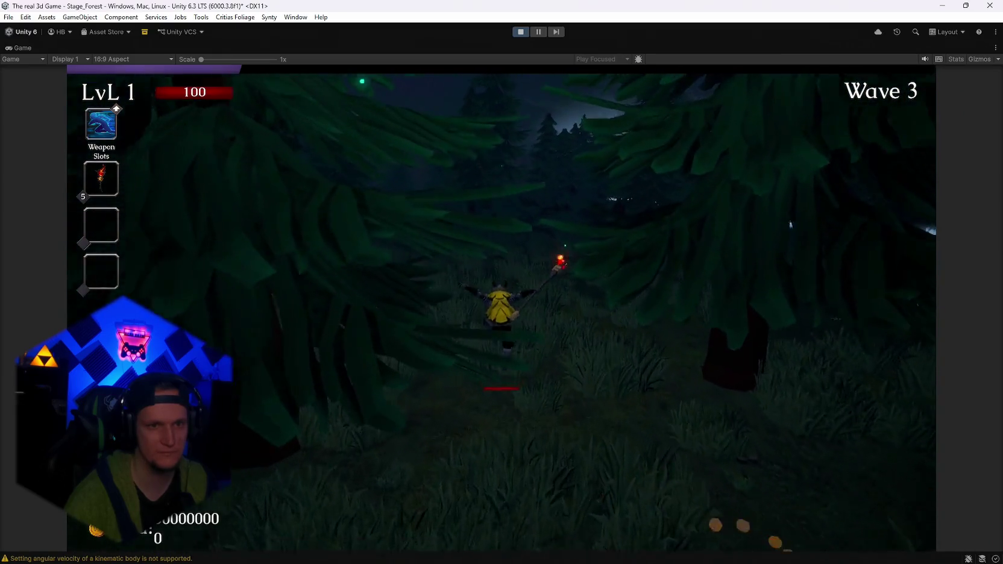
pyautogui.press('w')
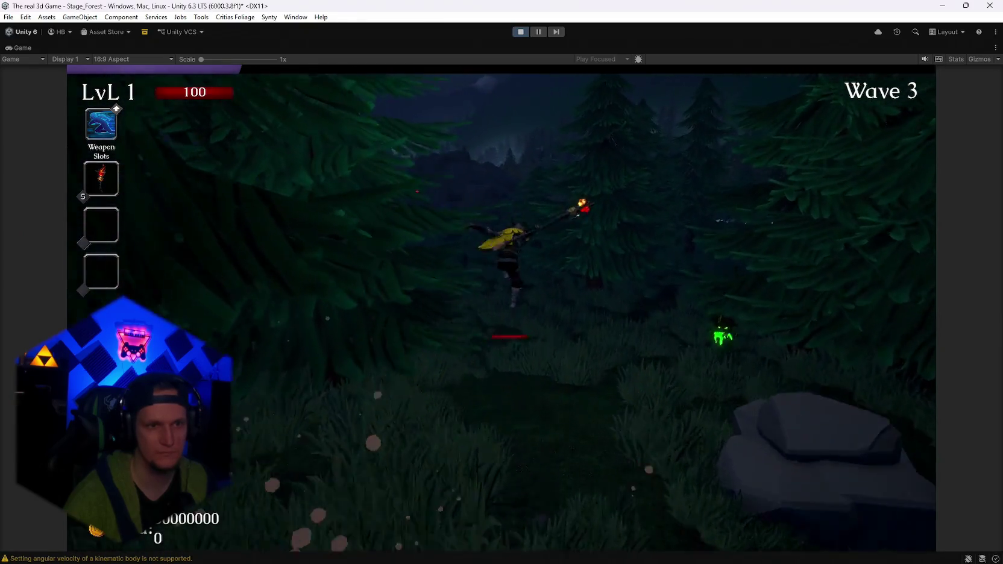
pyautogui.press('w')
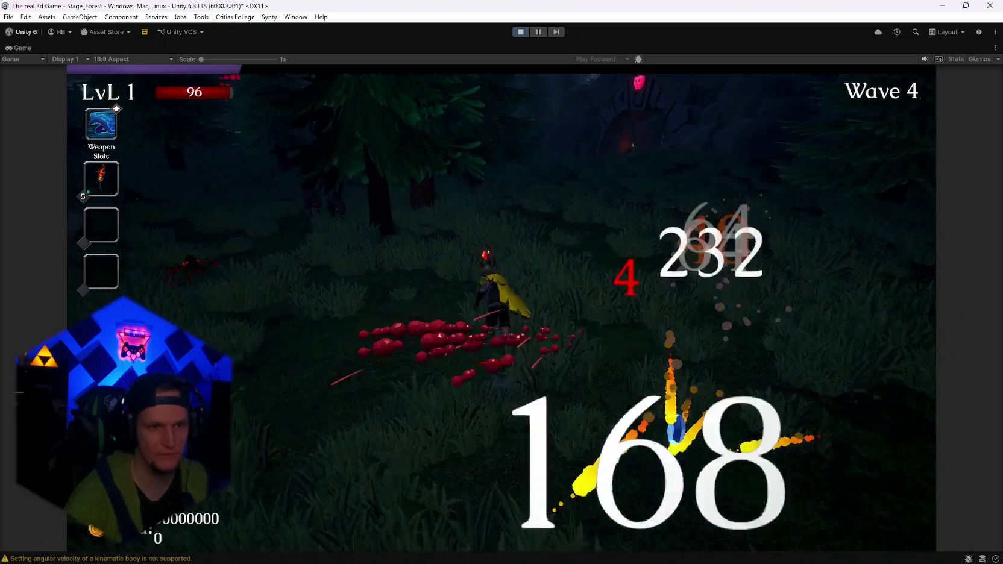
pyautogui.press('a')
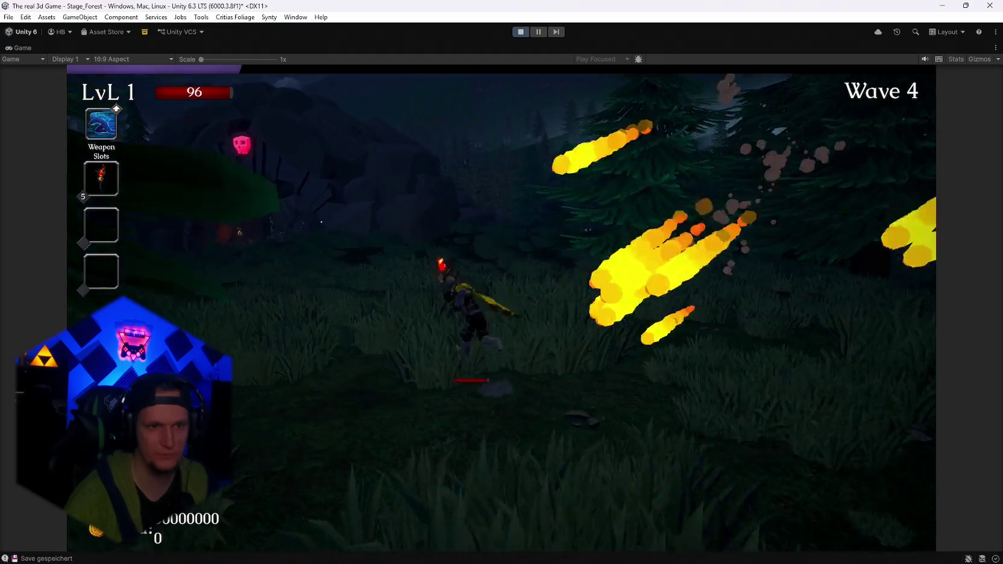
pyautogui.press('w')
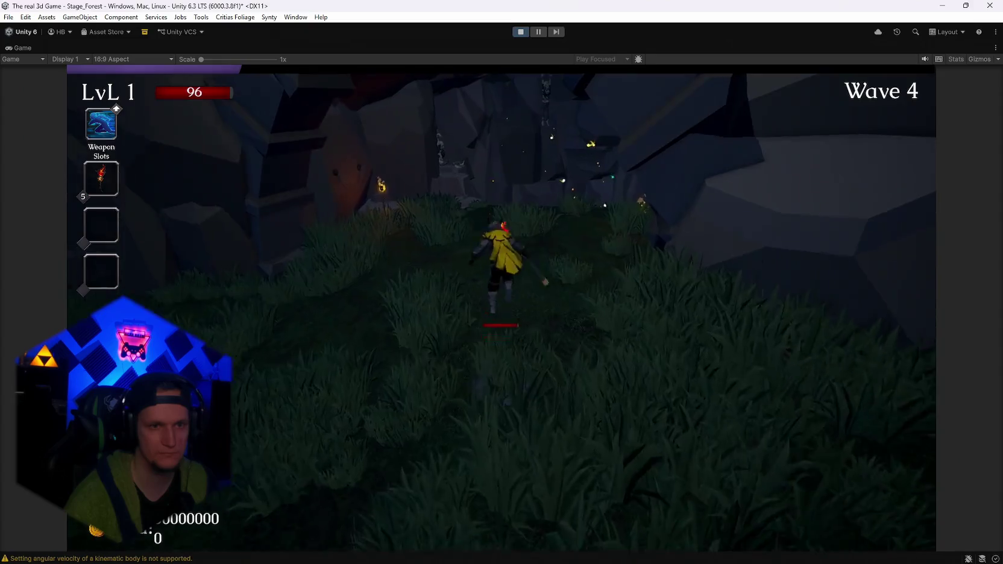
pyautogui.press('w')
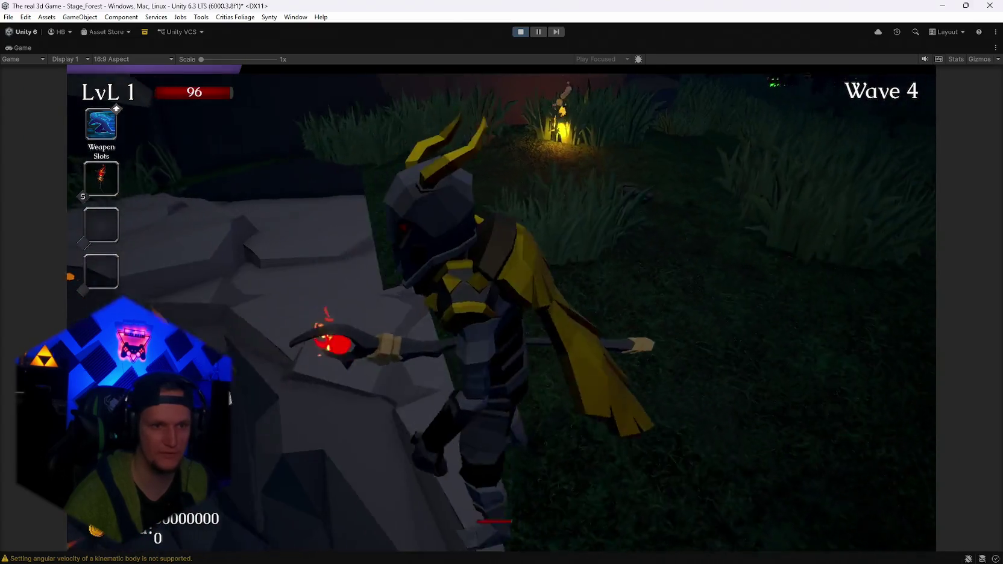
pyautogui.press('w')
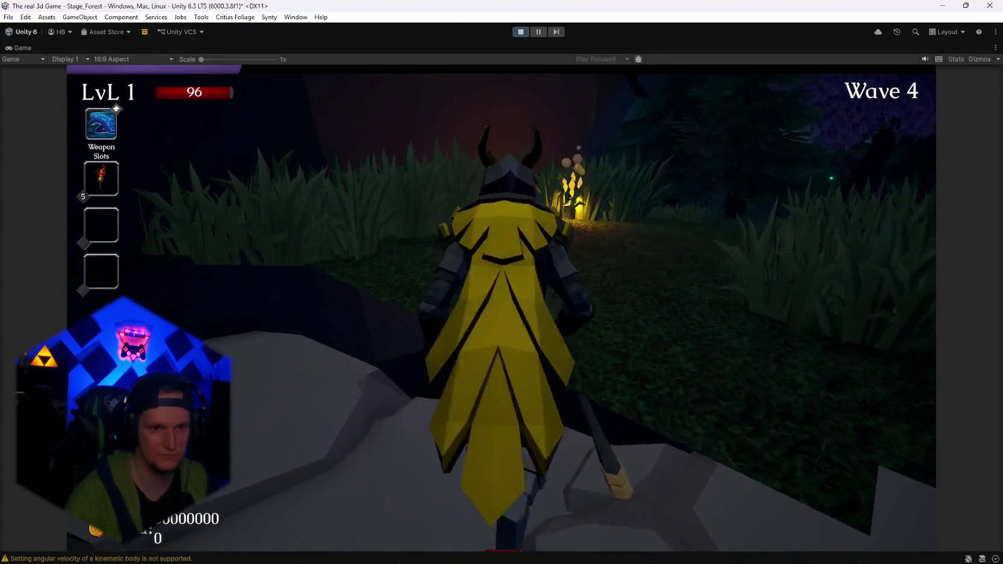
pyautogui.press('s')
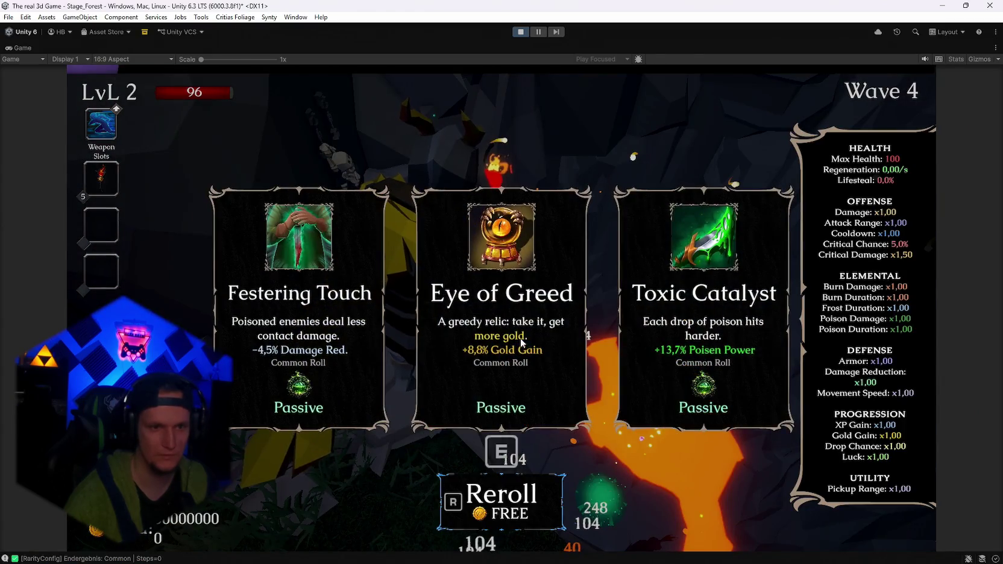
# Take the Eye of Greed relic, accept the next level-up cards, and play on to wave 6
pyautogui.click(520, 339)
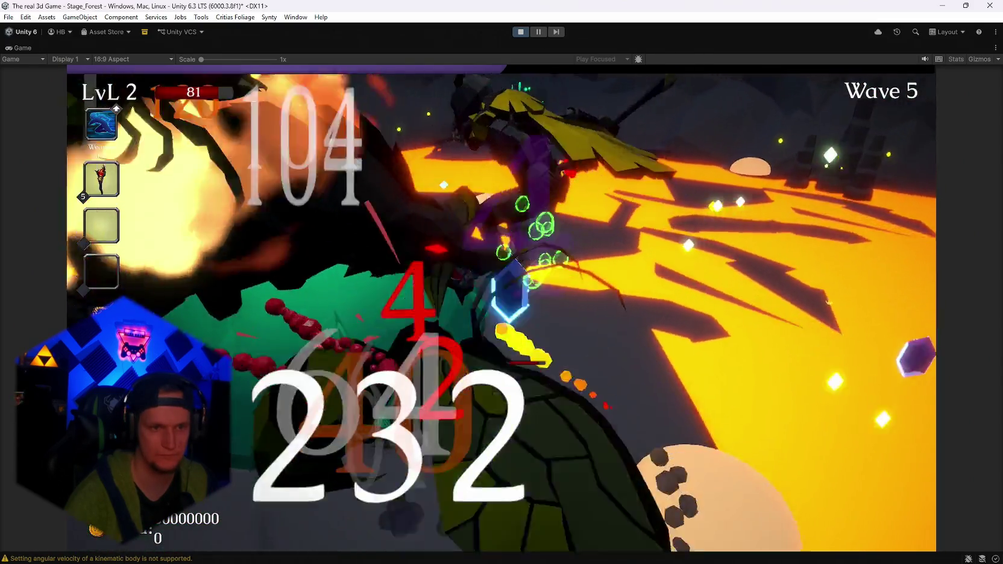
pyautogui.click(558, 365)
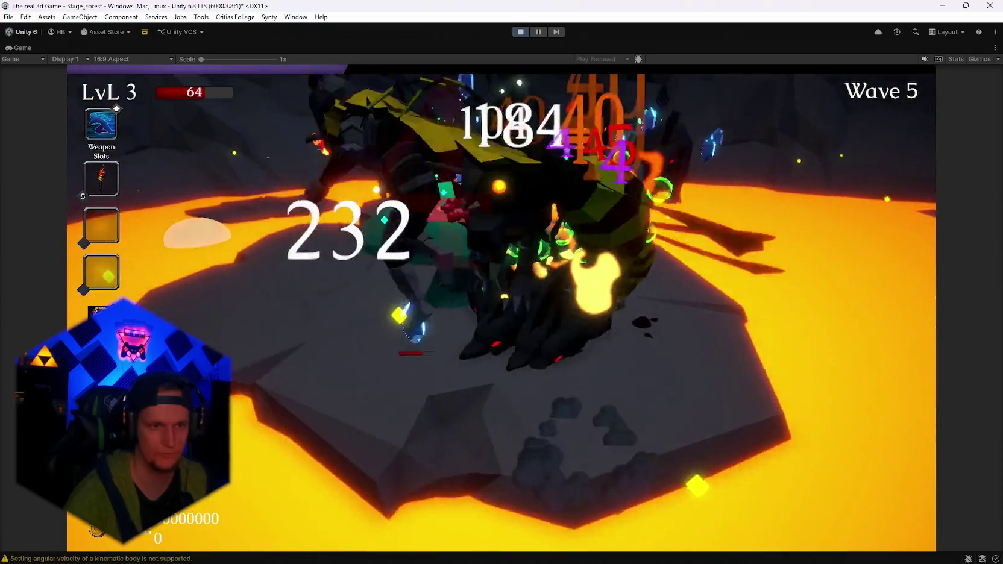
pyautogui.press('e')
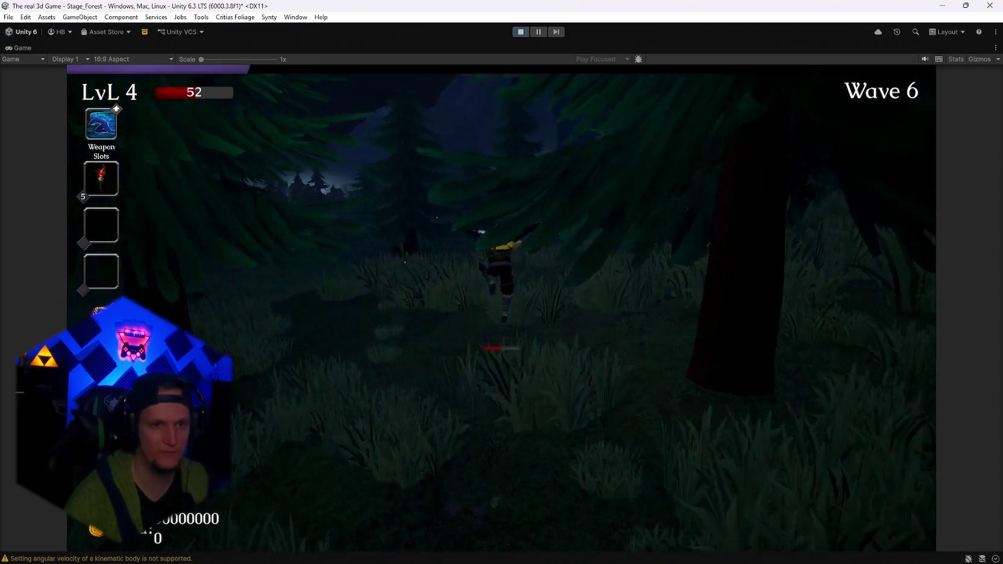
# Run the character through the forest to the tree house door's 100,000 gold prompt
pyautogui.press('w')
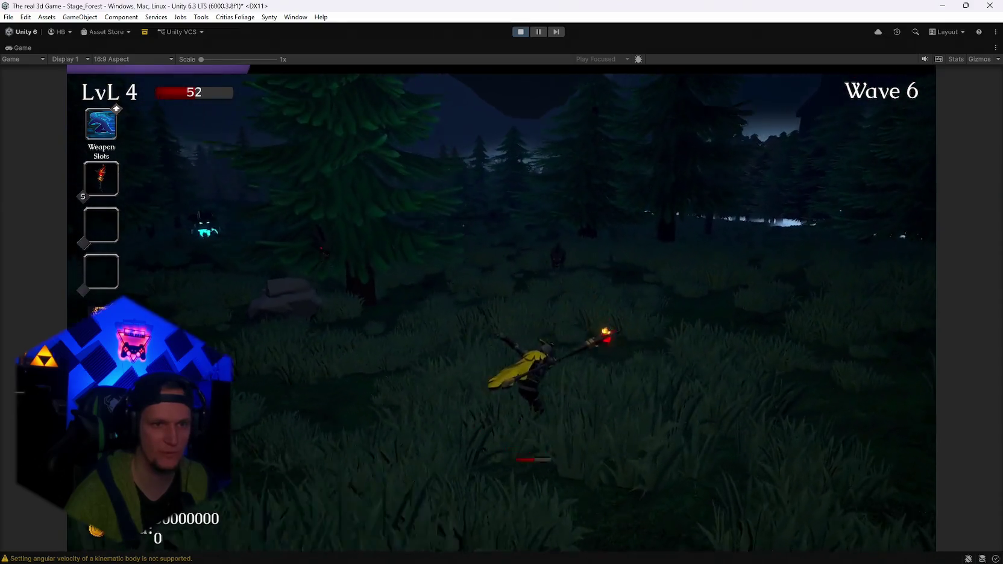
pyautogui.press('w')
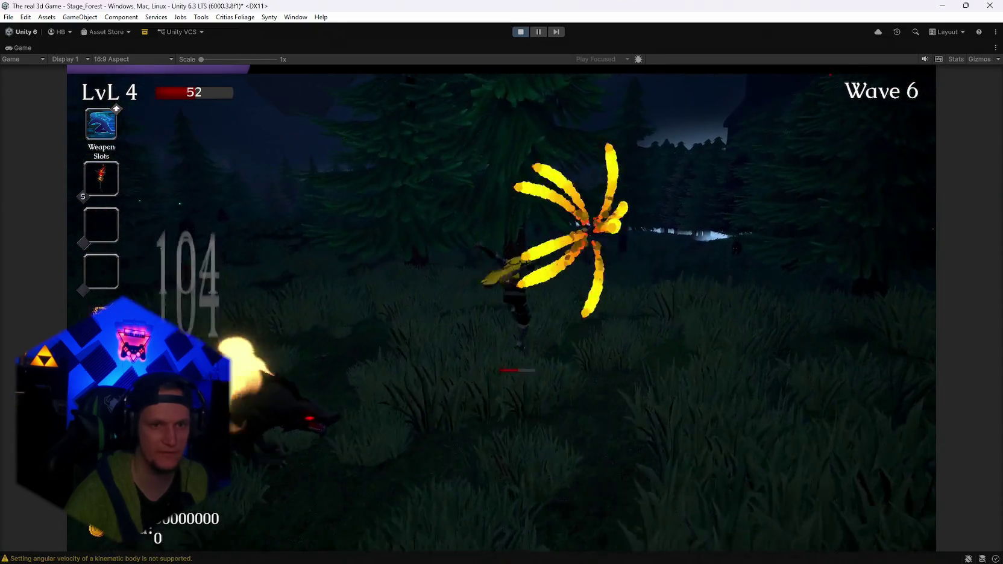
pyautogui.press('w')
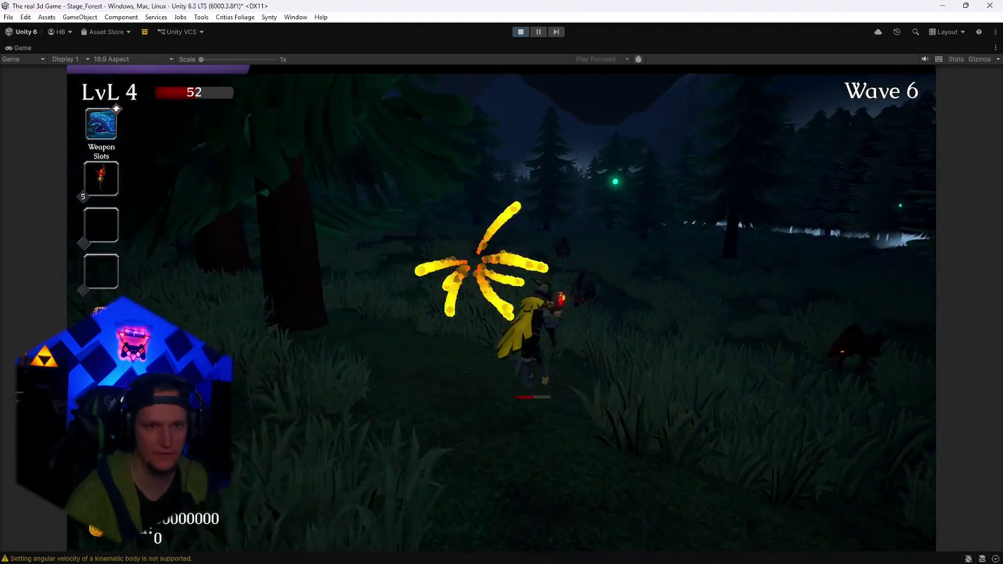
pyautogui.press('w')
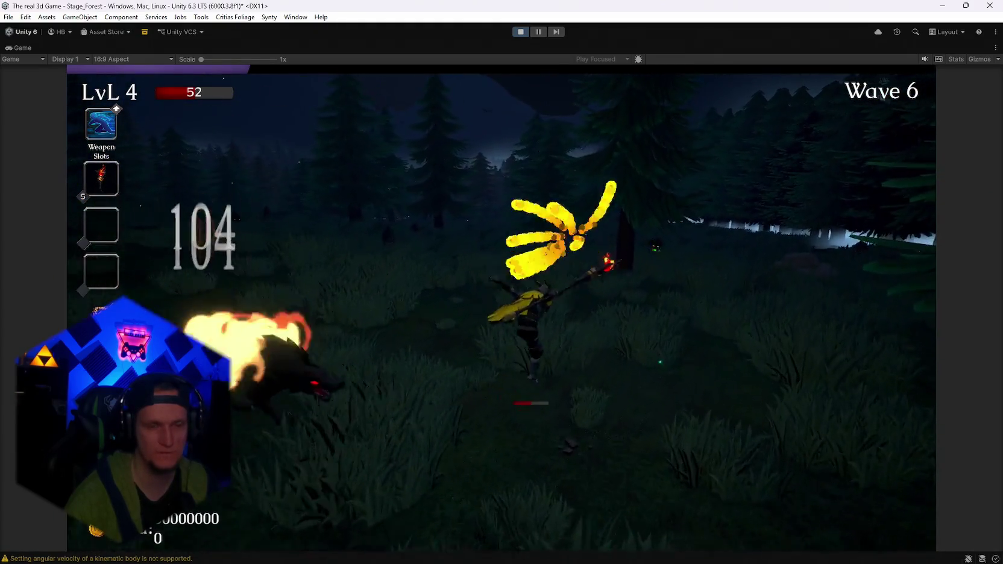
pyautogui.press('w')
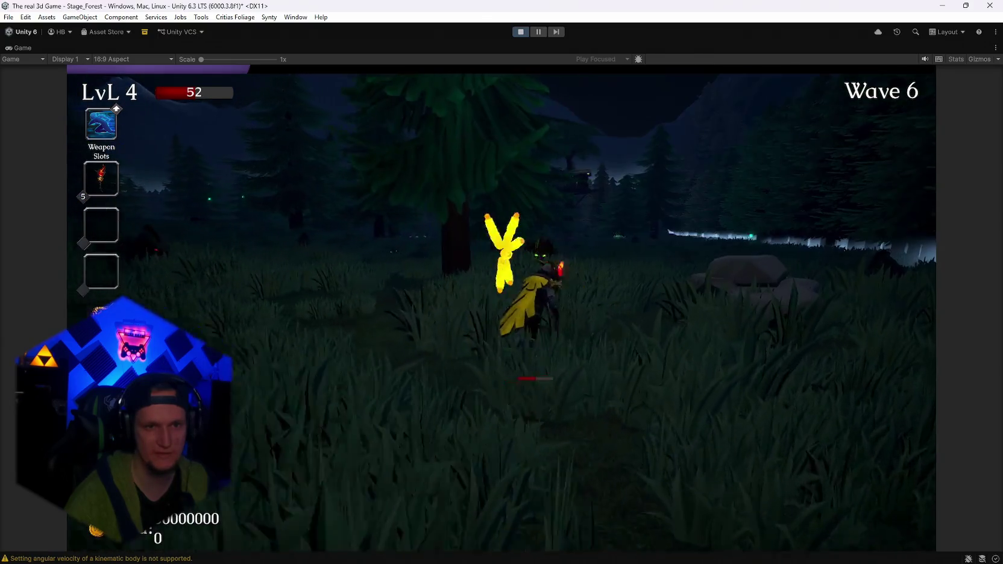
pyautogui.press('w')
pyautogui.press('w')
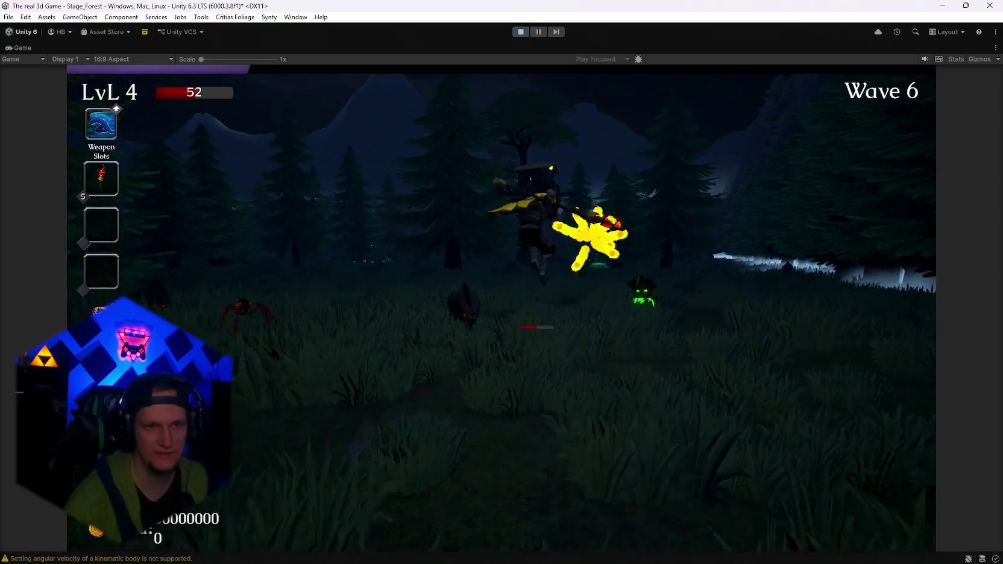
pyautogui.press('w')
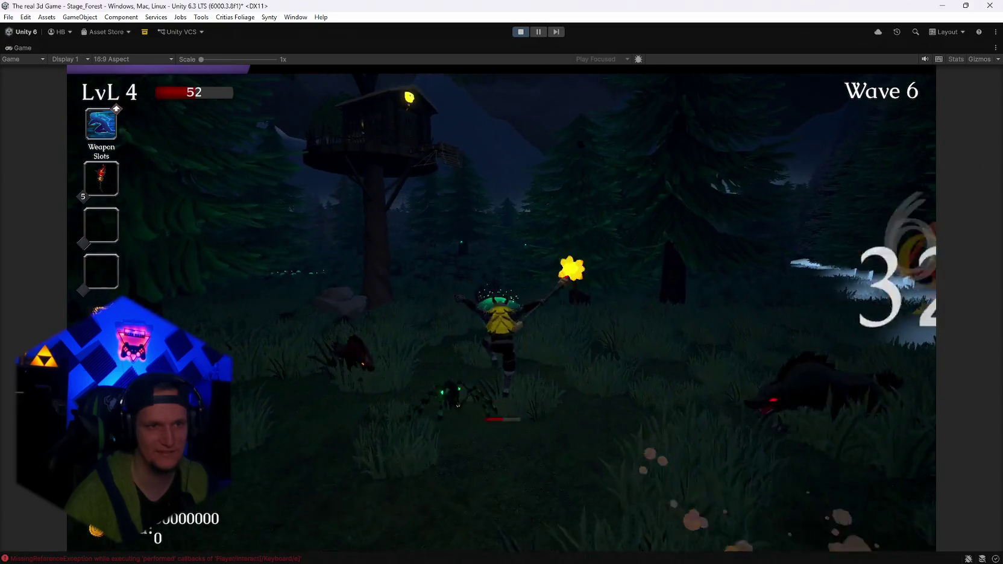
pyautogui.press('w')
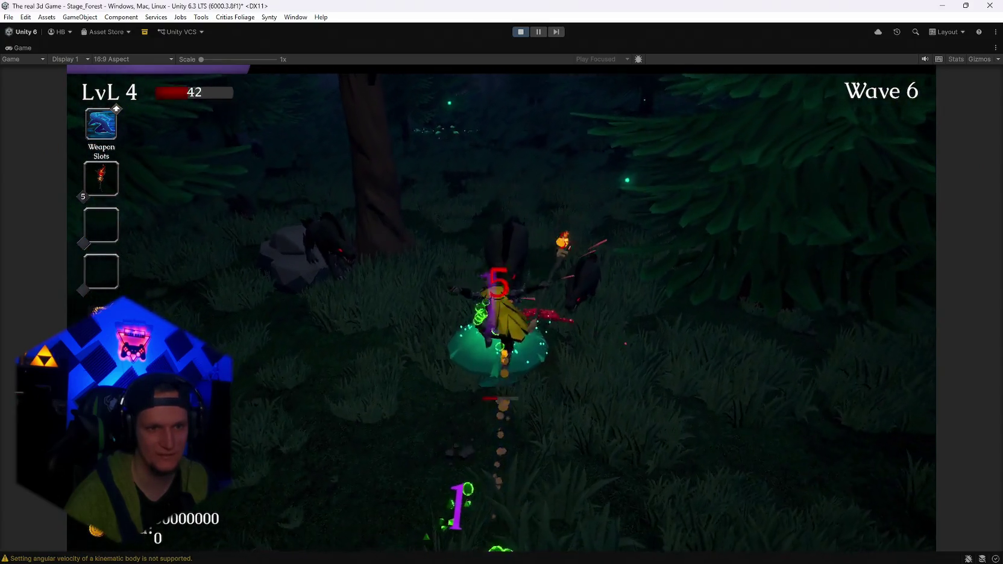
pyautogui.press('w')
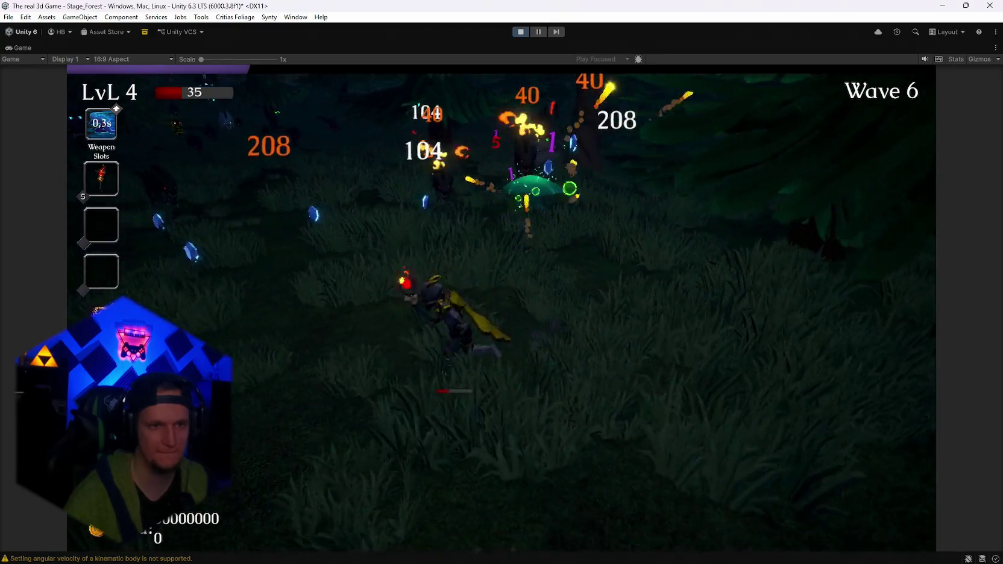
pyautogui.press('w')
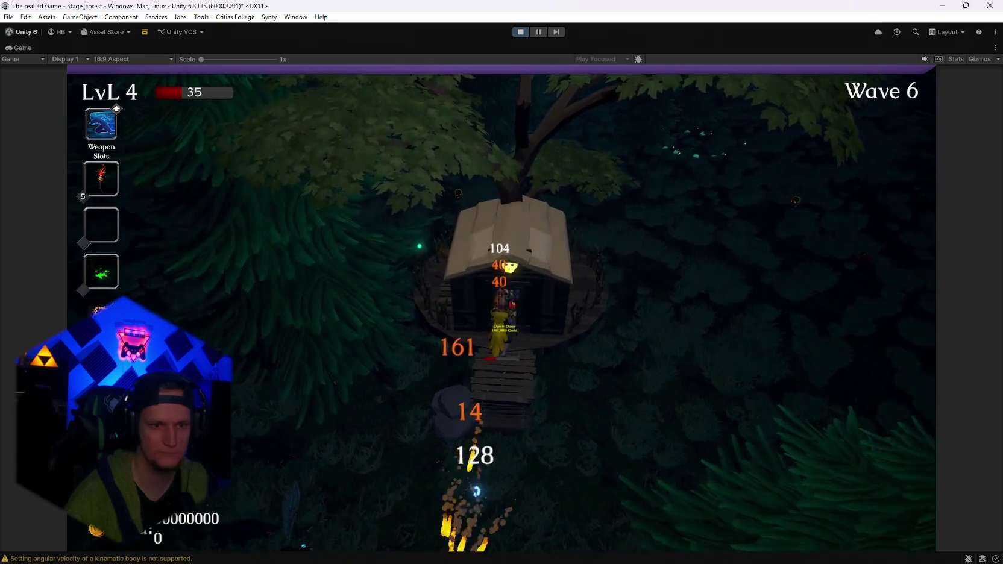
pyautogui.press('w')
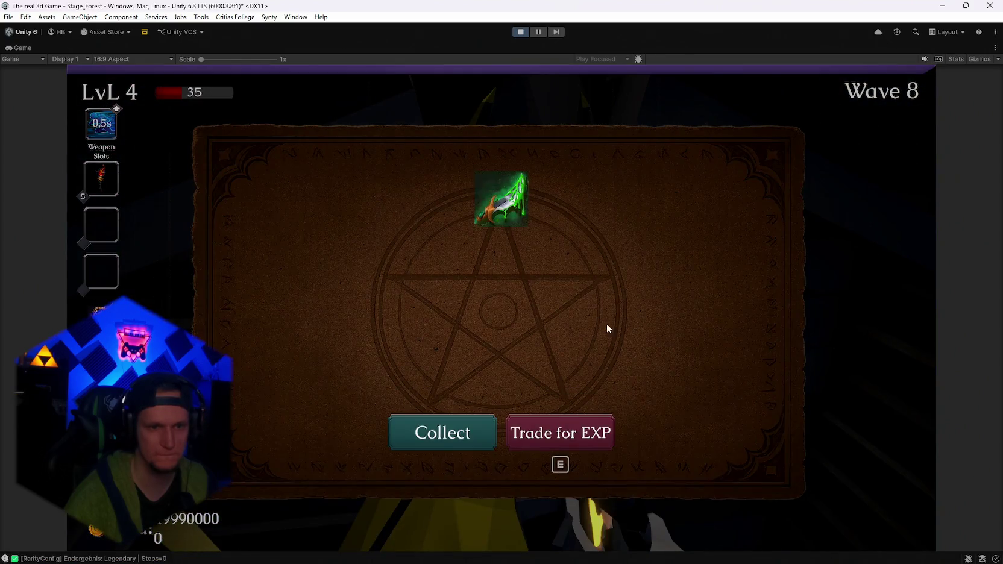
# Collect the Toxic Catalyst reward, pick the Dark Orb card, and stop the play test
pyautogui.click(456, 438)
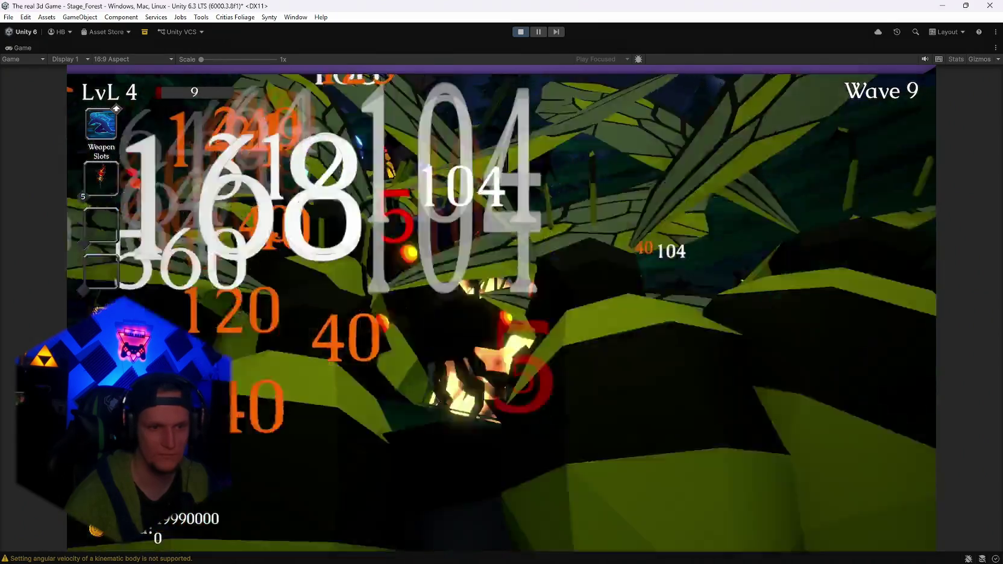
pyautogui.press('e')
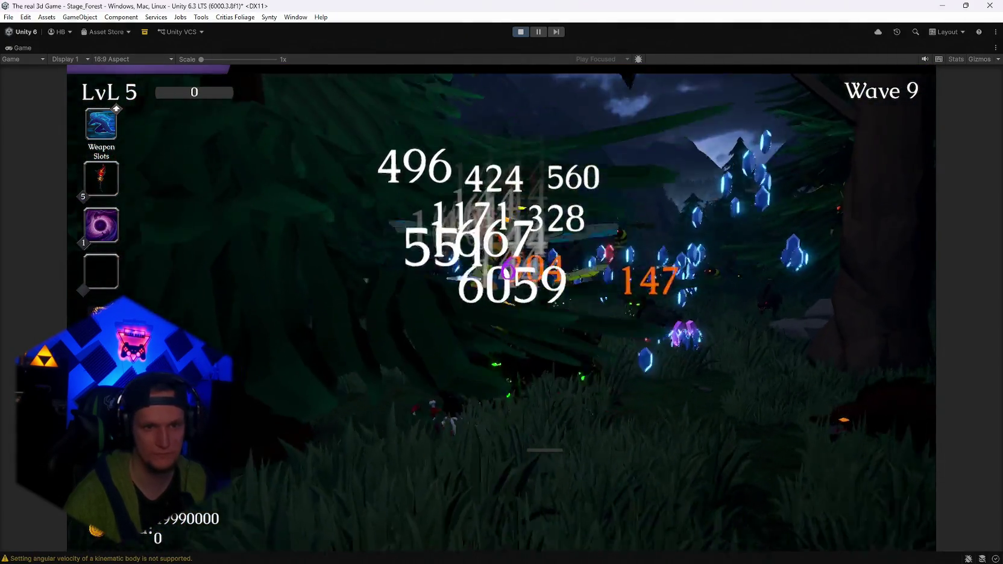
pyautogui.click(520, 31)
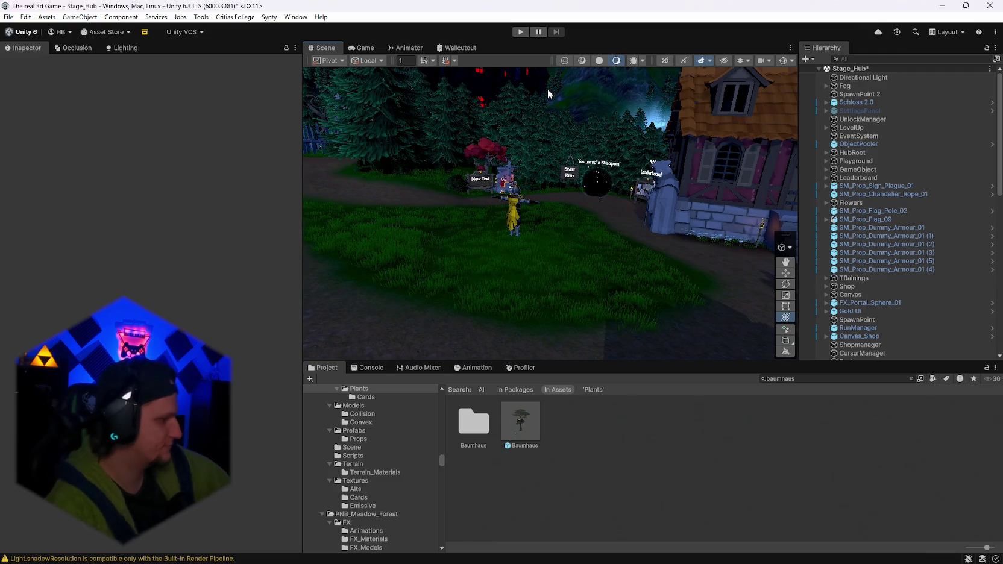
# Open the Baumhaus prefab and fly the Scene view in to face its Gold Door
pyautogui.doubleClick(515, 434)
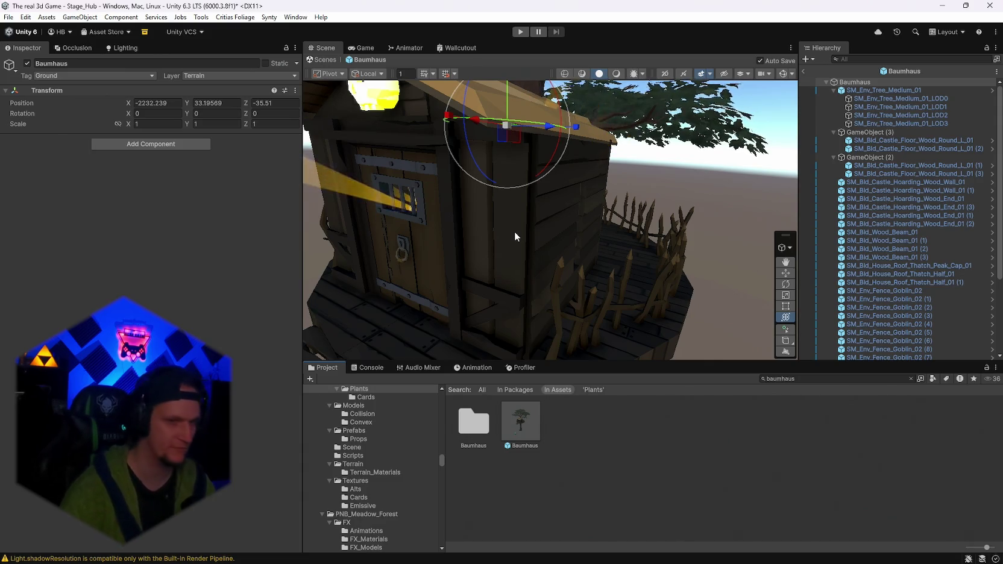
pyautogui.moveTo(514, 232)
pyautogui.mouseDown()
pyautogui.moveTo(545, 239)
pyautogui.moveTo(531, 245)
pyautogui.mouseUp()
# Deactivate the SM_Env_Door_04 gold door, then select the wall end piece beside the doorway
pyautogui.click(548, 263)
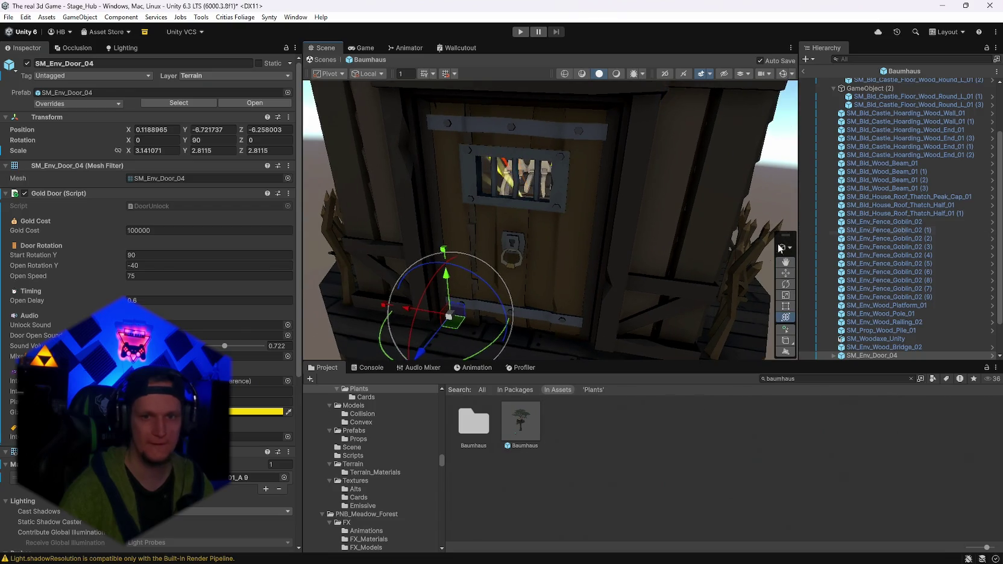
pyautogui.hotkey('alt', 'shift', 'a')
pyautogui.moveTo(422, 199)
pyautogui.mouseDown()
pyautogui.moveTo(437, 197)
pyautogui.moveTo(445, 182)
pyautogui.moveTo(441, 194)
pyautogui.moveTo(503, 304)
pyautogui.moveTo(449, 314)
pyautogui.moveTo(477, 316)
pyautogui.moveTo(467, 313)
pyautogui.mouseUp()
pyautogui.click(472, 231)
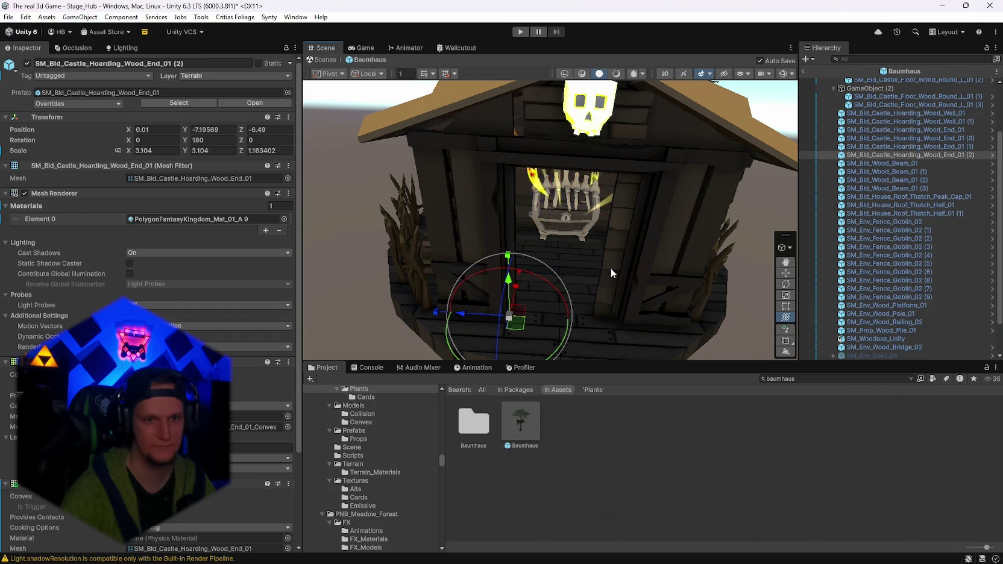
# Shrink the second wall end piece by the doorway and lengthen the Walkway_Wood_02 plank along X, undoing its depth stretch
pyautogui.click(598, 323)
pyautogui.moveTo(654, 326)
pyautogui.mouseDown()
pyautogui.moveTo(587, 320)
pyautogui.moveTo(623, 257)
pyautogui.moveTo(525, 170)
pyautogui.mouseUp()
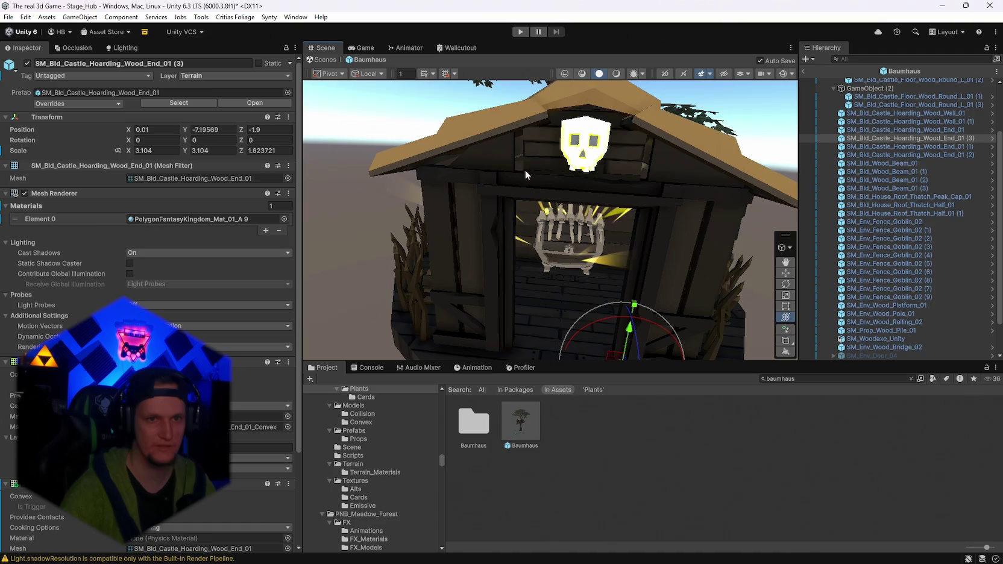
pyautogui.click(536, 168)
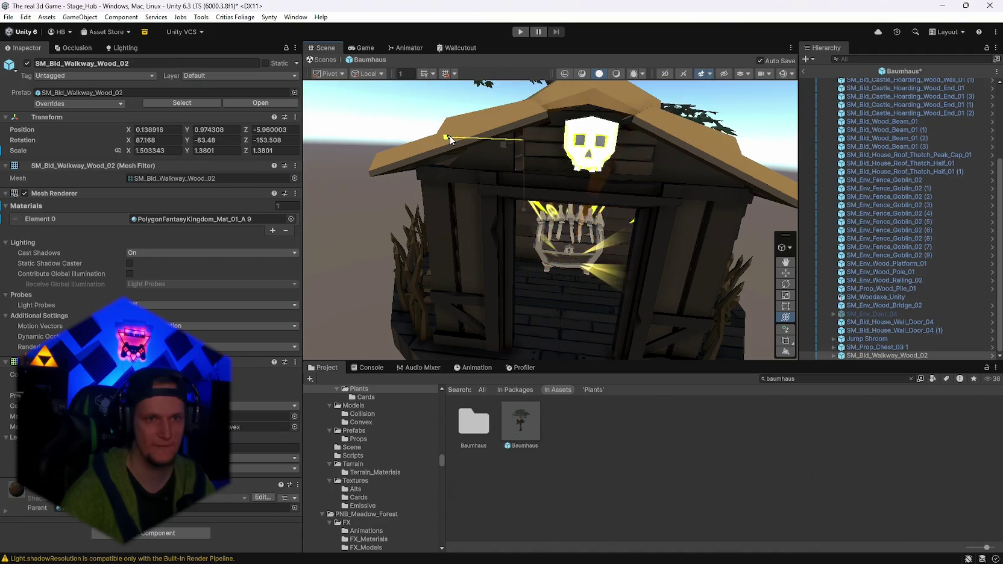
pyautogui.moveTo(449, 136)
pyautogui.mouseDown()
pyautogui.moveTo(481, 137)
pyautogui.moveTo(497, 162)
pyautogui.moveTo(495, 189)
pyautogui.mouseUp()
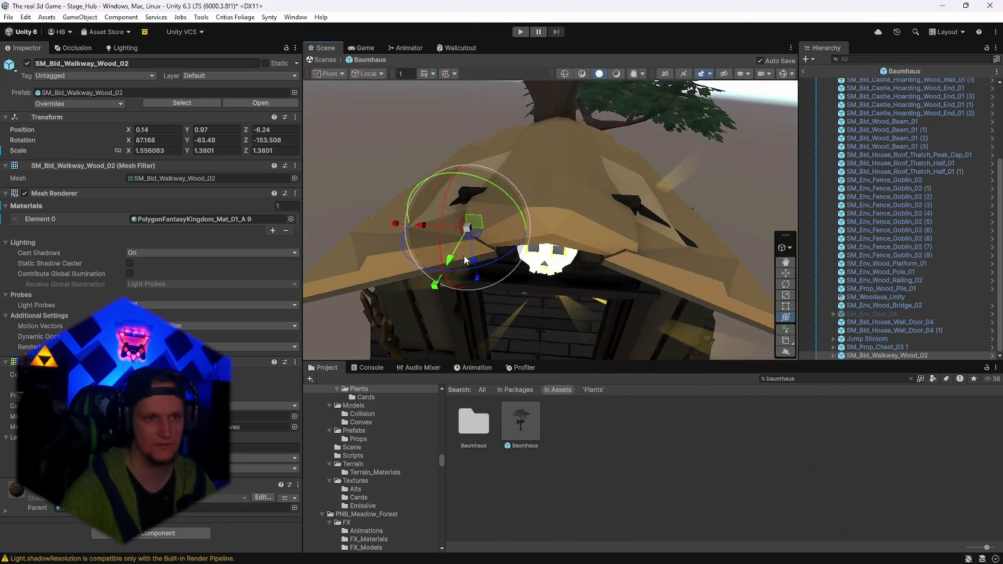
pyautogui.moveTo(477, 277); pyautogui.dragTo(480, 279)
pyautogui.hotkey('ctrl', 'z')
pyautogui.moveTo(576, 282)
pyautogui.mouseDown()
pyautogui.moveTo(576, 248)
pyautogui.moveTo(374, 165)
pyautogui.moveTo(392, 163)
pyautogui.mouseUp()
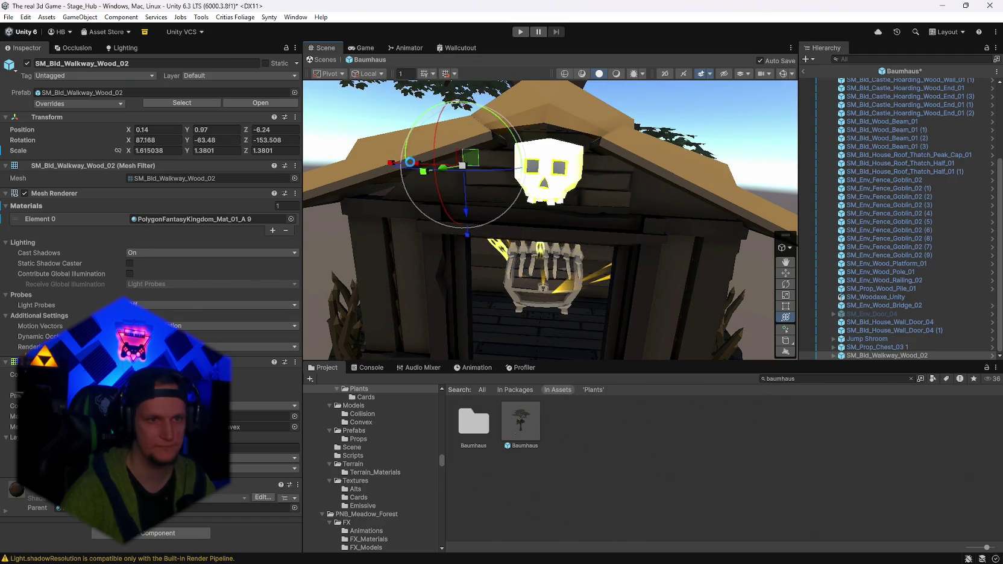
pyautogui.moveTo(470, 181)
pyautogui.mouseDown()
pyautogui.moveTo(506, 188)
pyautogui.moveTo(578, 171)
pyautogui.moveTo(573, 186)
pyautogui.moveTo(599, 201)
pyautogui.moveTo(663, 199)
pyautogui.moveTo(750, 253)
pyautogui.mouseUp()
# Re-enable the hidden SM_Env_Door_04 gold door in the Baumhaus prefab
pyautogui.click(876, 313)
pyautogui.press('h')
pyautogui.scroll(3, 579, 219)
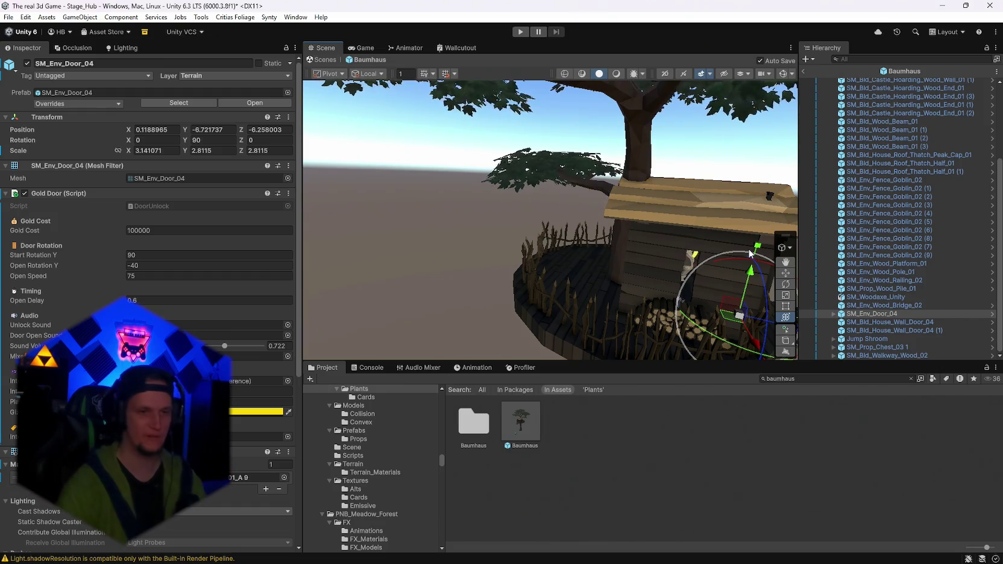
# Orbit around the tree house to inspect the goblin fence and the hut's wall end piece
pyautogui.moveTo(533, 235)
pyautogui.mouseDown()
pyautogui.moveTo(606, 240)
pyautogui.moveTo(350, 232)
pyautogui.moveTo(412, 233)
pyautogui.moveTo(394, 231)
pyautogui.moveTo(438, 256)
pyautogui.moveTo(186, 260)
pyautogui.moveTo(223, 274)
pyautogui.moveTo(436, 284)
pyautogui.mouseUp()
pyautogui.click(538, 297)
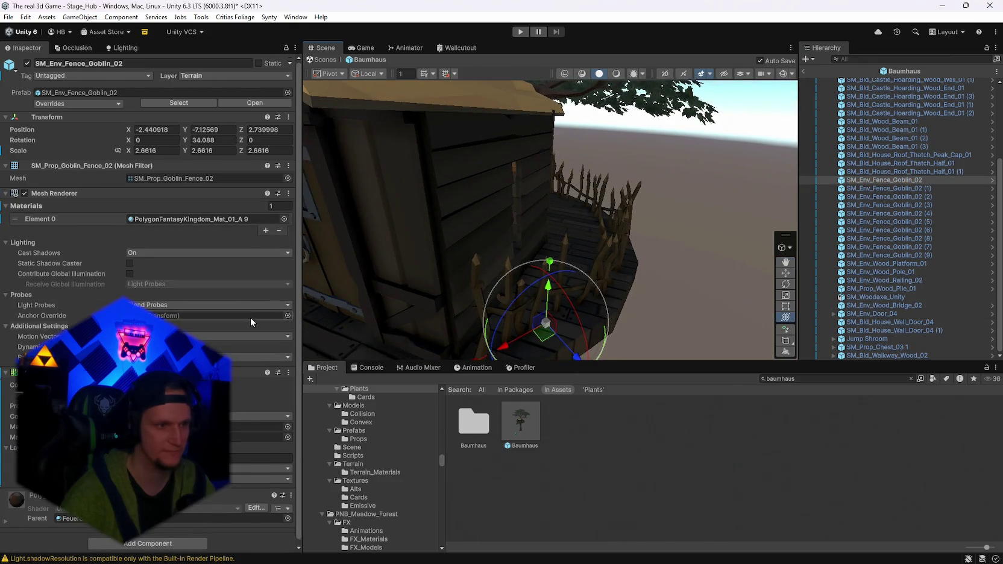
pyautogui.moveTo(337, 301)
pyautogui.mouseDown()
pyautogui.moveTo(497, 258)
pyautogui.moveTo(663, 241)
pyautogui.moveTo(510, 223)
pyautogui.moveTo(524, 218)
pyautogui.mouseUp()
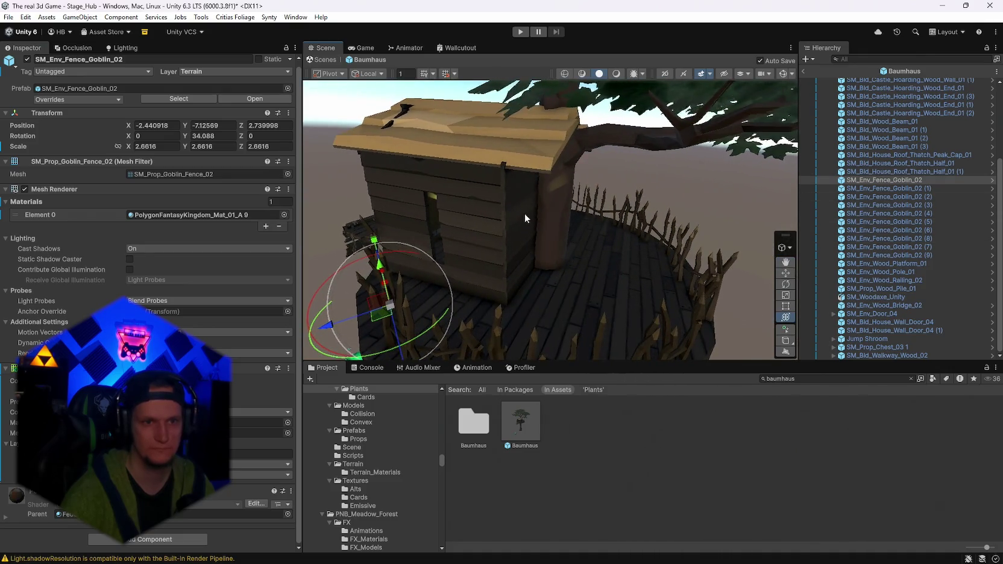
pyautogui.click(525, 218)
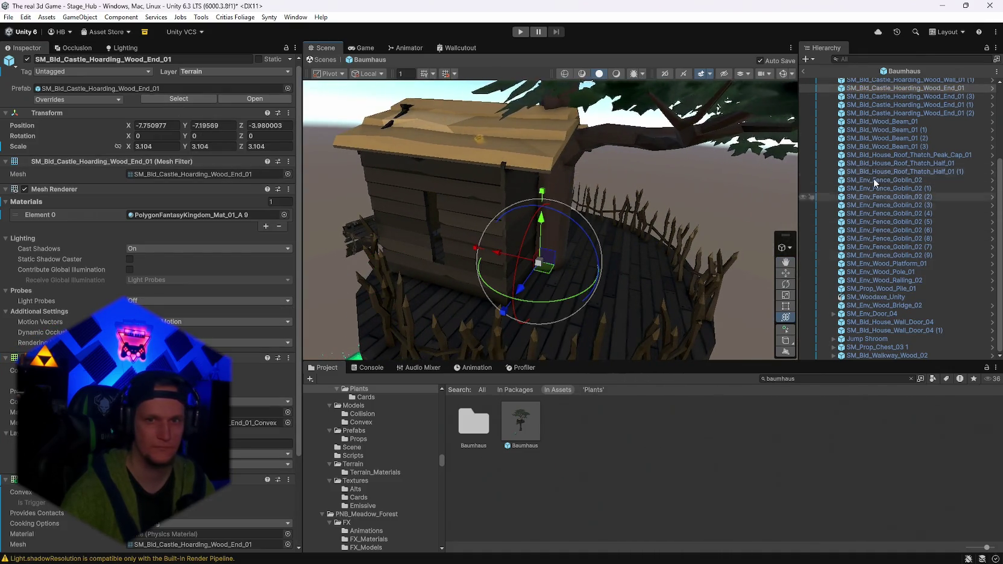
pyautogui.scroll(-3, 104, 533)
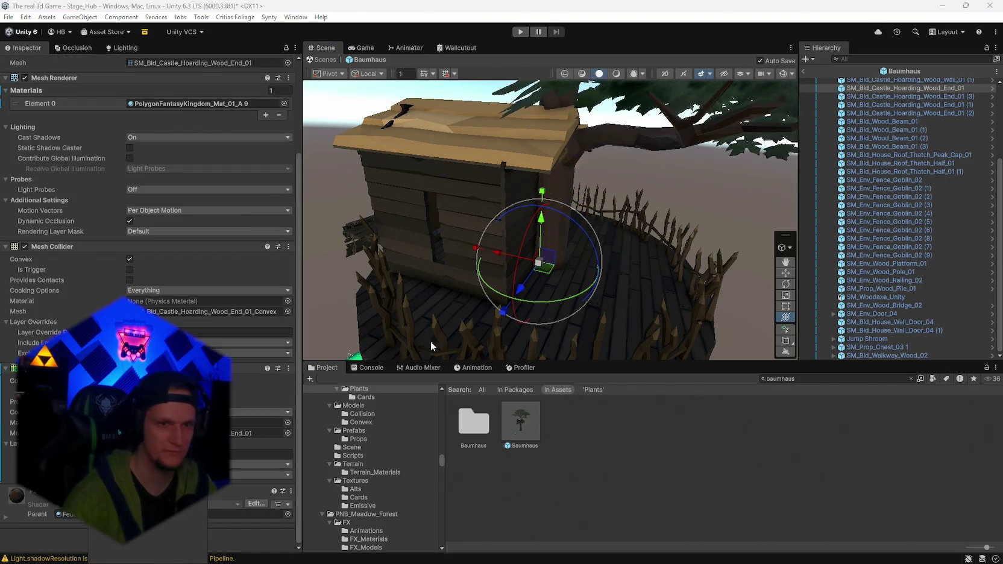
pyautogui.moveTo(430, 341)
pyautogui.mouseDown()
pyautogui.moveTo(488, 322)
pyautogui.moveTo(510, 294)
pyautogui.moveTo(683, 294)
pyautogui.moveTo(759, 277)
pyautogui.moveTo(740, 278)
pyautogui.mouseUp()
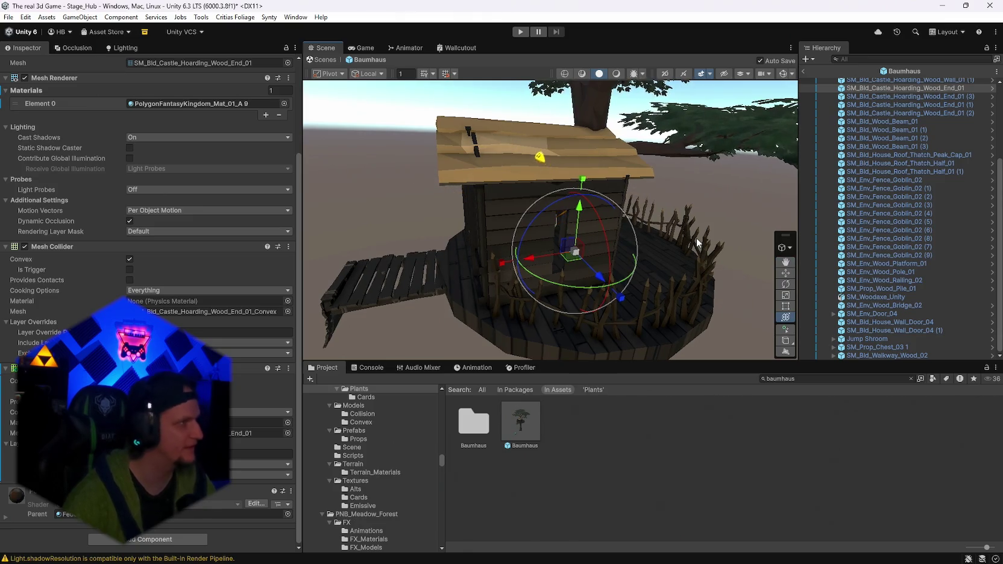
pyautogui.moveTo(697, 242)
pyautogui.mouseDown()
pyautogui.moveTo(767, 185)
pyautogui.moveTo(925, 147)
pyautogui.moveTo(882, 97)
pyautogui.moveTo(815, 164)
pyautogui.moveTo(706, 178)
pyautogui.moveTo(733, 194)
pyautogui.moveTo(802, 165)
pyautogui.moveTo(819, 145)
pyautogui.mouseUp()
pyautogui.scroll(3, 835, 122)
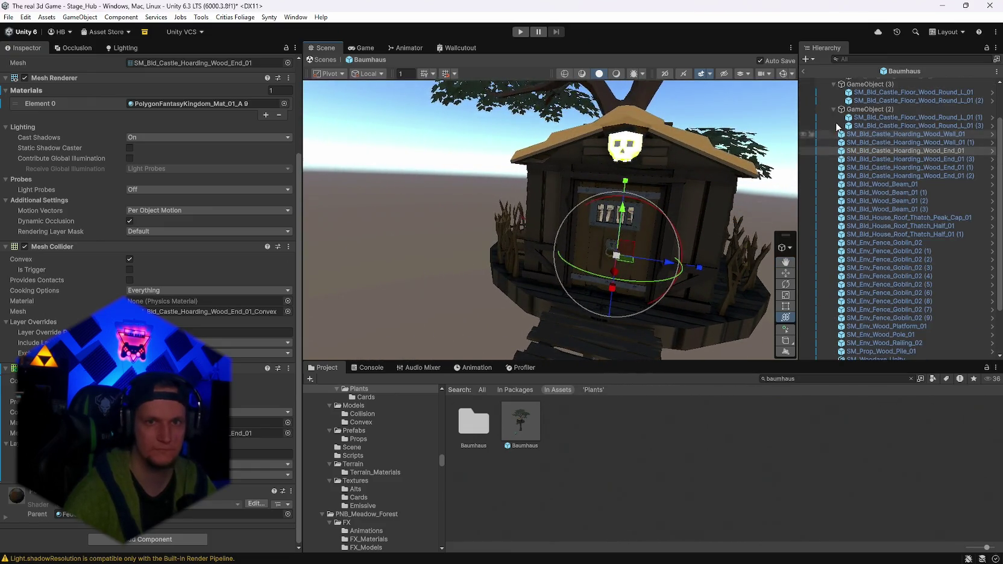
# Exit the Baumhaus prefab back to Stage_Hub and save the project
pyautogui.click(804, 72)
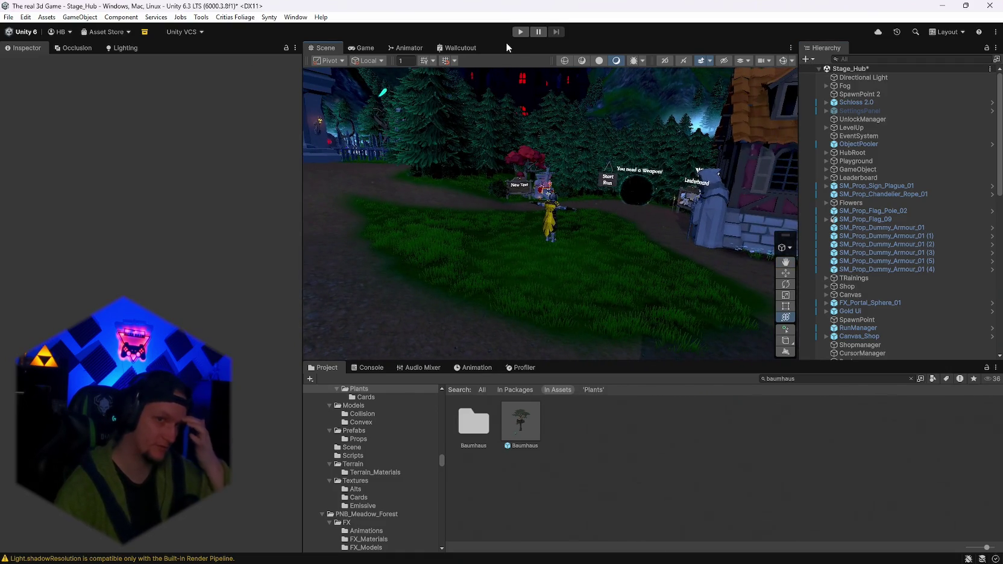
pyautogui.click(10, 18)
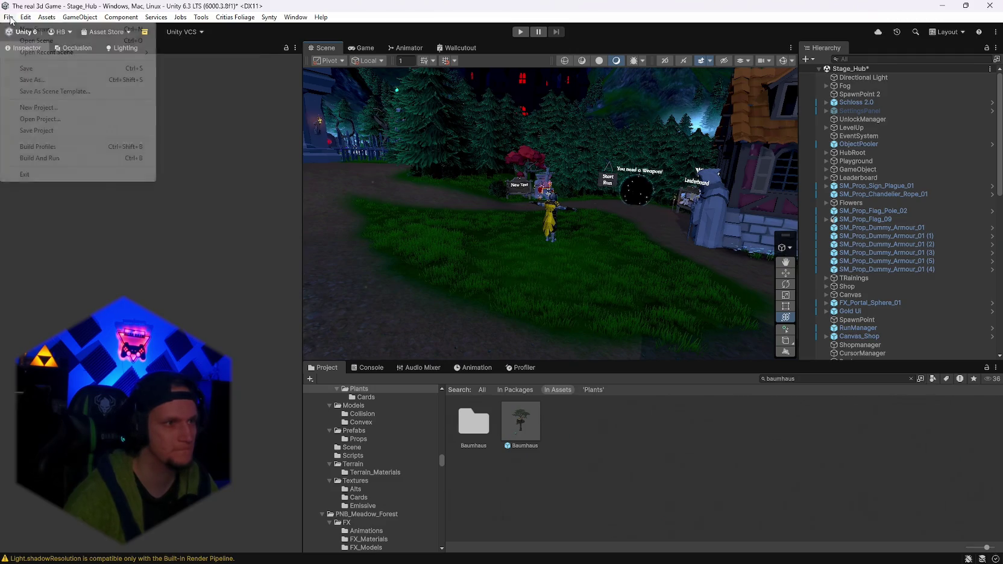
pyautogui.click(9, 18)
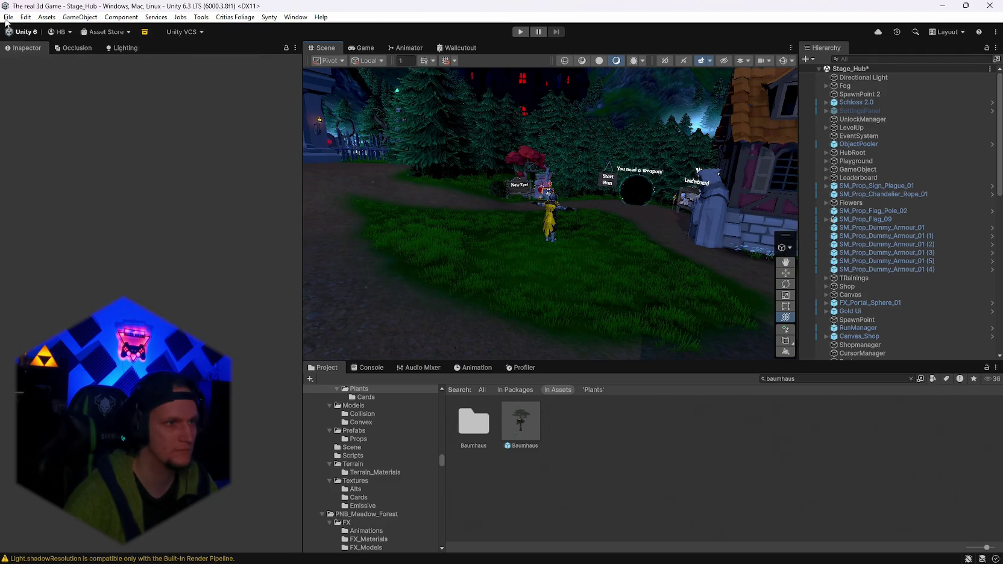
pyautogui.click(8, 18)
pyautogui.click(67, 130)
# Clear the console warnings and look around the scene toward the tent, shed and Start Run path
pyautogui.click(359, 367)
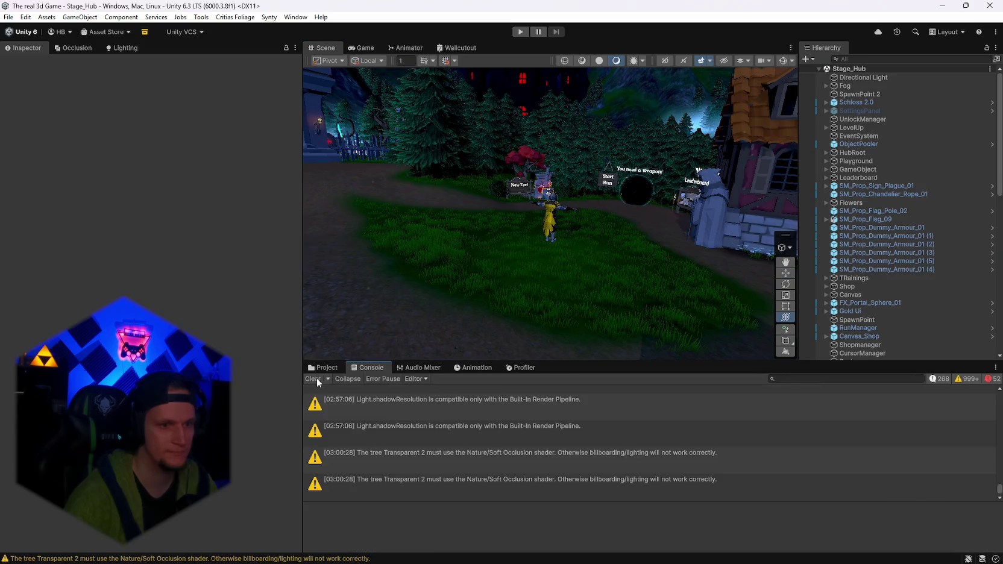
pyautogui.click(324, 368)
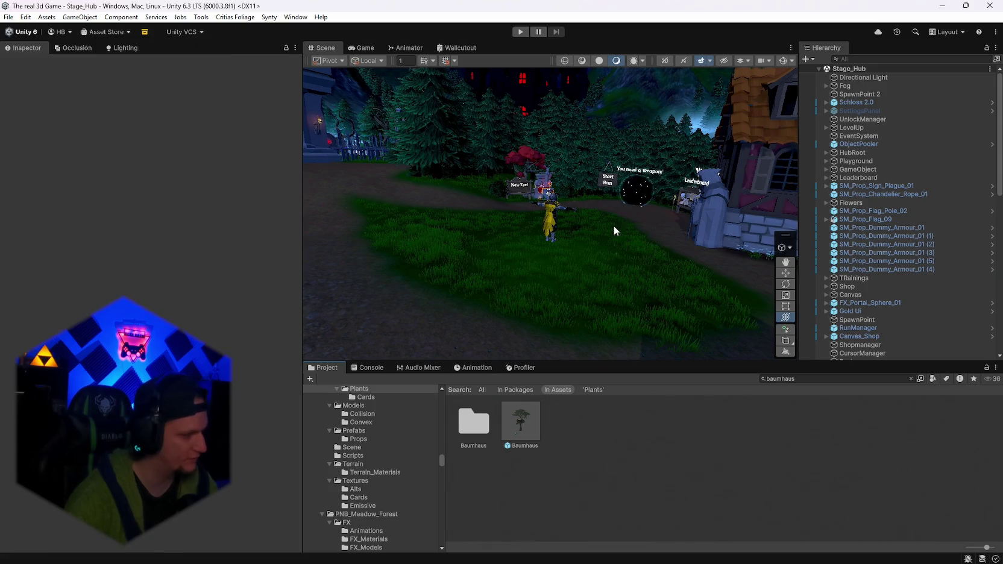
pyautogui.scroll(-1, 549, 240)
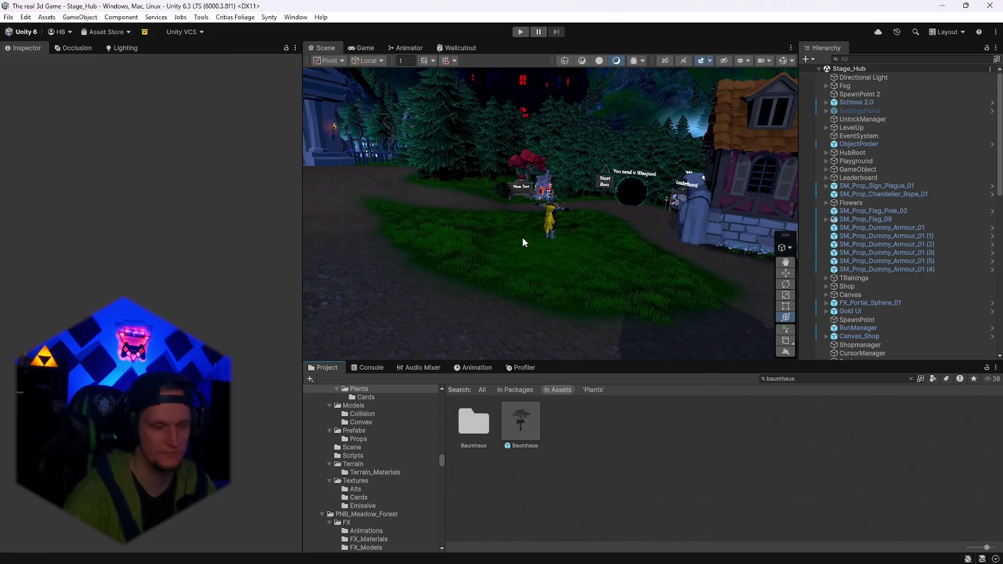
pyautogui.scroll(-1, 525, 235)
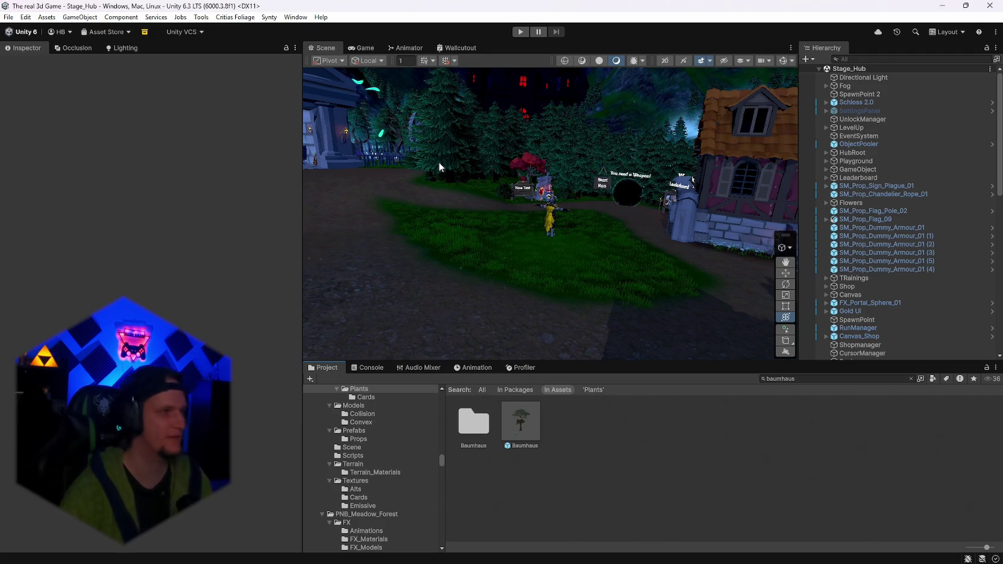
pyautogui.moveTo(676, 232)
pyautogui.mouseDown()
pyautogui.moveTo(358, 251)
pyautogui.moveTo(284, 233)
pyautogui.moveTo(327, 190)
pyautogui.moveTo(735, 205)
pyautogui.moveTo(573, 192)
pyautogui.moveTo(753, 229)
pyautogui.mouseUp()
pyautogui.scroll(2, 429, 193)
pyautogui.moveTo(870, 247); pyautogui.dragTo(874, 239)
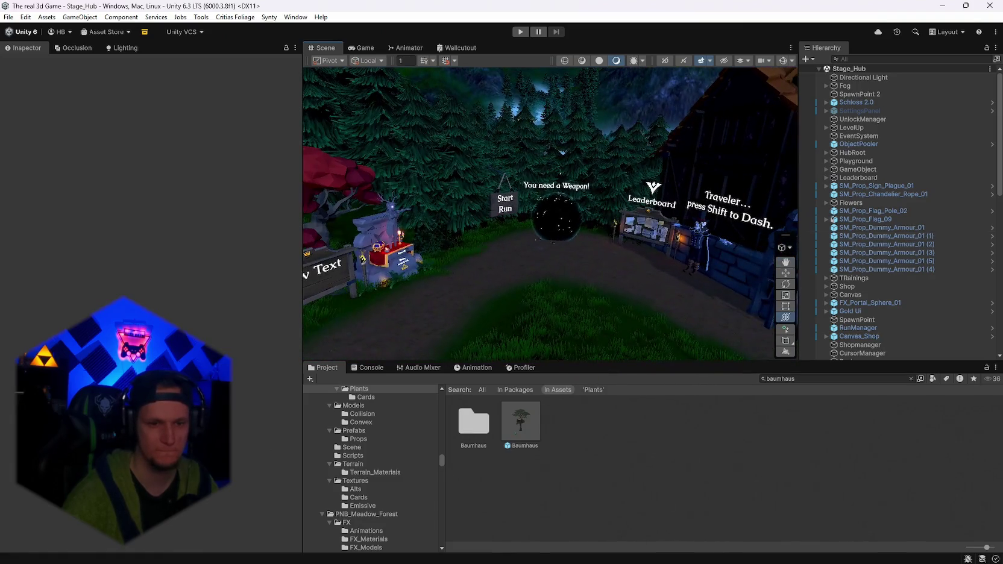
# Bring up the Notepad notes file and scroll through it to the DEMO list
pyautogui.click(674, 551)
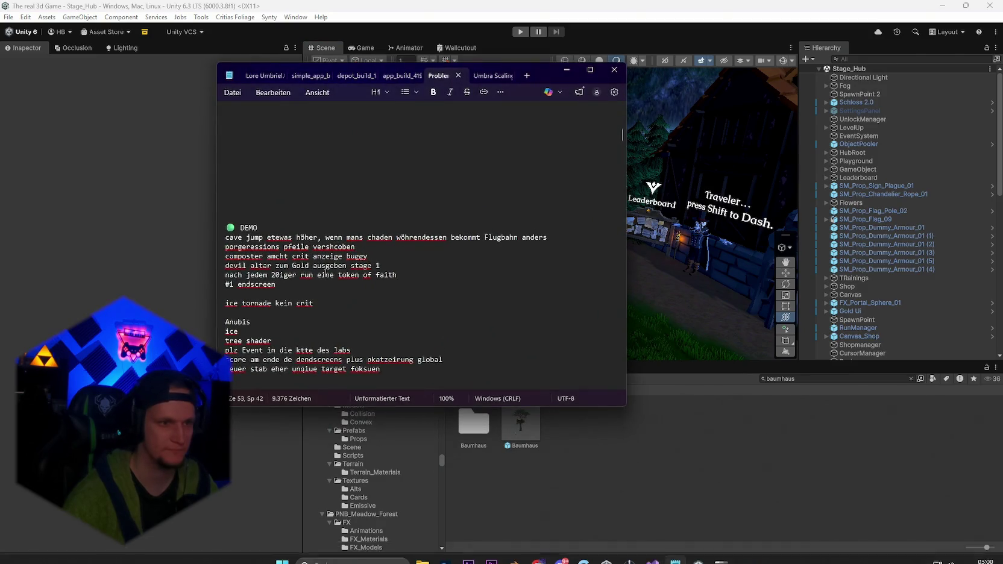
pyautogui.scroll(2, 356, 301)
pyautogui.scroll(-6, 357, 297)
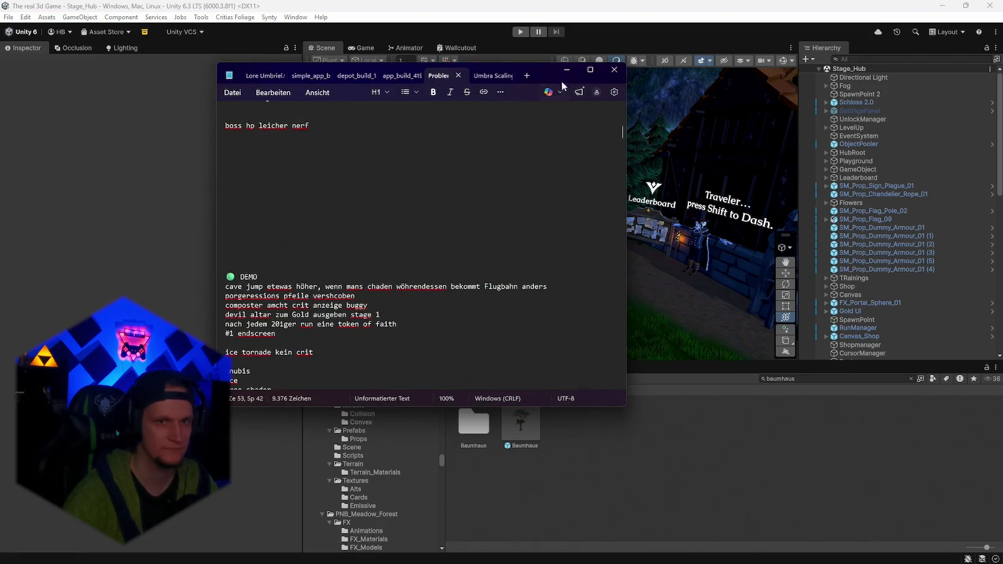
pyautogui.scroll(12, 423, 218)
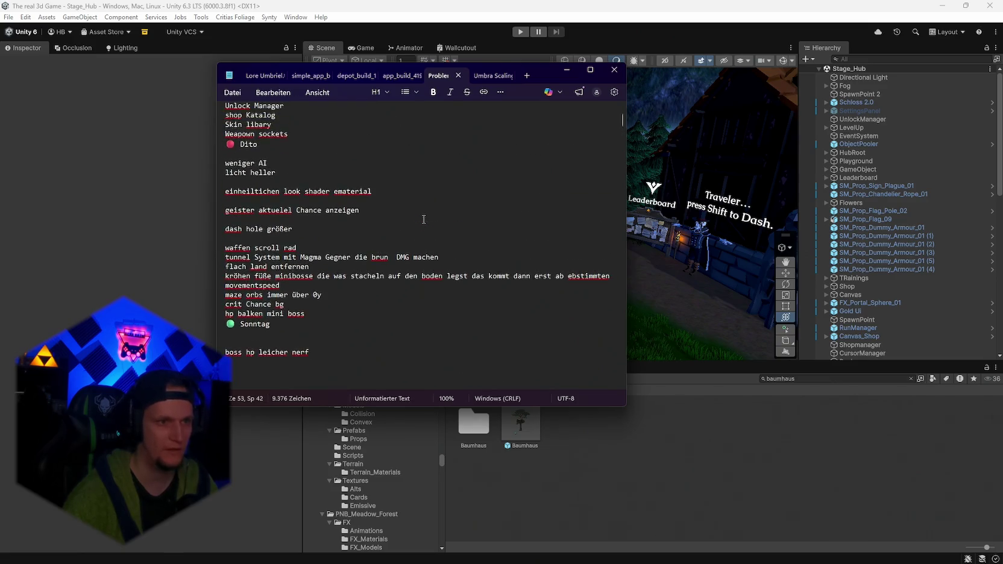
pyautogui.scroll(1, 423, 218)
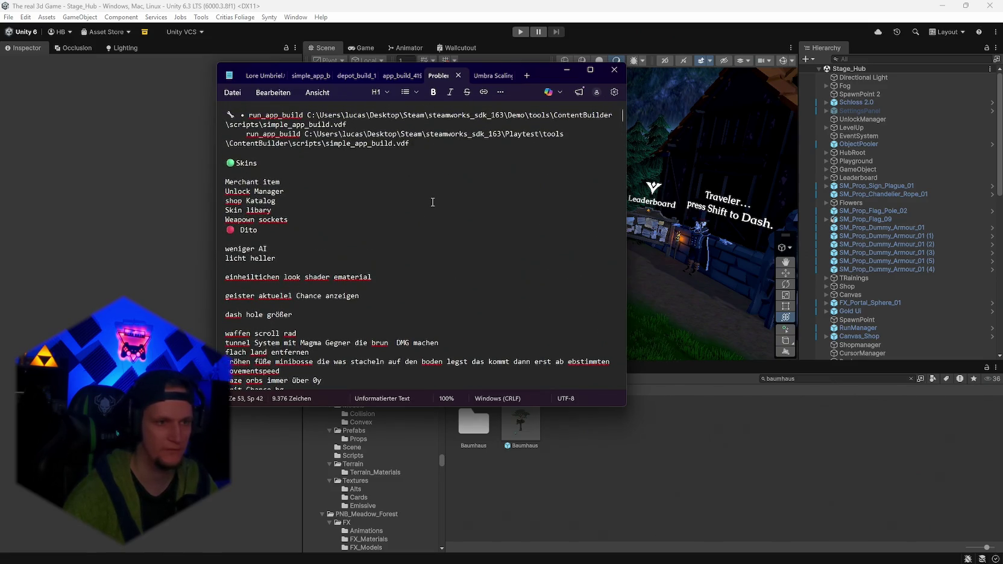
pyautogui.scroll(-15, 405, 263)
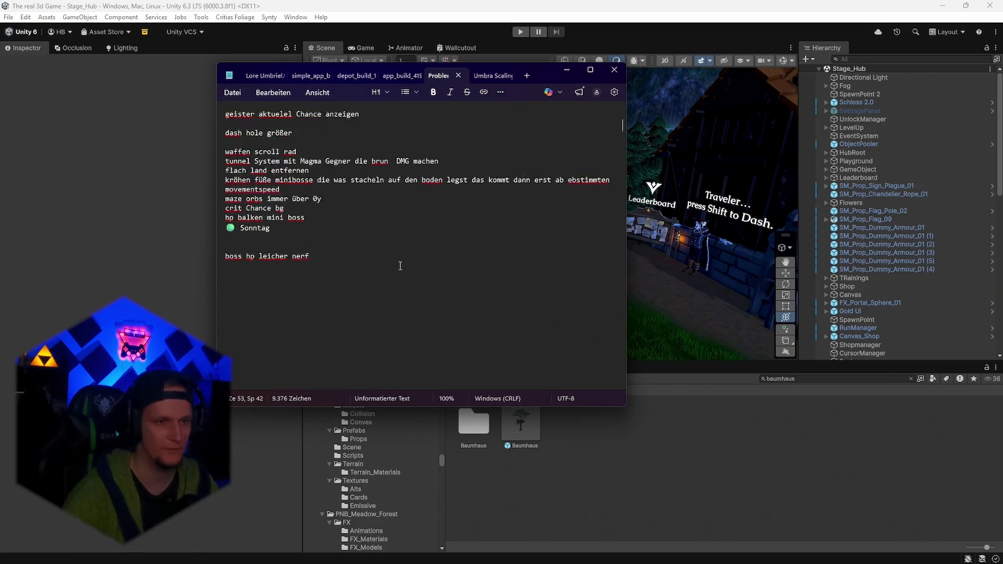
pyautogui.scroll(-8, 379, 290)
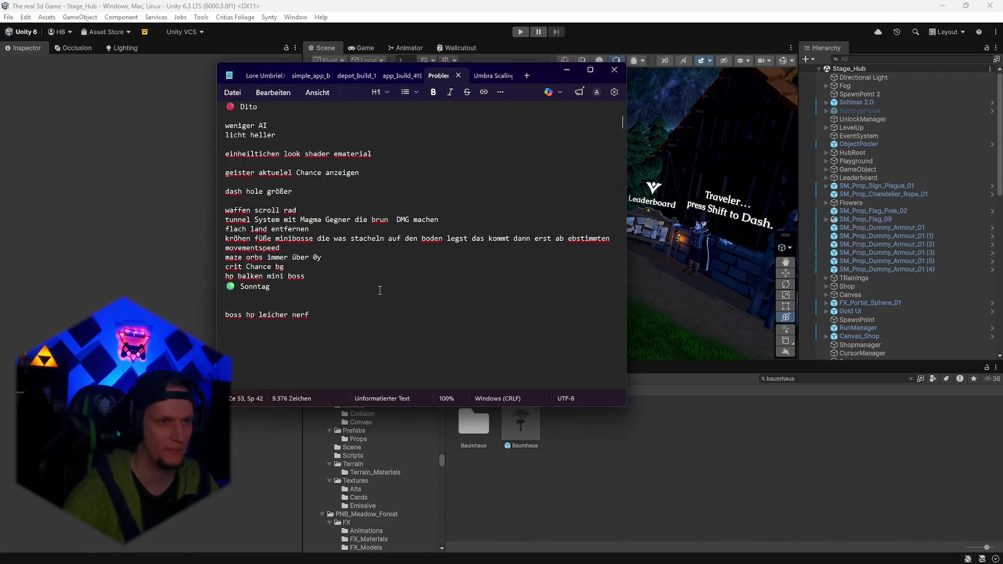
pyautogui.moveTo(439, 562)
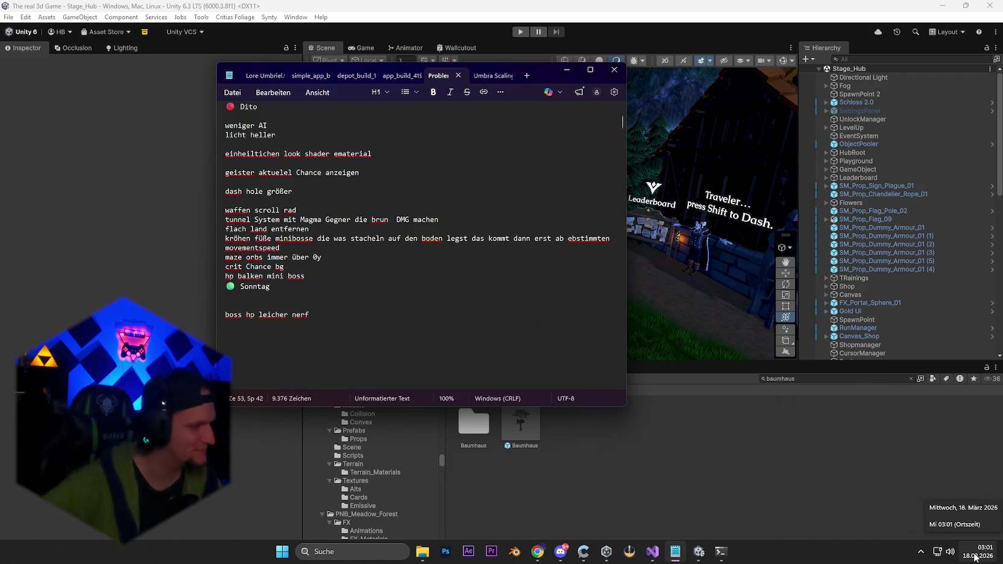
# Select the '#1 endscreen' note, then scroll down to the Patch heading
pyautogui.scroll(-15, 398, 291)
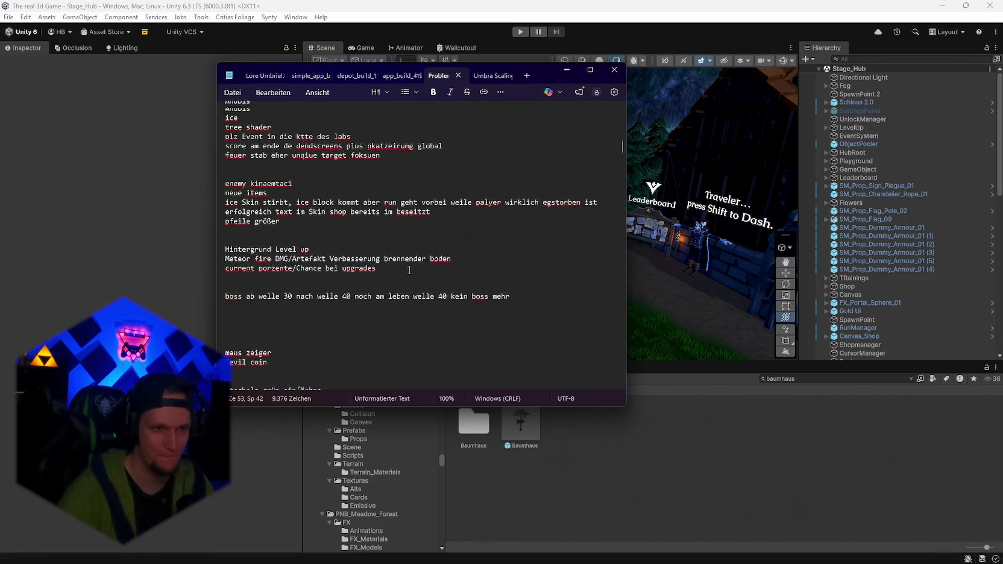
pyautogui.scroll(2, 398, 291)
pyautogui.scroll(-2, 391, 262)
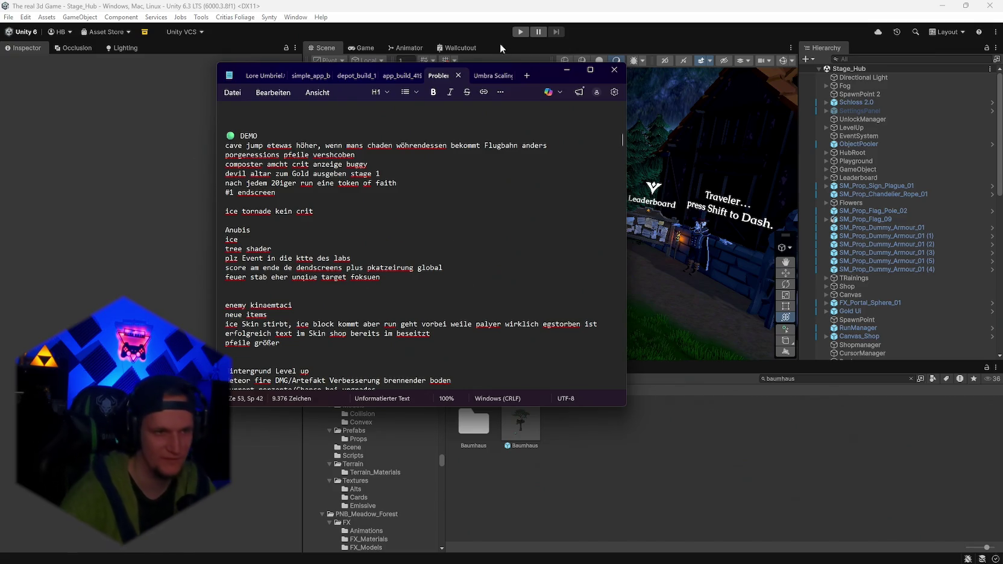
pyautogui.scroll(4, 369, 276)
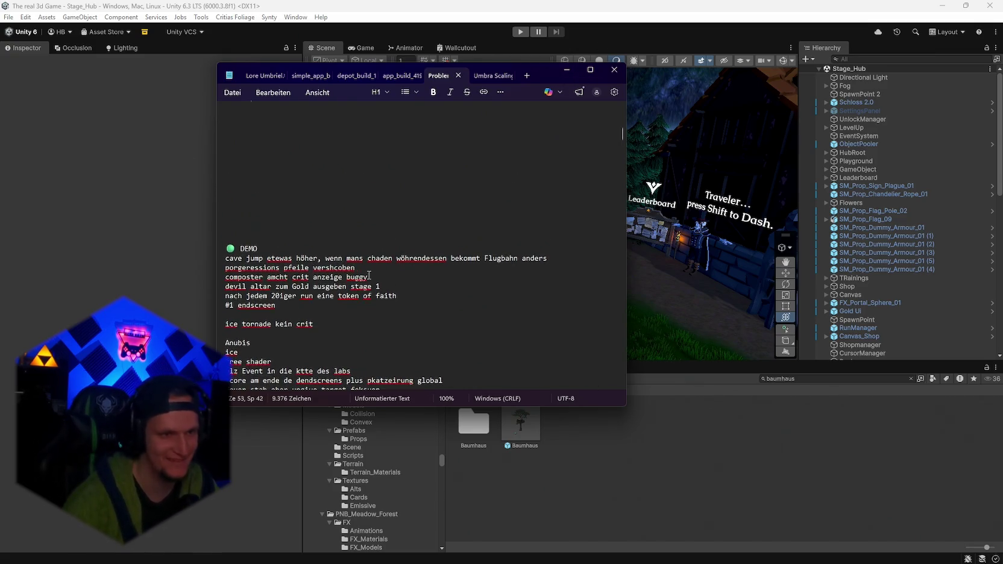
pyautogui.scroll(-5, 370, 276)
pyautogui.scroll(2, 369, 276)
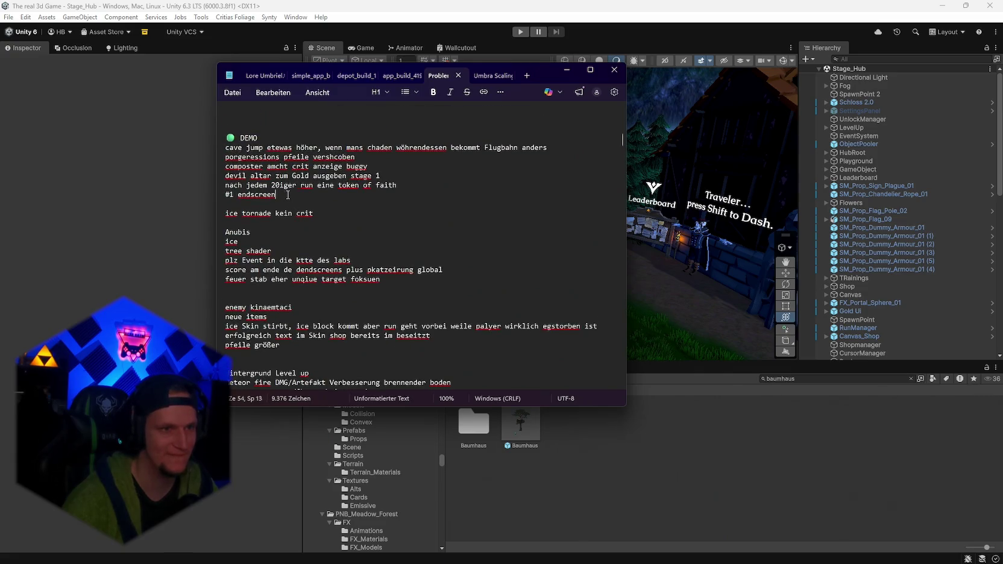
pyautogui.moveTo(276, 194); pyautogui.dragTo(226, 194)
pyautogui.hotkey('ctrl', 'c')
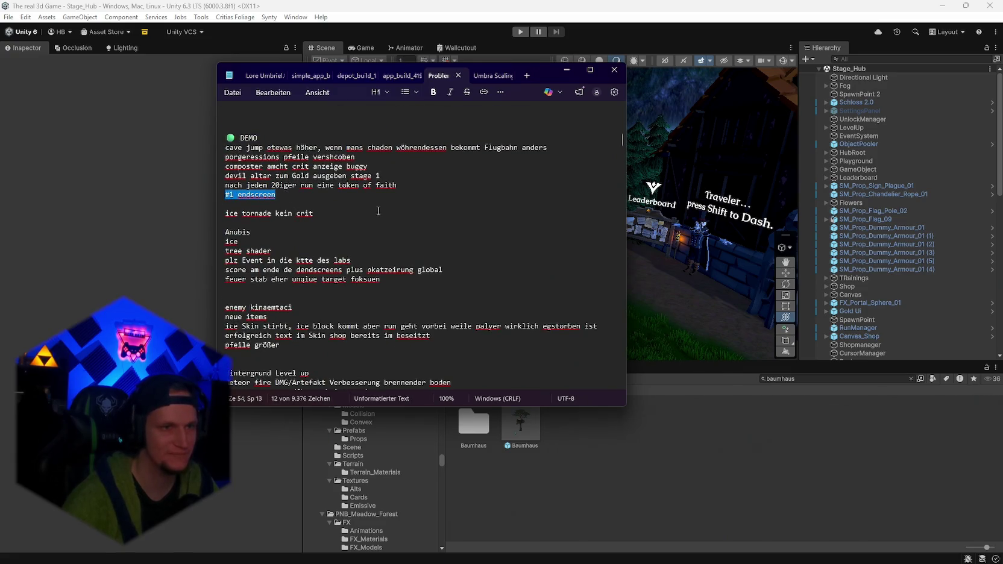
pyautogui.scroll(-10, 418, 231)
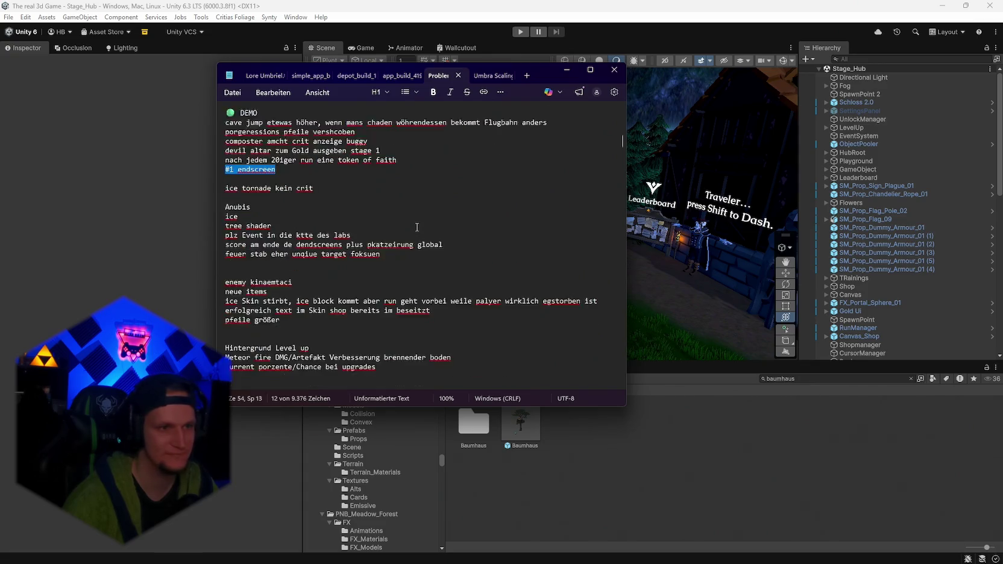
pyautogui.scroll(-2, 418, 231)
# Paste the endscreen note under Patch and rewrite it as 'leaderbaord postion vom run nun im endscreen sichtbar'
pyautogui.scroll(3, 391, 229)
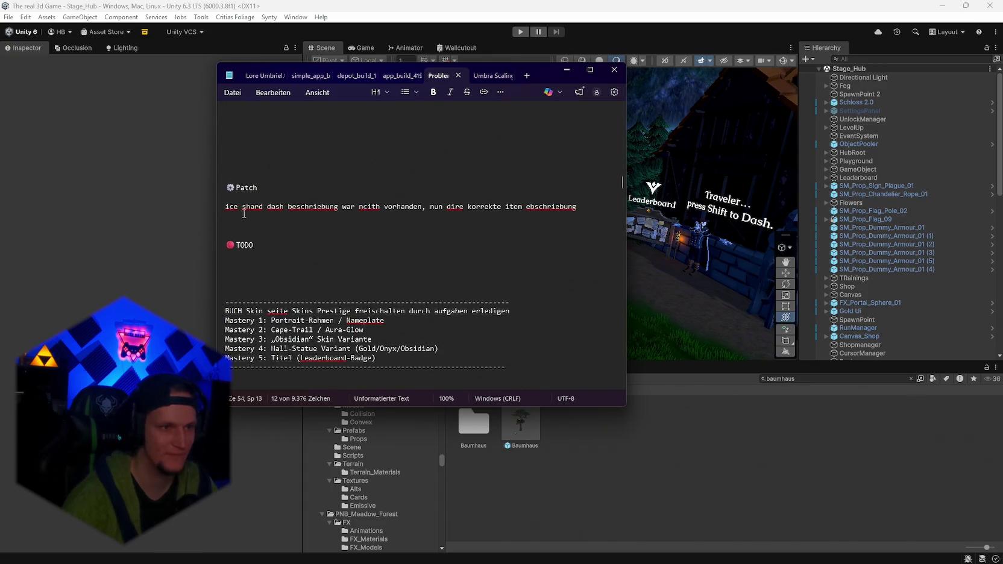
pyautogui.click(298, 218)
pyautogui.hotkey('ctrl', 'v')
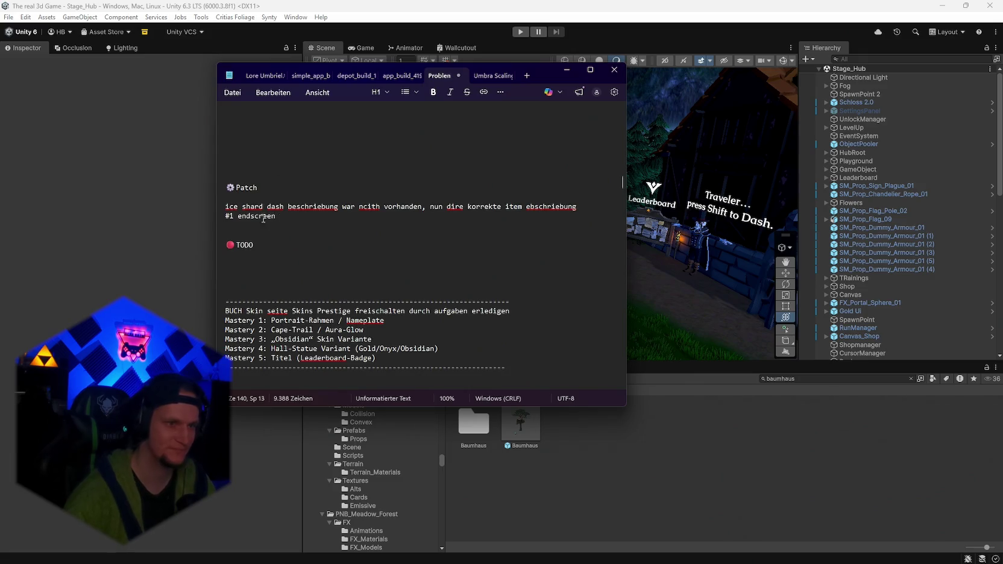
pyautogui.doubleClick(236, 216)
pyautogui.hotkey('shift', 'Left')
pyautogui.hotkey('shift', 'Left')
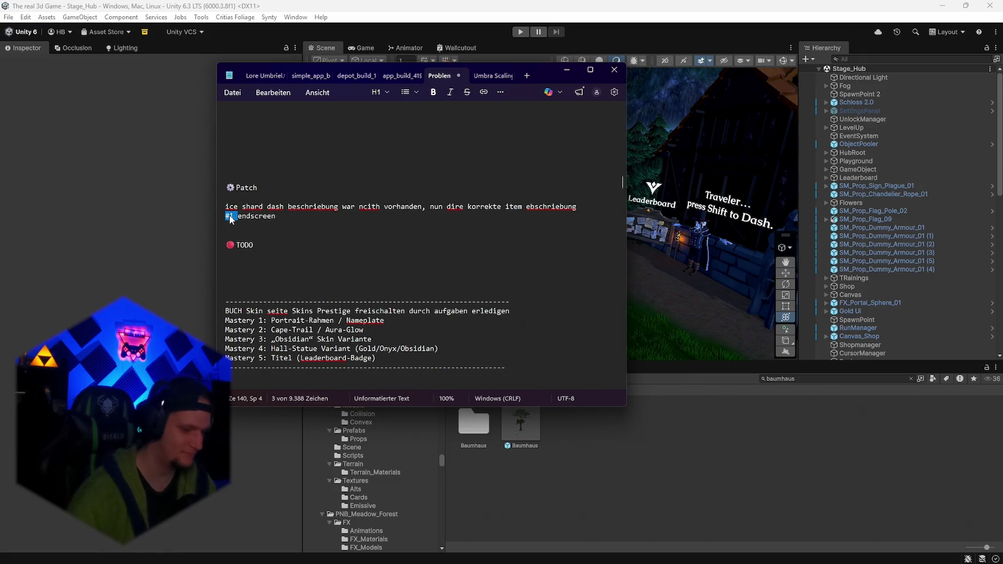
pyautogui.write('lead')
pyautogui.write('erbaord pos')
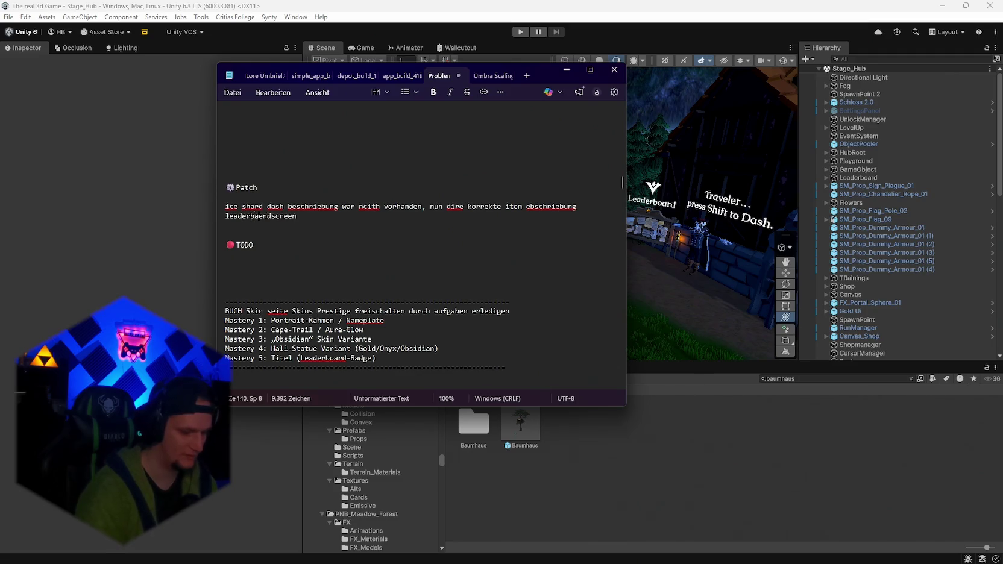
pyautogui.write('tion vom run ')
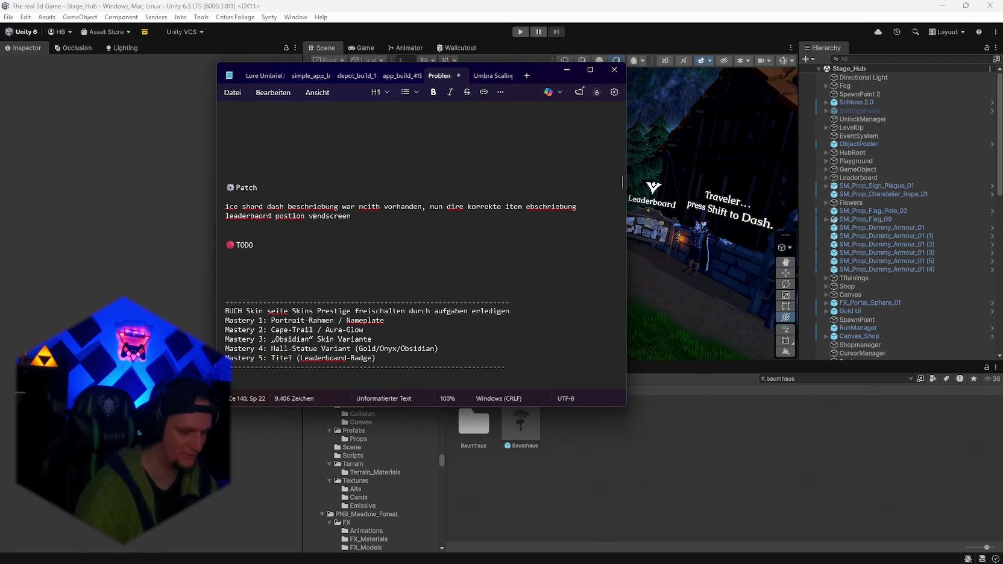
pyautogui.write('nun im e')
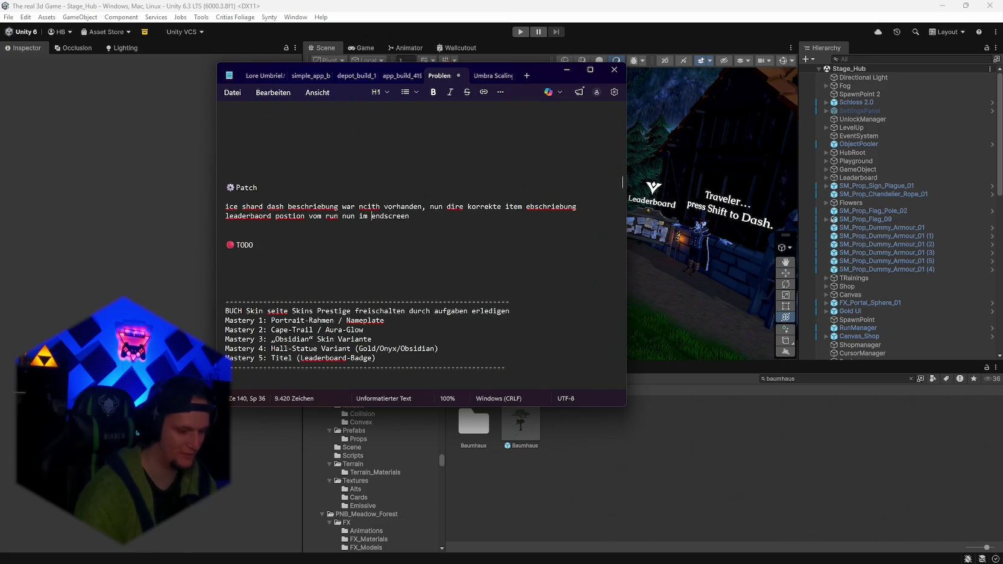
pyautogui.press('BackSpace')
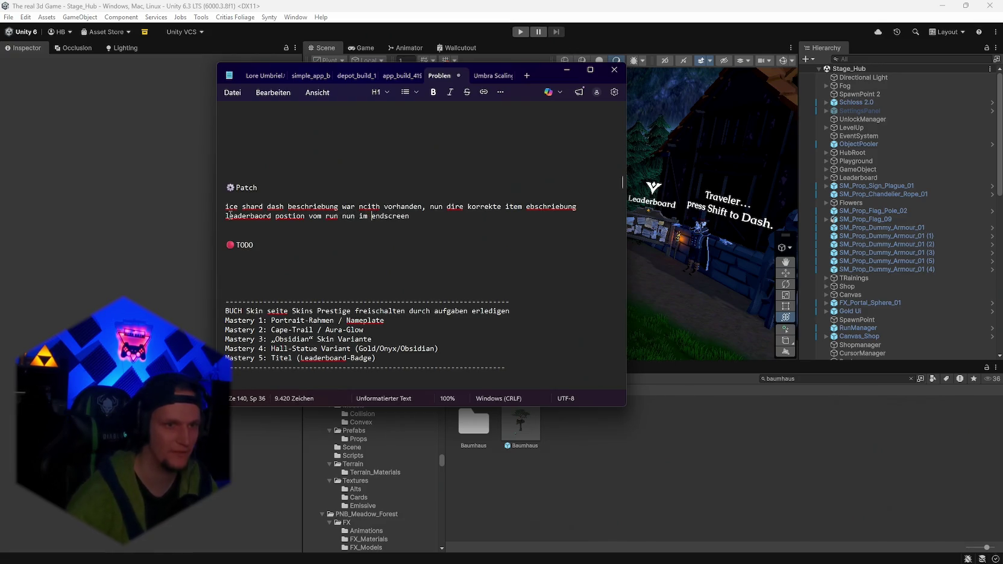
pyautogui.press('End')
pyautogui.write('sichtbar')
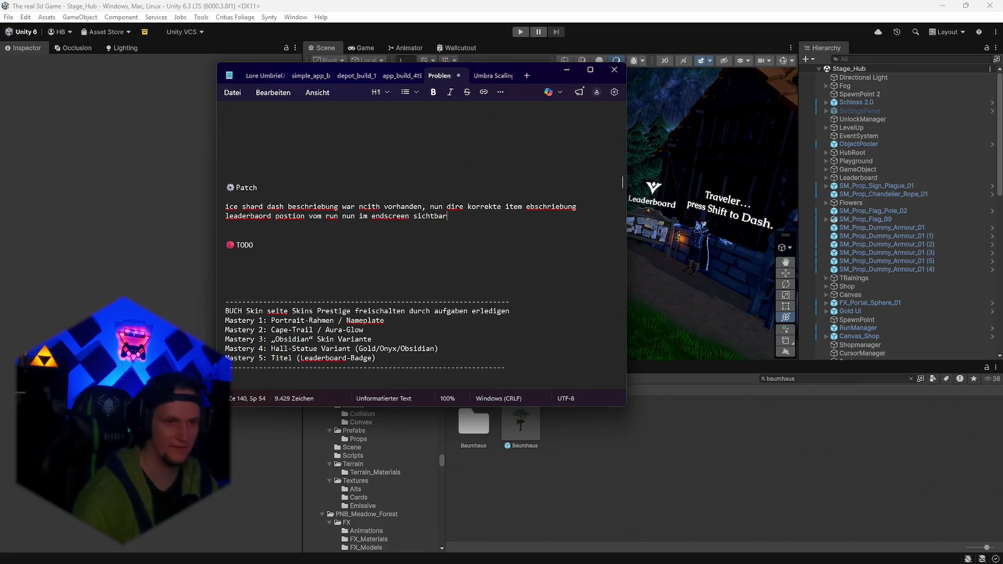
# Add a line about the new one-time stage 1 Baumhaus point of interest with a guaranteed legendary item, and save
pyautogui.press('Return')
pyautogui.write('Neuer e')
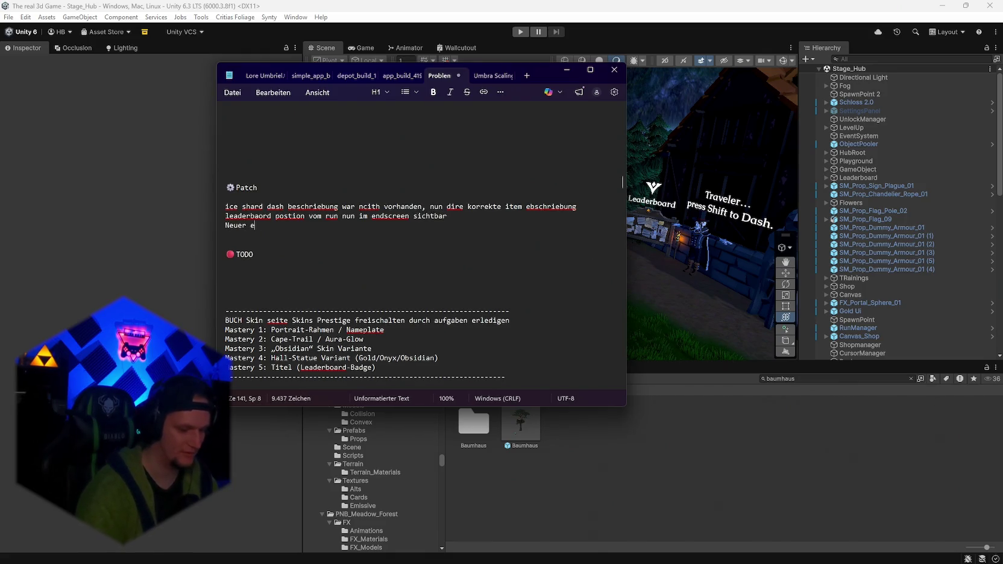
pyautogui.write('inmaliger ')
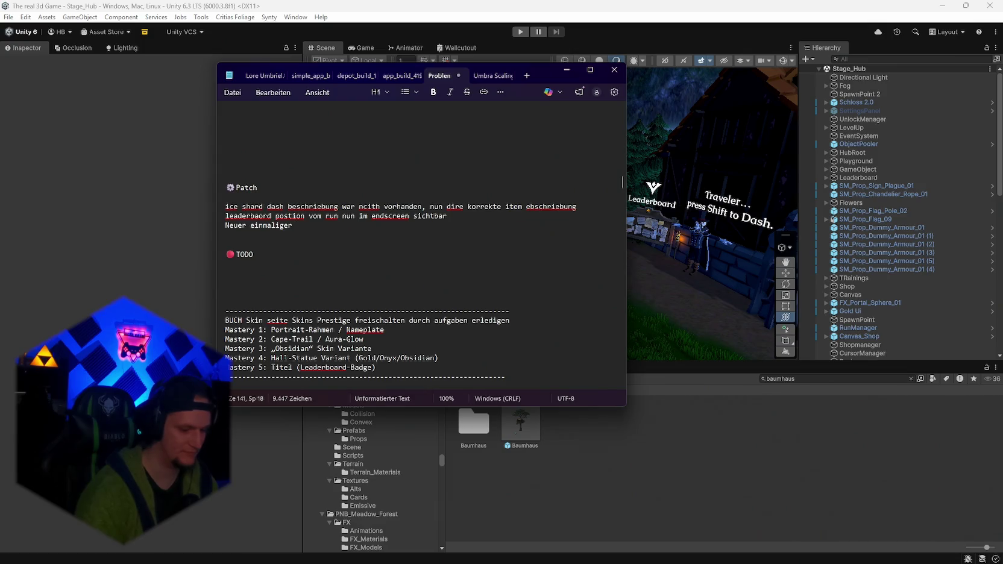
pyautogui.write('Point of intere')
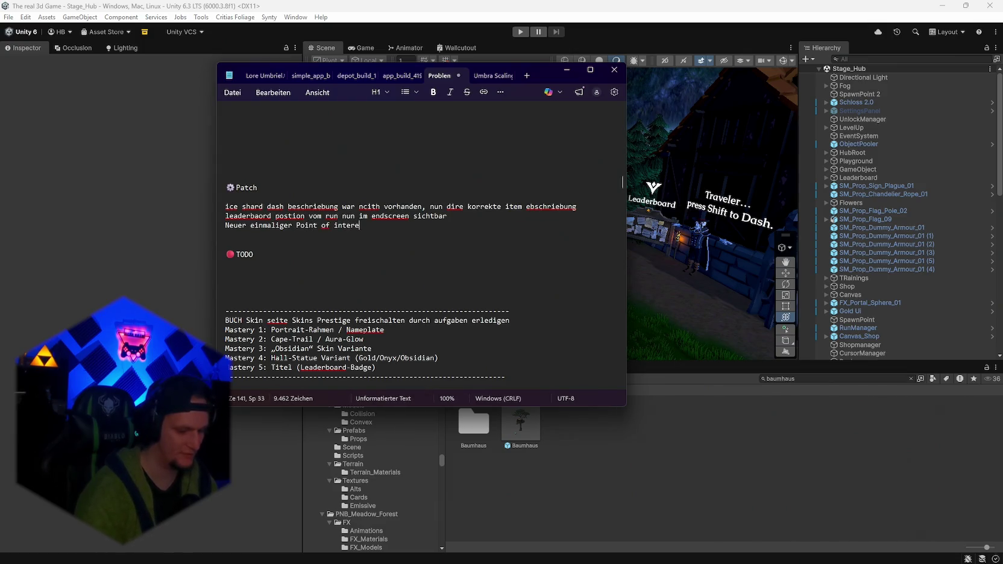
pyautogui.write('st in stage 1 ')
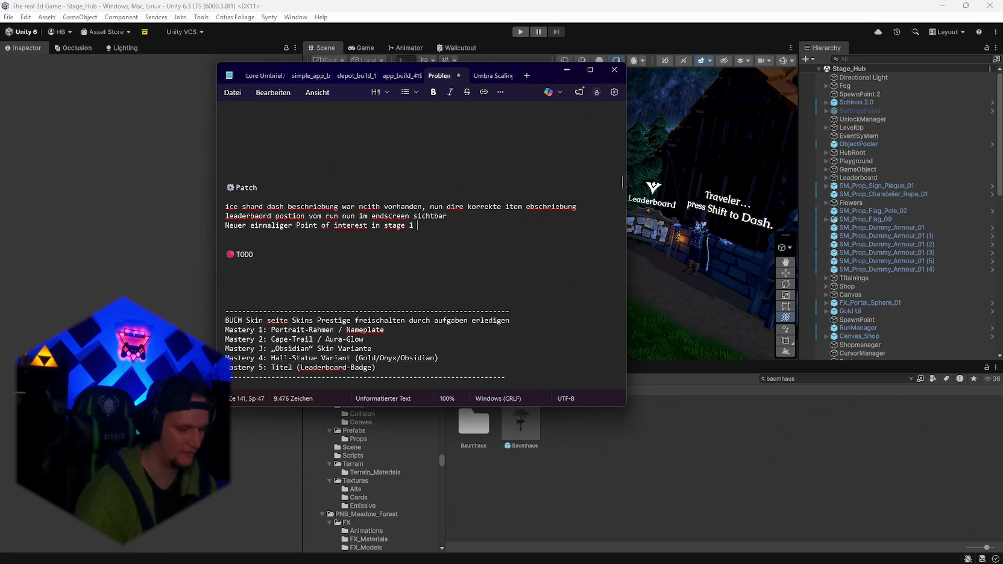
pyautogui.write('Baumhaus ')
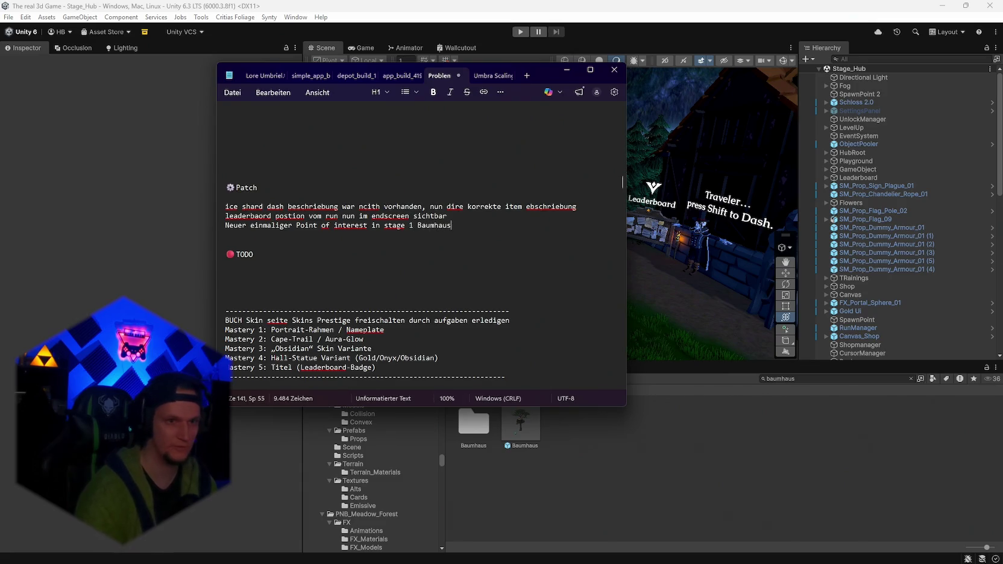
pyautogui.write('mit ')
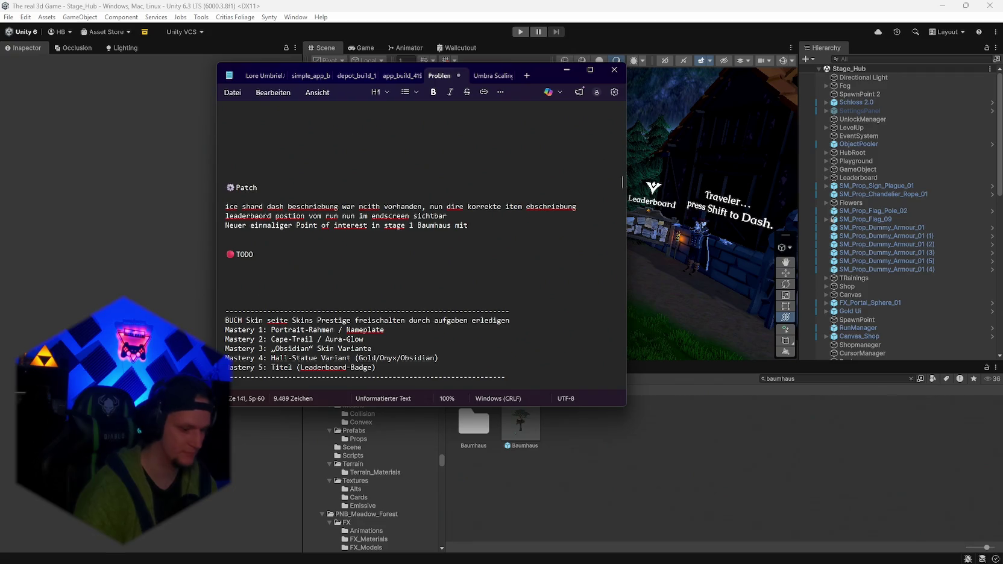
pyautogui.write('einem ga')
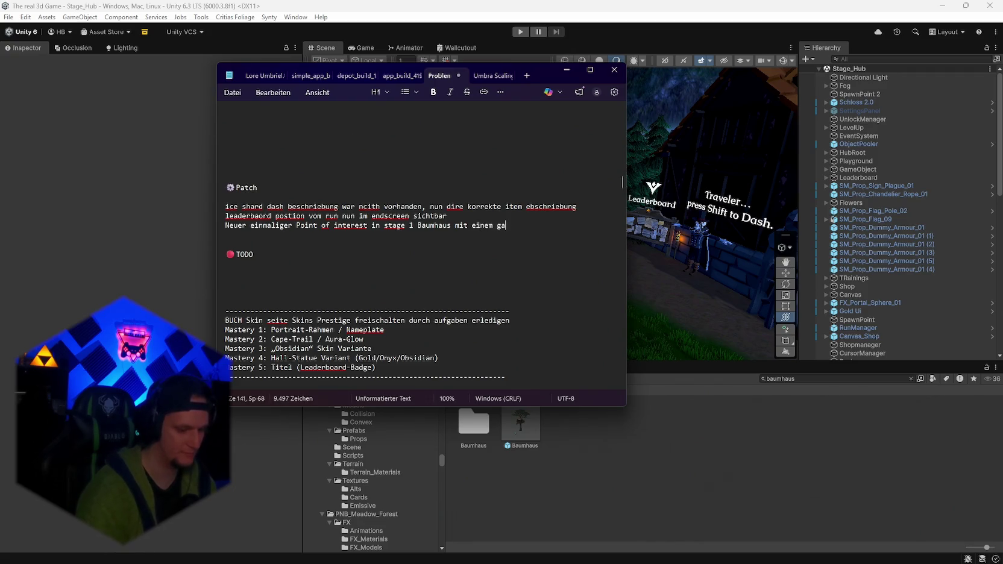
pyautogui.write('rantierten ')
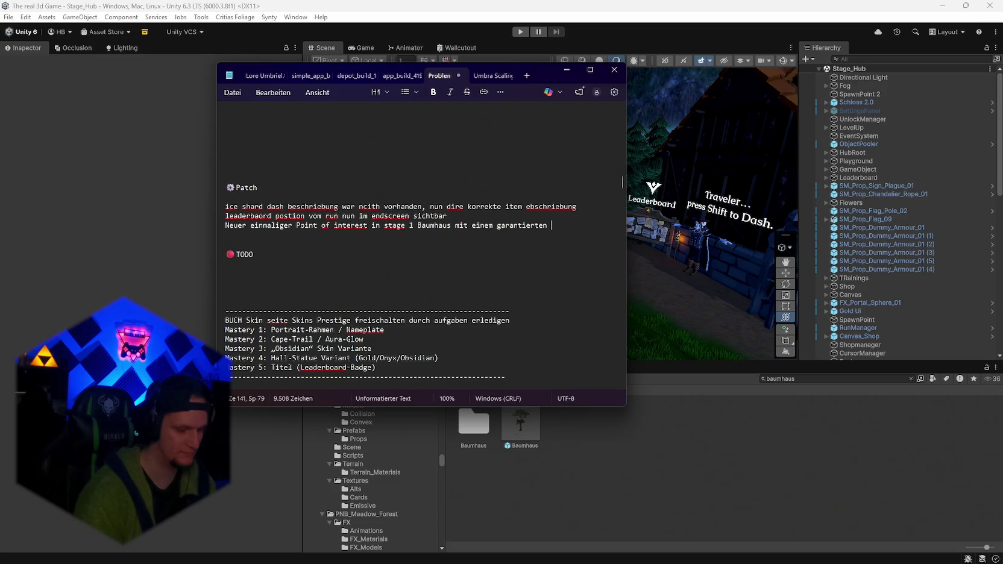
pyautogui.write('legendary')
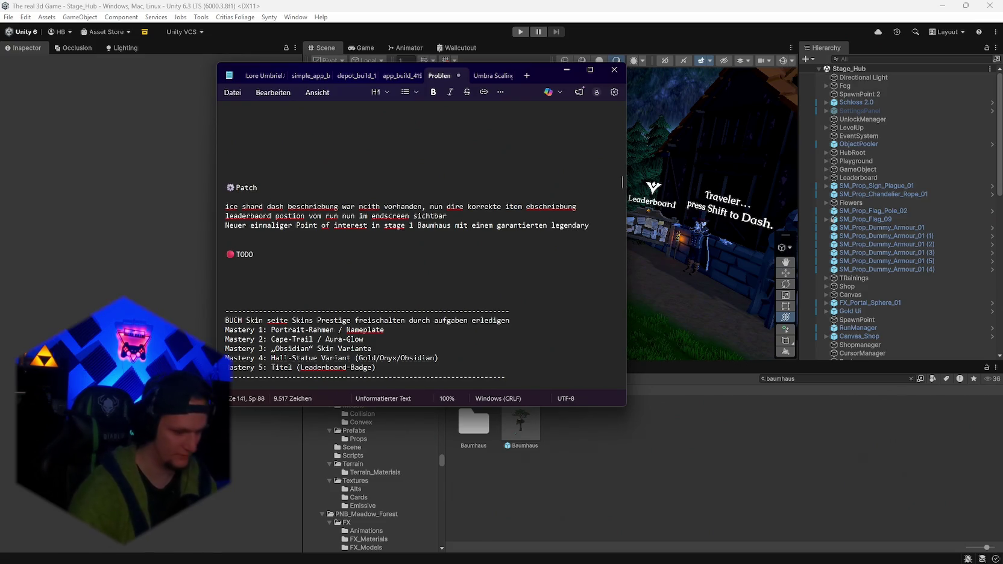
pyautogui.write(' item')
pyautogui.hotkey('ctrl', 's')
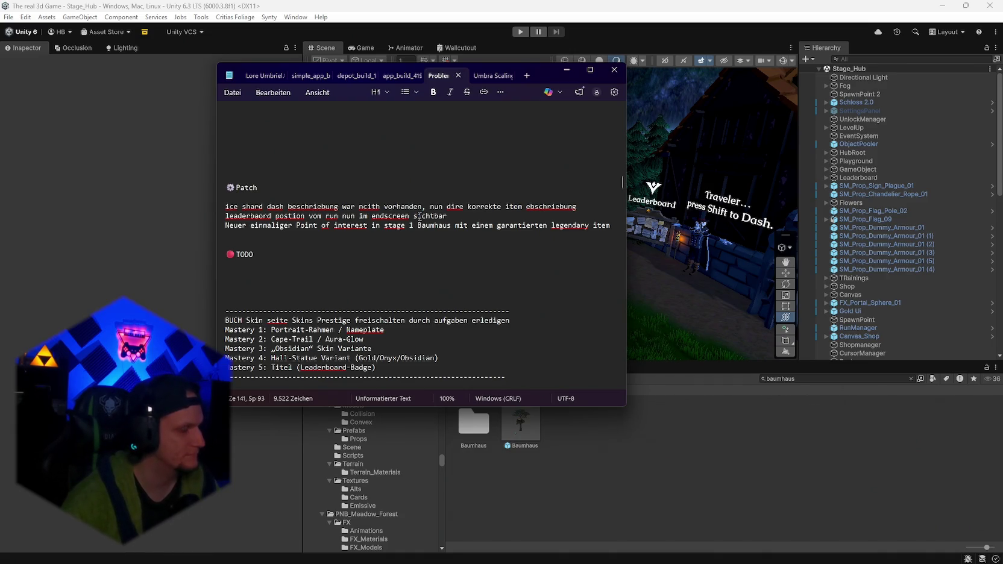
pyautogui.scroll(-10, 443, 300)
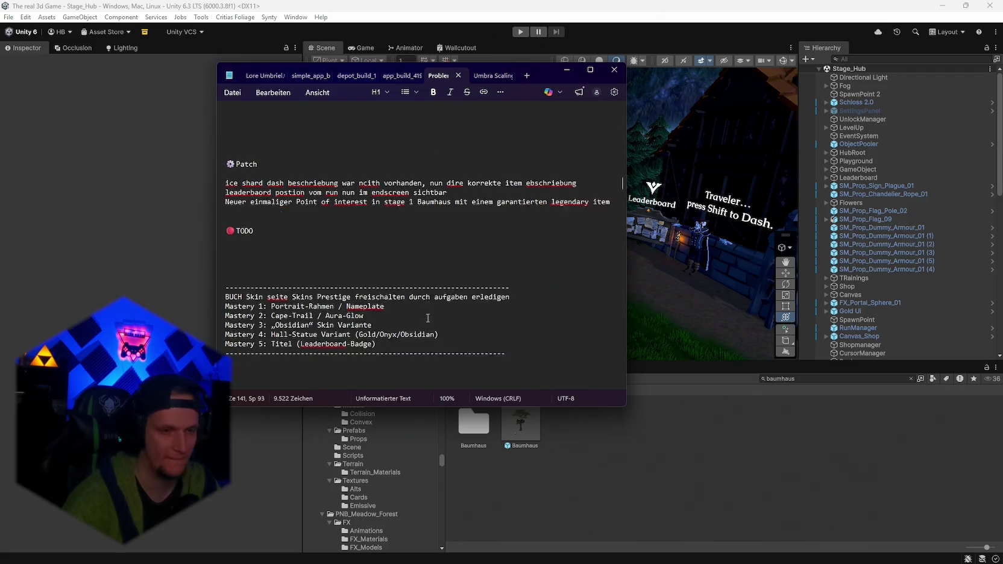
pyautogui.scroll(15, 443, 301)
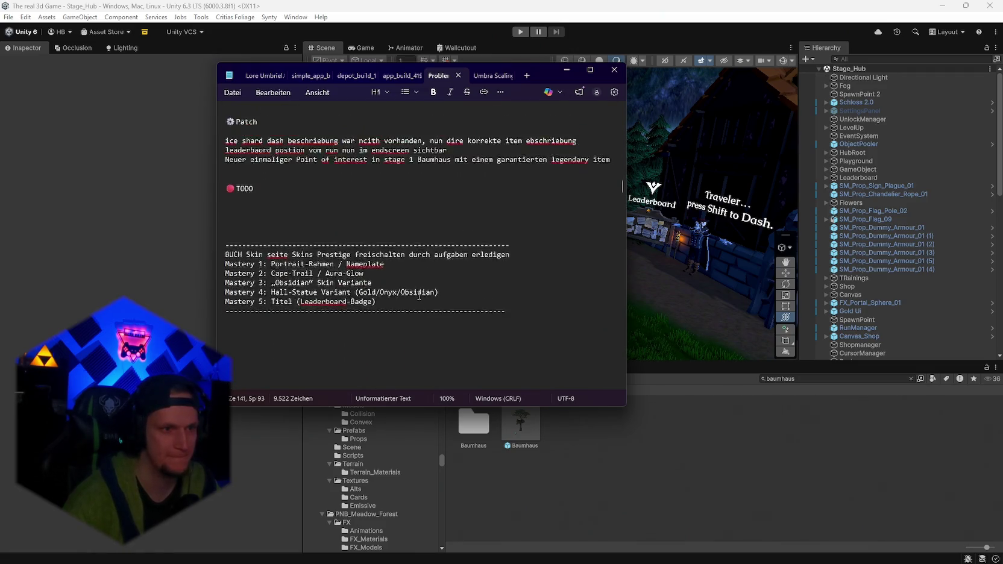
pyautogui.scroll(-7, 420, 294)
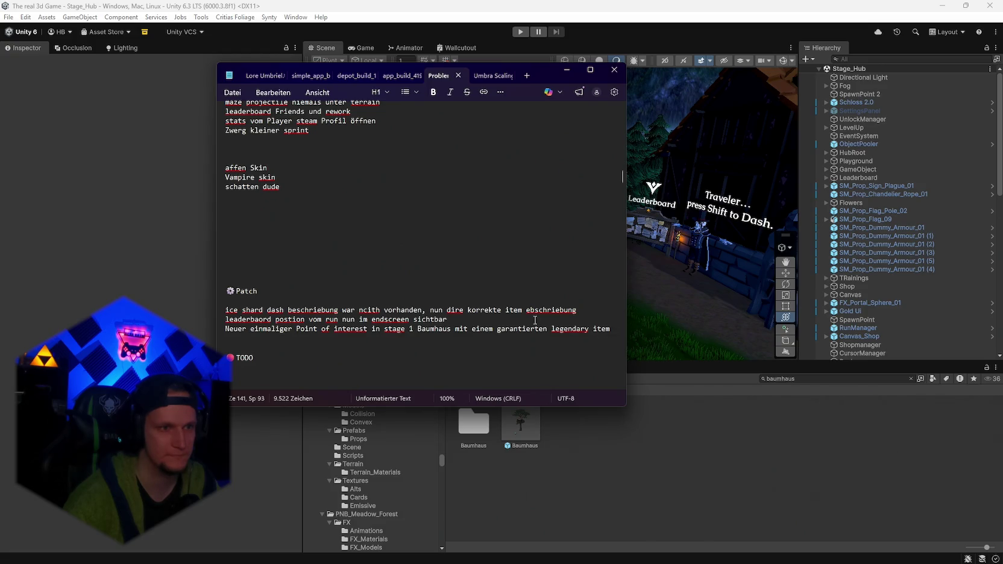
# Add 'shroom jump flugkurve gefixxt, nun kein stucken im boden in de rcave möglich' below the Patch notes and select all four lines
pyautogui.moveTo(609, 329); pyautogui.dragTo(225, 308)
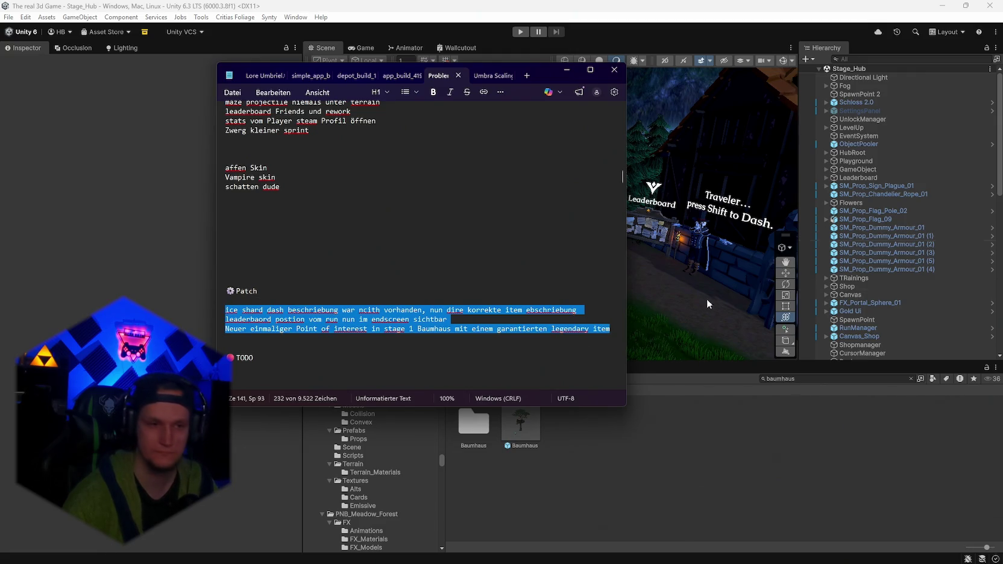
pyautogui.click(619, 328)
pyautogui.press('Return')
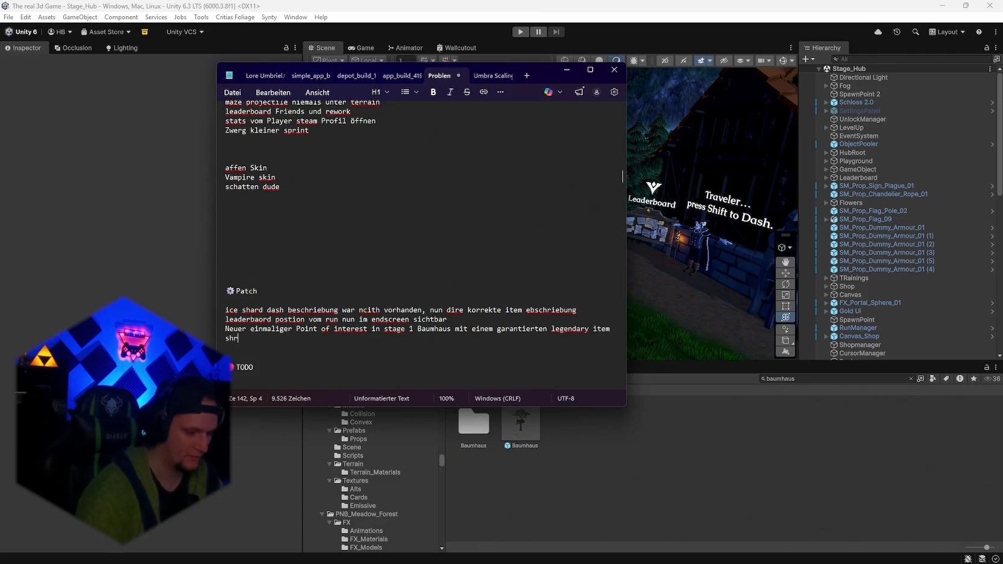
pyautogui.write('shroom jump flugkurve ge')
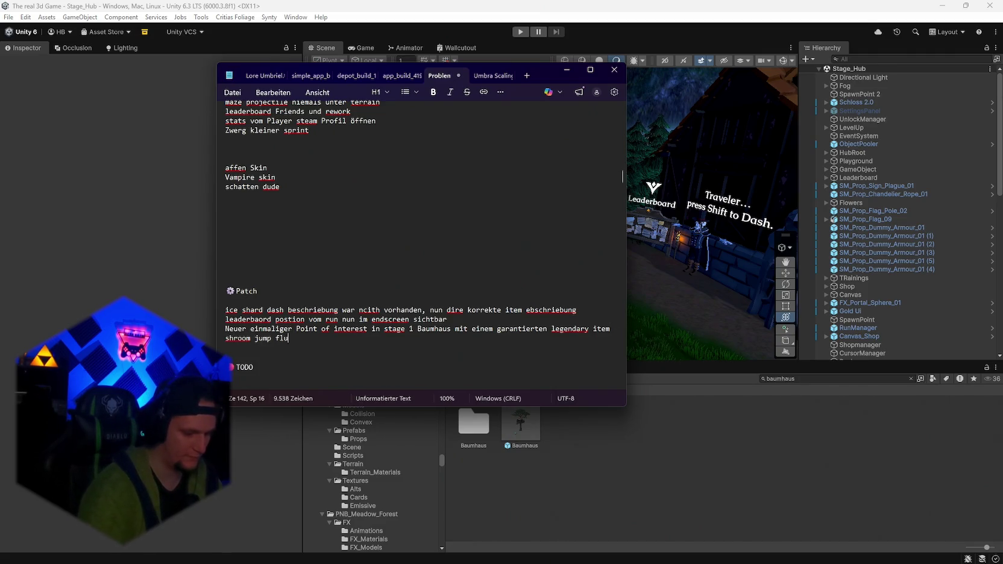
pyautogui.write('fix')
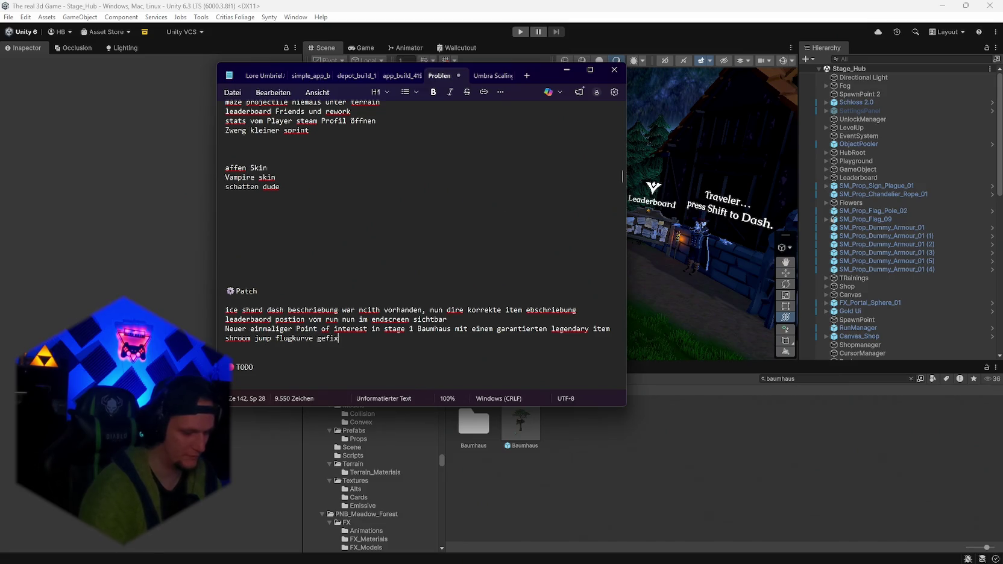
pyautogui.write('xt, nun kein s')
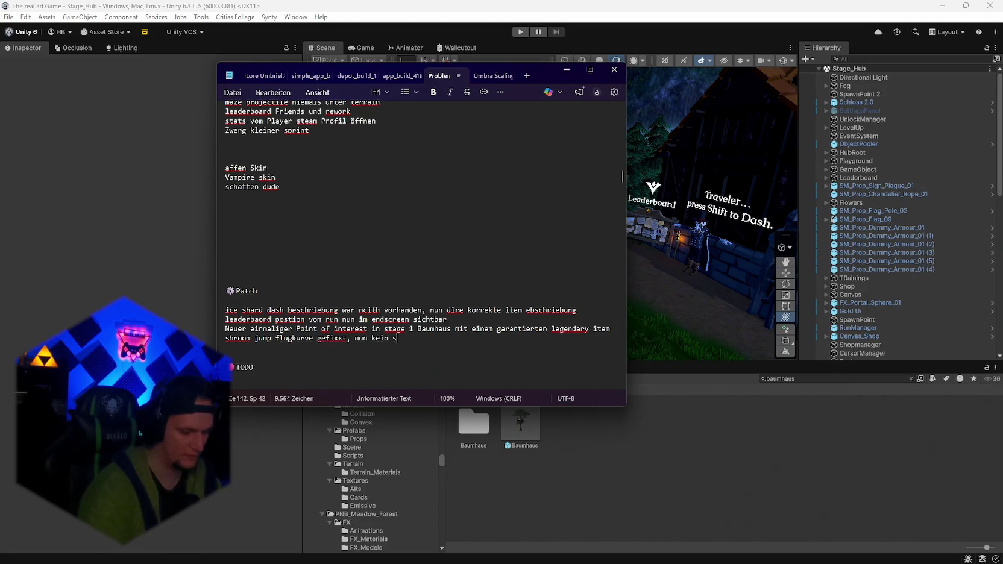
pyautogui.write('tucken im boden in de rcave ')
pyautogui.write('möglich')
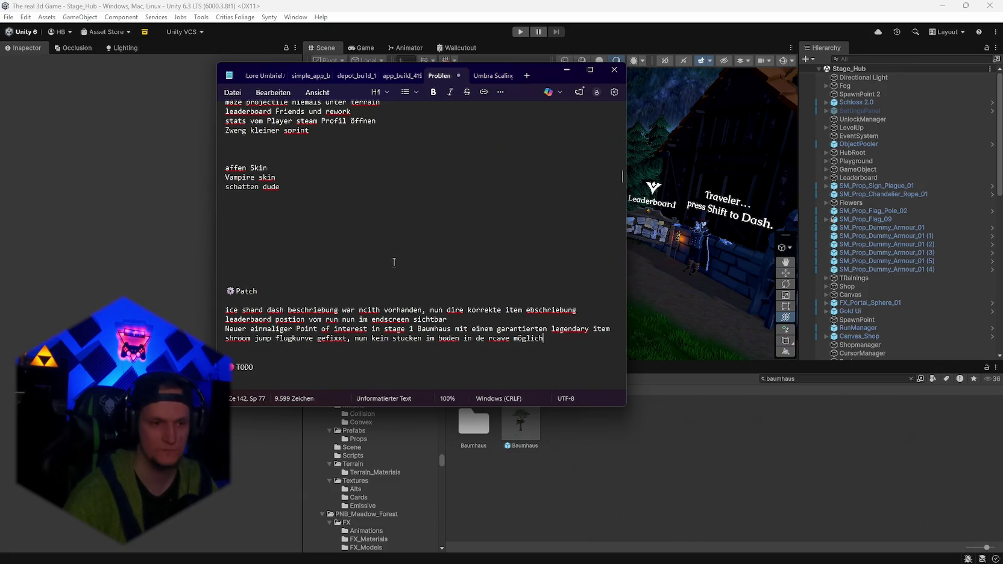
pyautogui.moveTo(555, 339); pyautogui.dragTo(225, 310)
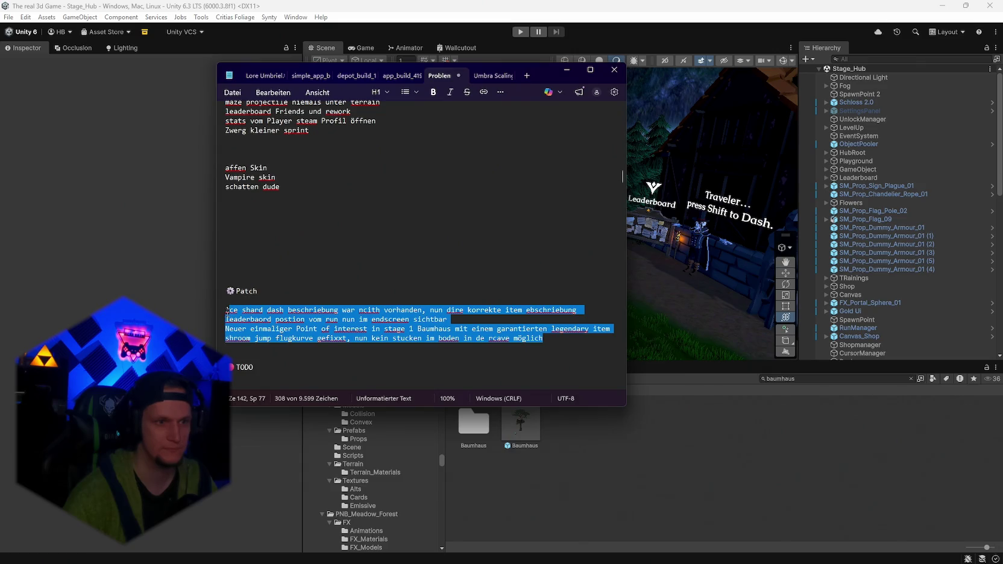
# Minimize Notepad and save the Unity project
pyautogui.click(566, 69)
pyautogui.click(9, 17)
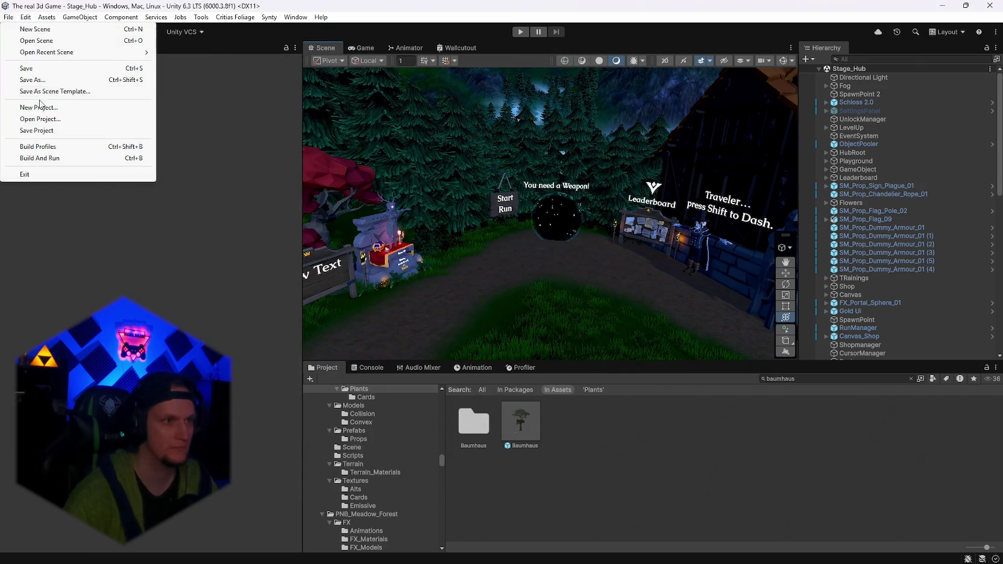
pyautogui.click(24, 68)
# Start a Windows player build from Build Profiles, confirming the output folder
pyautogui.click(8, 17)
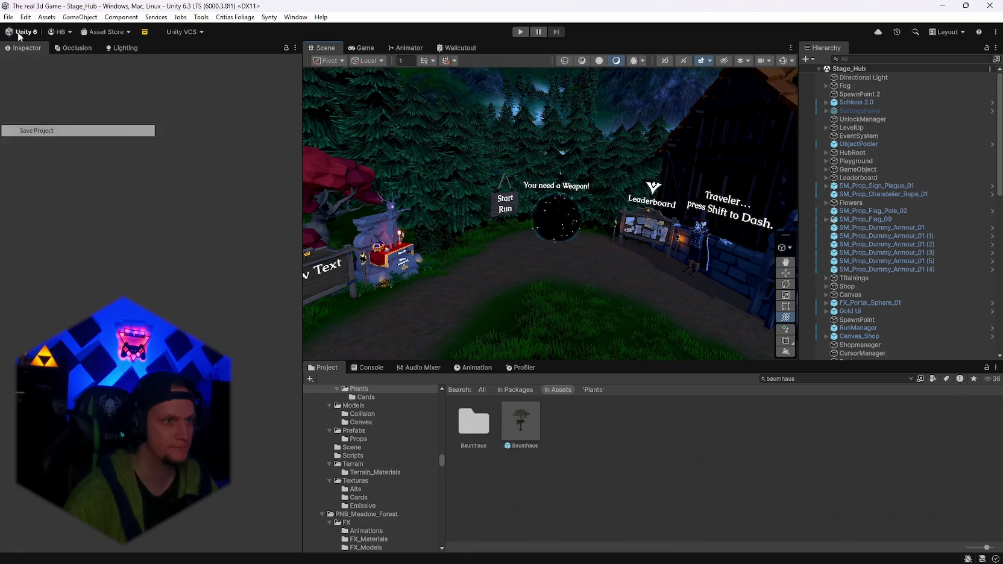
pyautogui.click(61, 147)
pyautogui.click(562, 364)
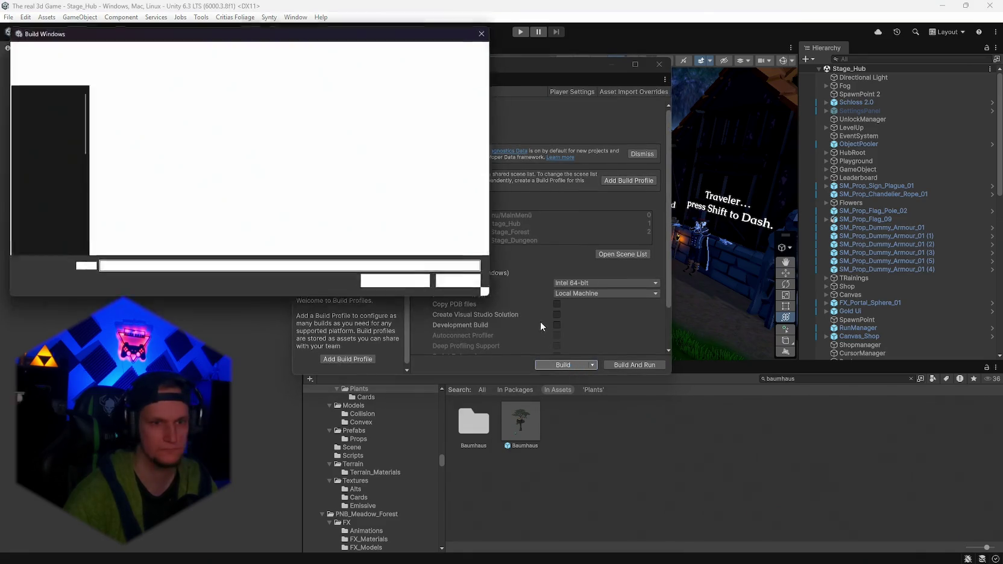
pyautogui.click(466, 284)
pyautogui.hotkey('alt', 'Tab')
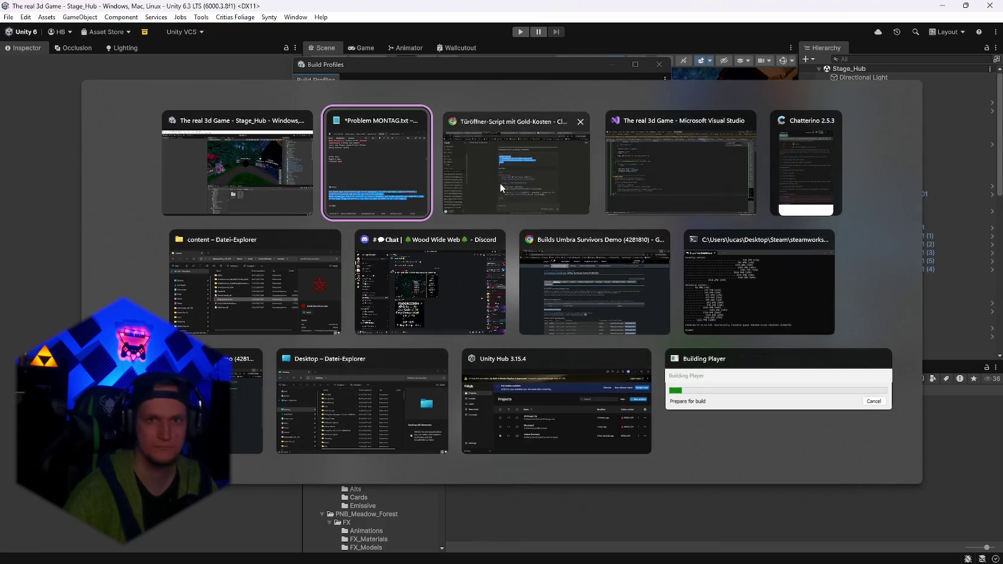
pyautogui.press('Escape')
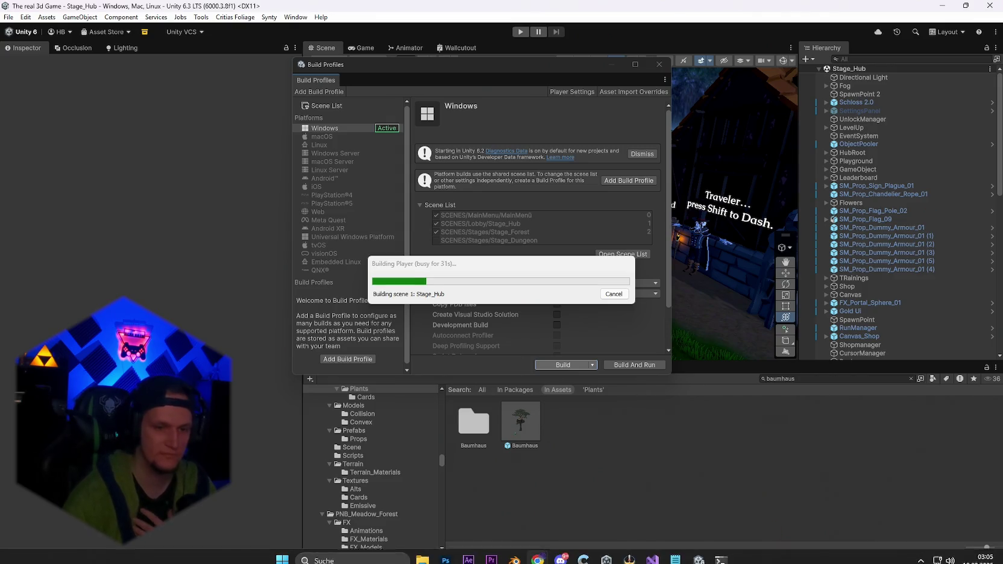
# Type 'Meteor statt homign eifnach neuer wenn kein schaden' under 'ice tornade kein crit' in the DEMO list, then minimize Notepad
pyautogui.click(674, 552)
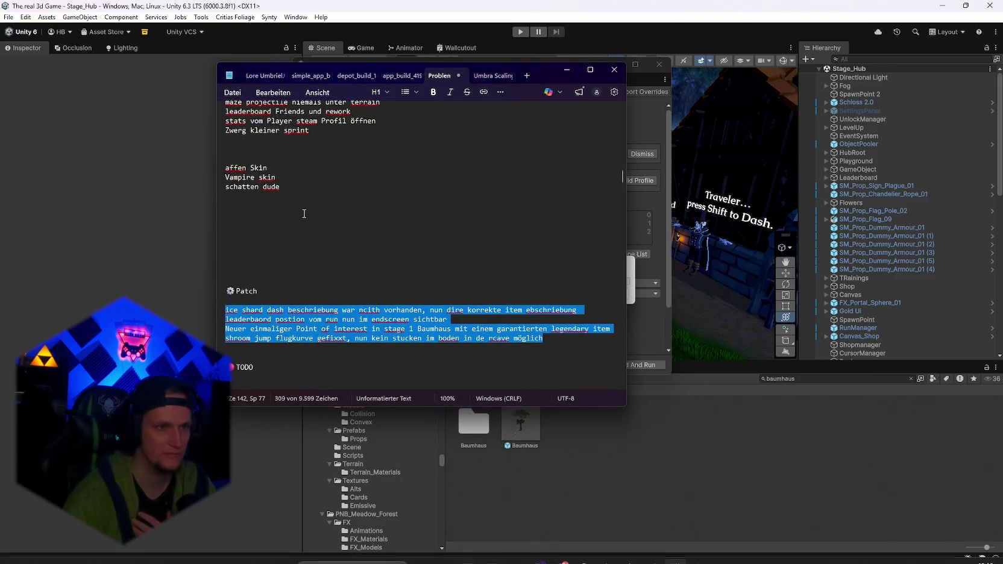
pyautogui.scroll(6, 305, 214)
pyautogui.scroll(-10, 320, 227)
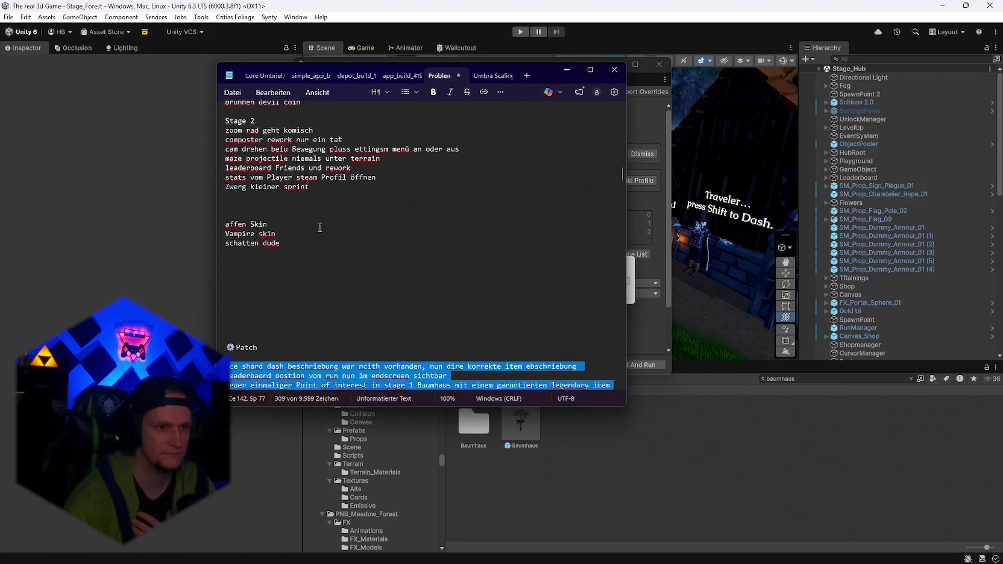
pyautogui.scroll(15, 328, 235)
pyautogui.scroll(7, 333, 239)
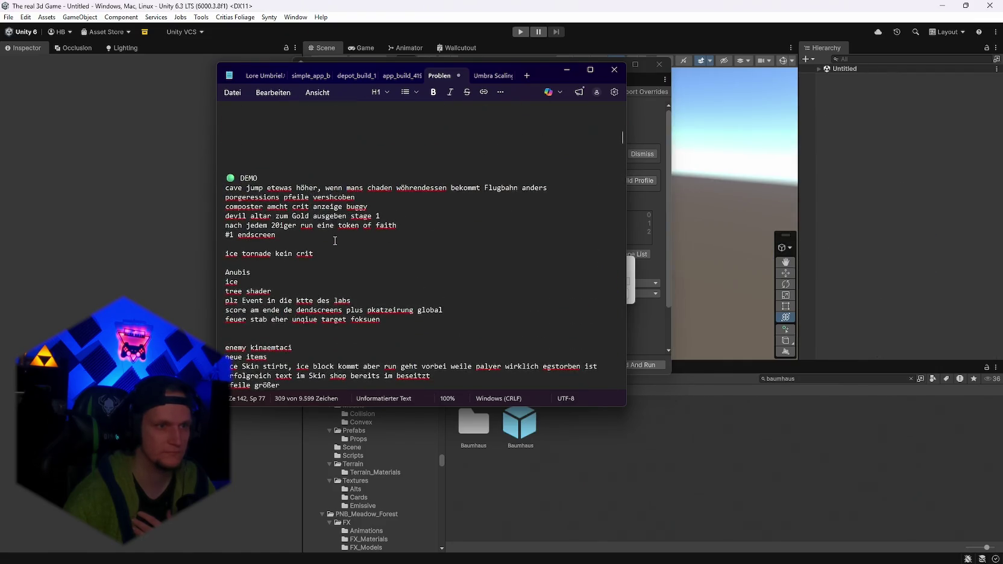
pyautogui.click(269, 264)
pyautogui.write('Meteor statt')
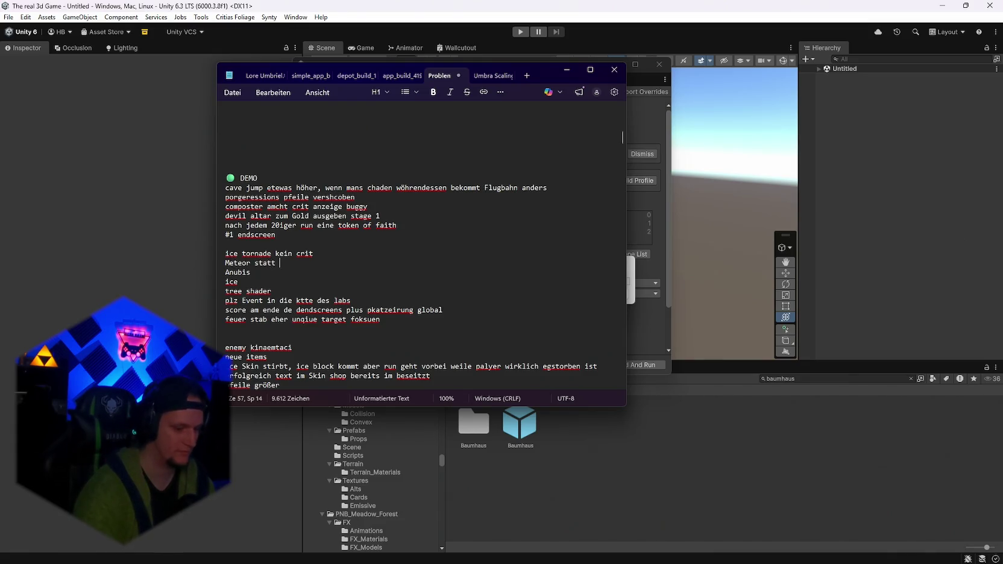
pyautogui.write(' homign ei')
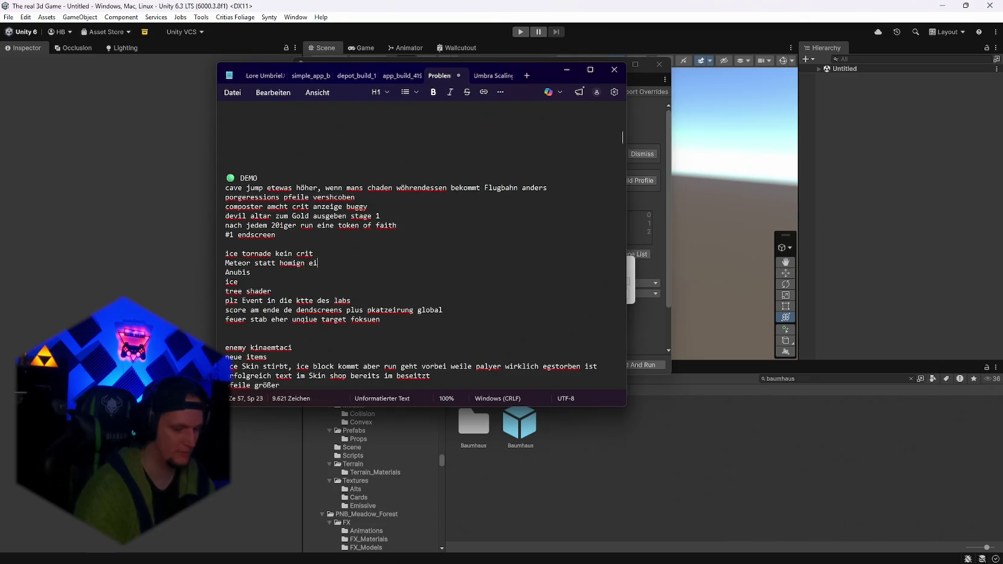
pyautogui.write('fnach neuer wenn kein schaden')
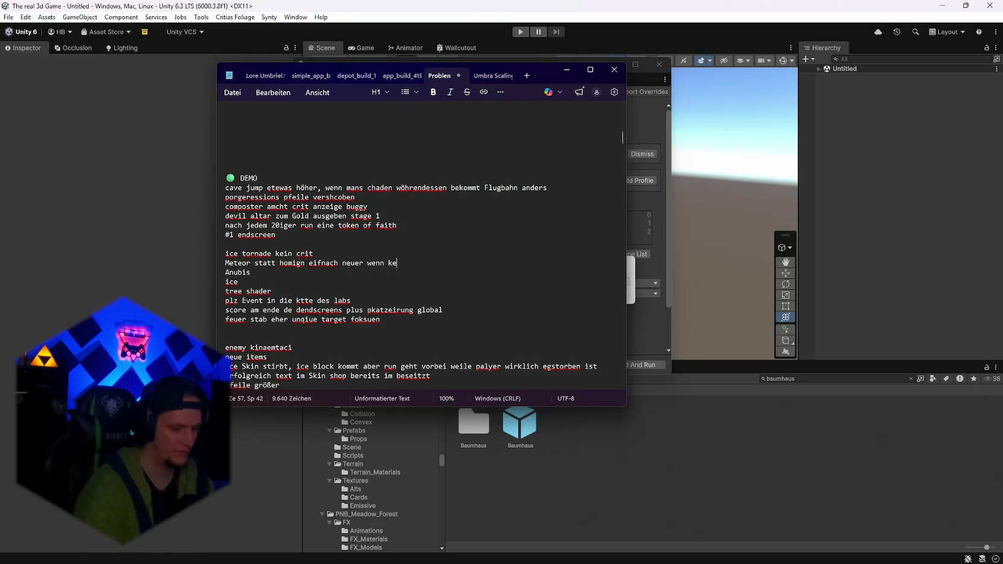
pyautogui.click(567, 70)
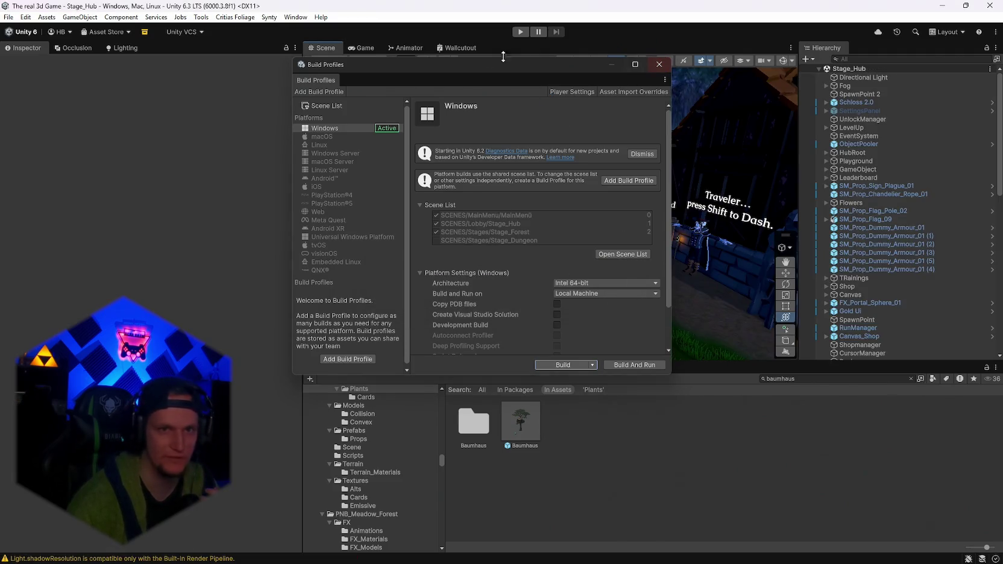
# Close Build Profiles, save the open scene and the project, and quit the Unity editor
pyautogui.click(668, 64)
pyautogui.click(9, 17)
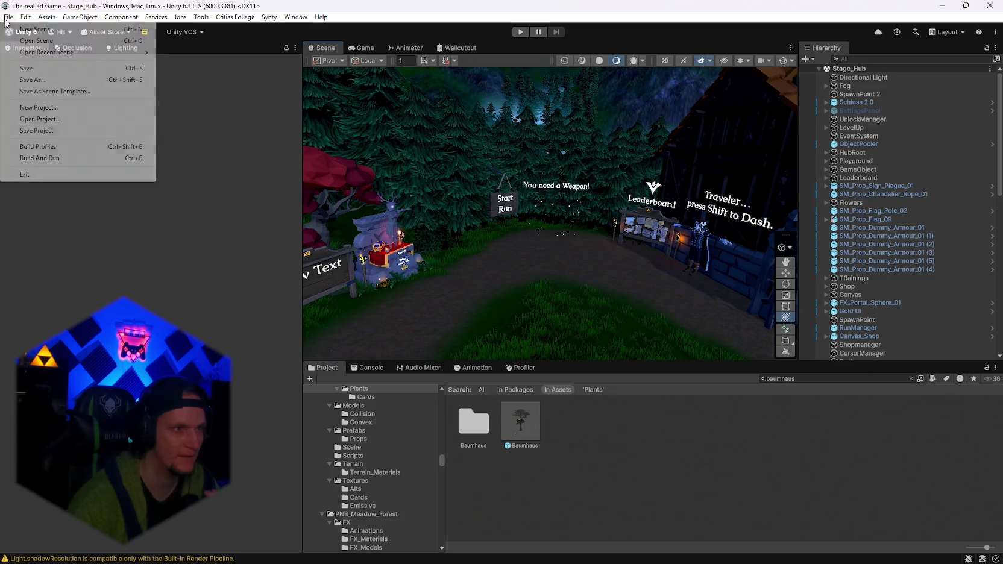
pyautogui.click(27, 69)
pyautogui.click(8, 17)
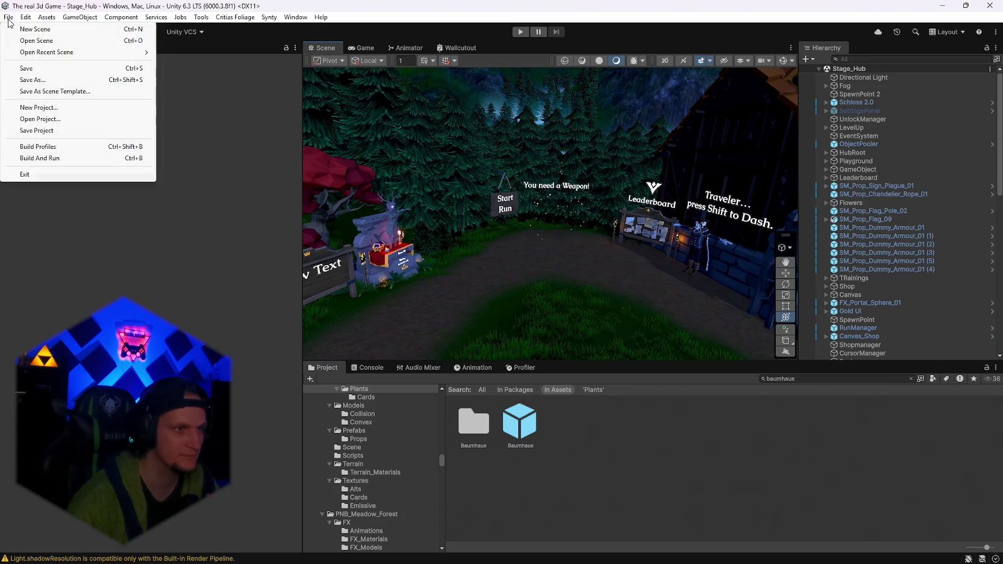
pyautogui.click(30, 130)
pyautogui.click(988, 6)
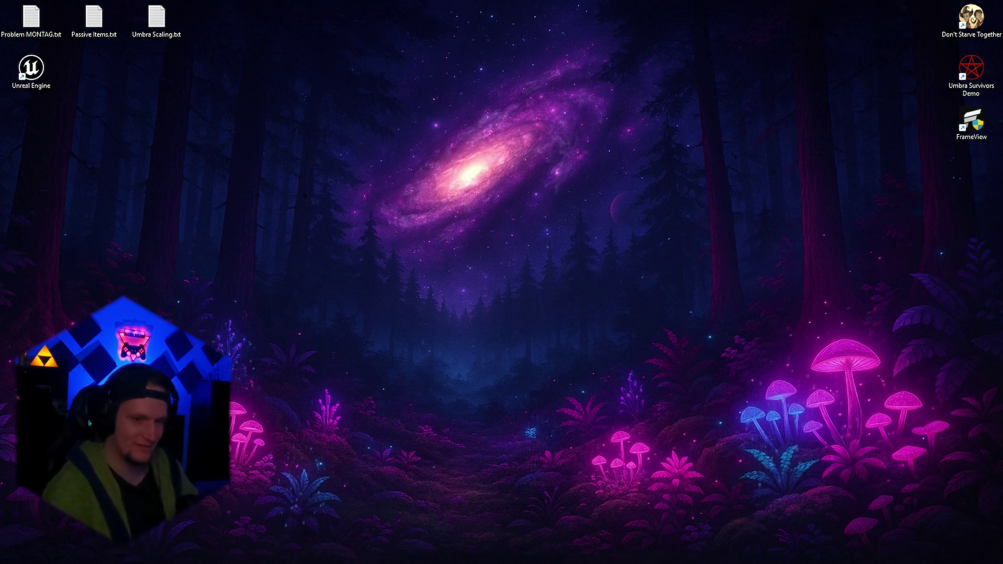
# Launch Unity Hub from the taskbar and open the Umbra Survivors project
pyautogui.moveTo(684, 543)
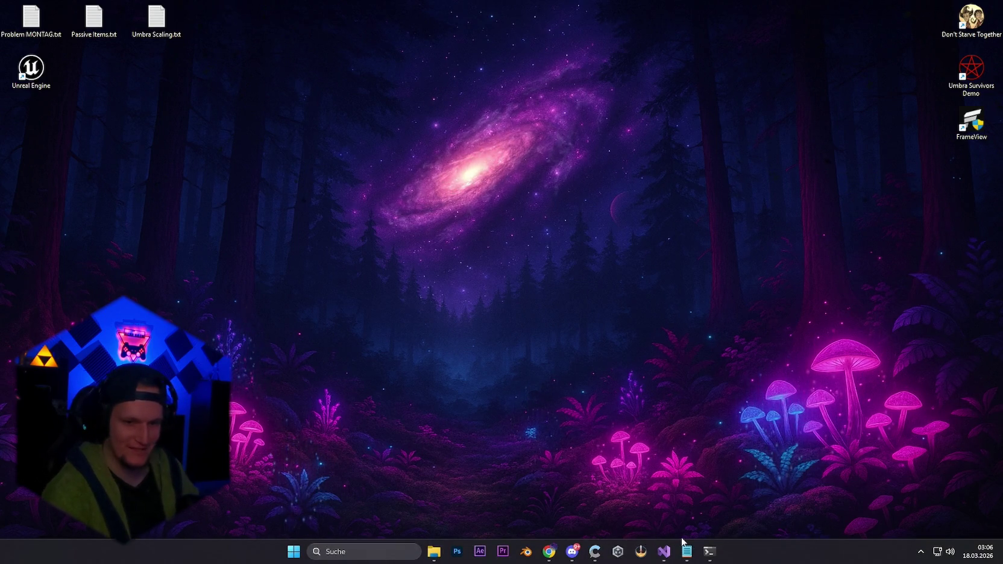
pyautogui.click(642, 553)
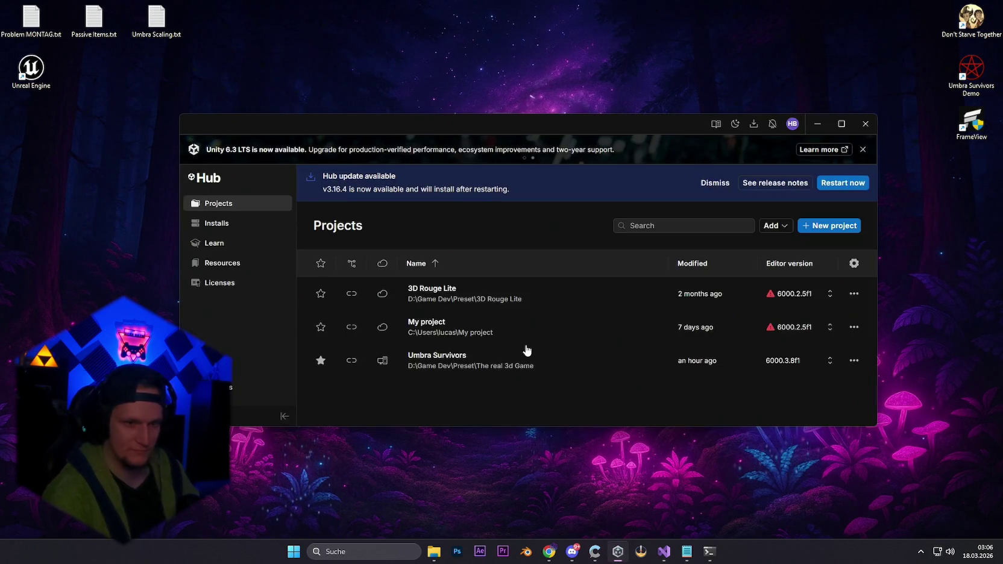
pyautogui.click(525, 357)
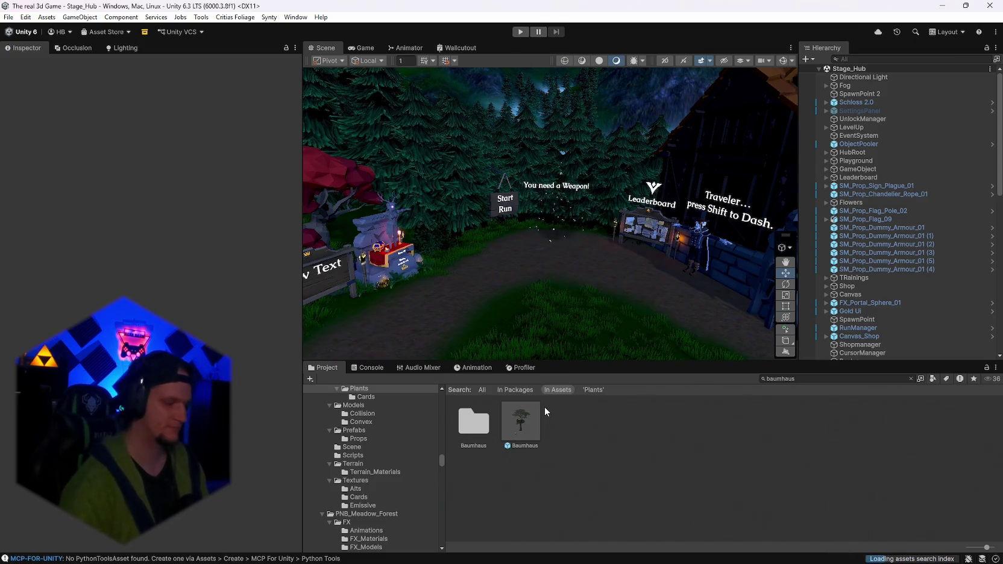
# Start a Windows build from Build Profiles into the Steam ContentBuilder 'content' folder
pyautogui.click(7, 19)
pyautogui.click(37, 147)
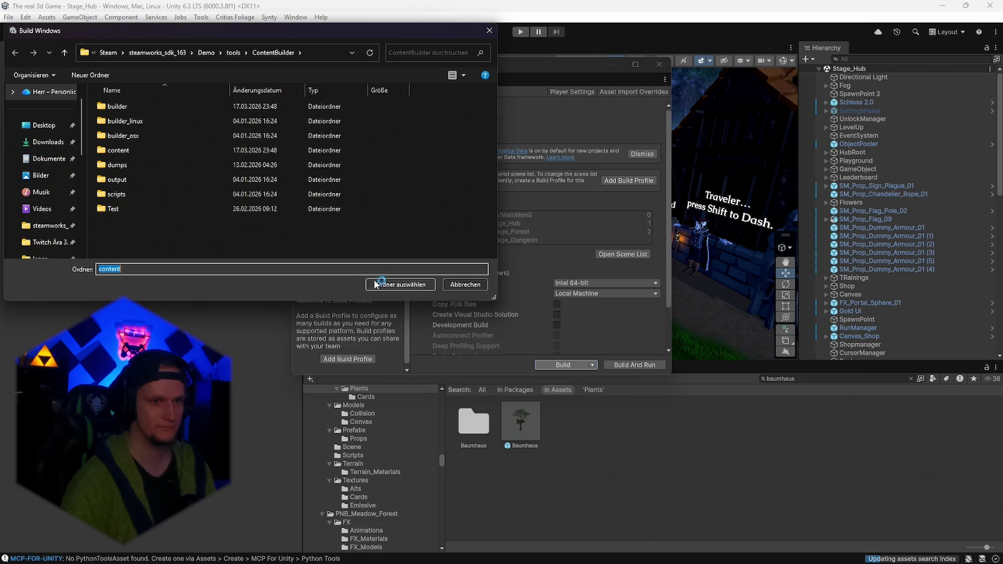
pyautogui.click(358, 285)
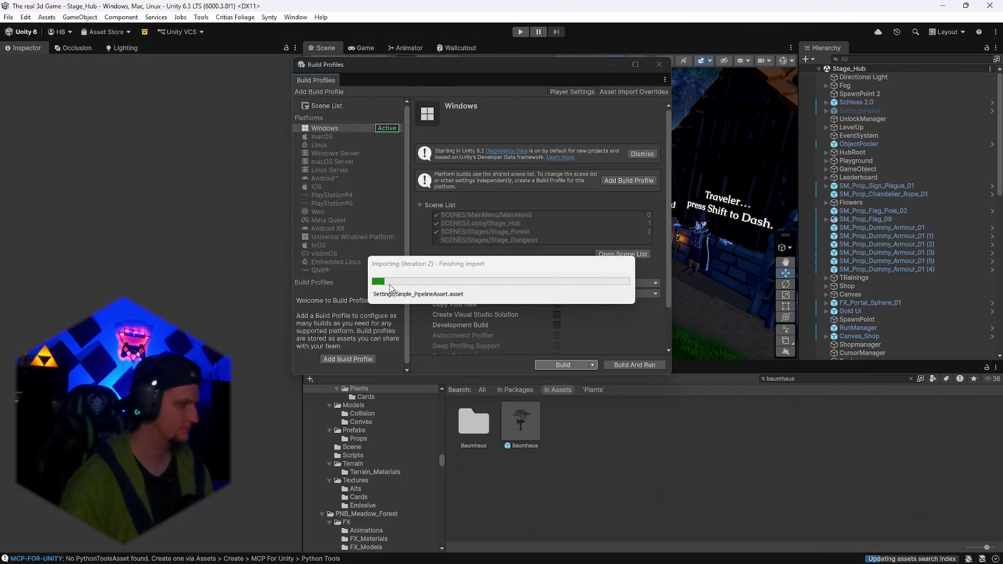
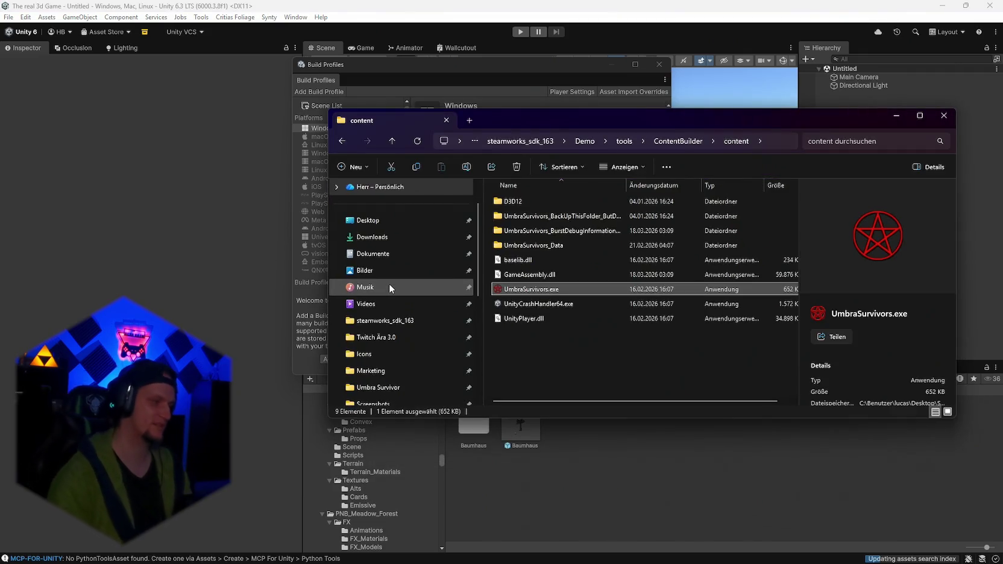
# Launch the built UmbraSurvivors.exe, then start steamcmd.exe from the ContentBuilder builder folder
pyautogui.doubleClick(561, 290)
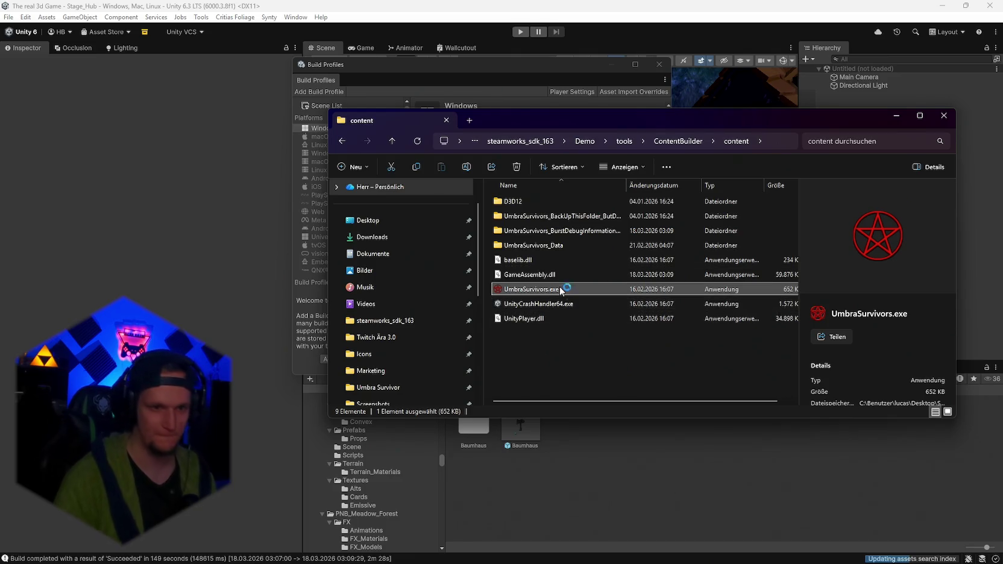
pyautogui.click(678, 141)
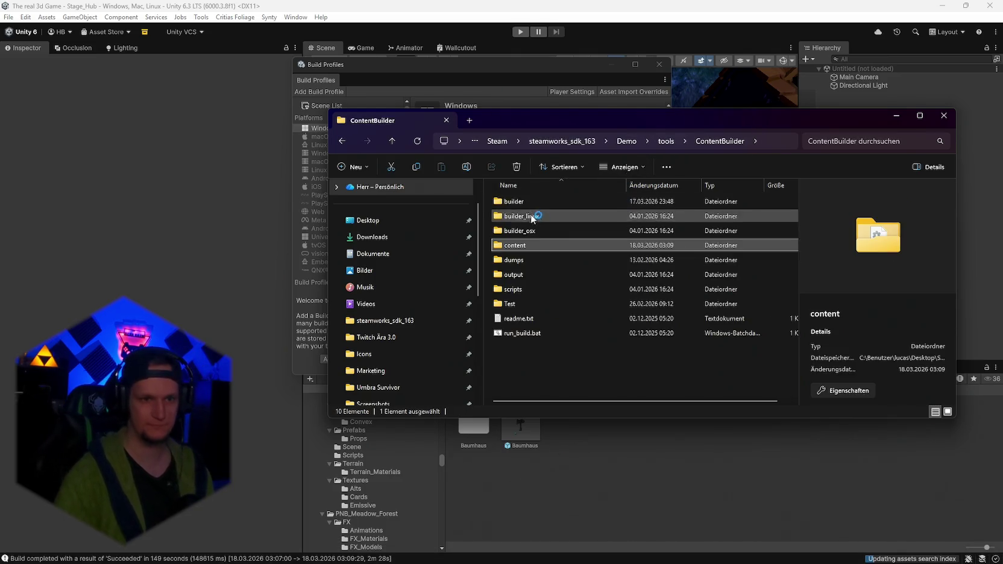
pyautogui.doubleClick(526, 203)
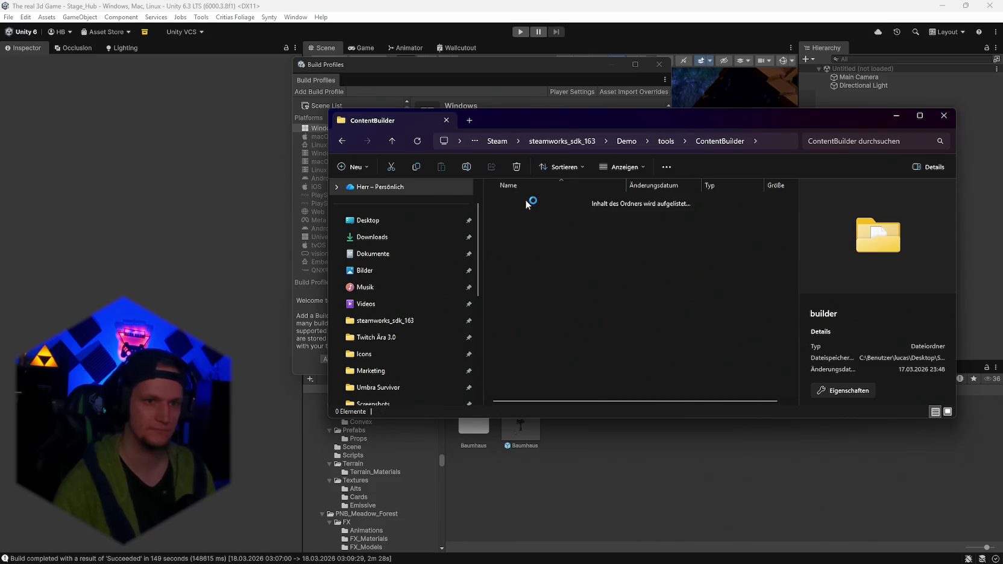
pyautogui.scroll(-5, 543, 302)
pyautogui.doubleClick(531, 287)
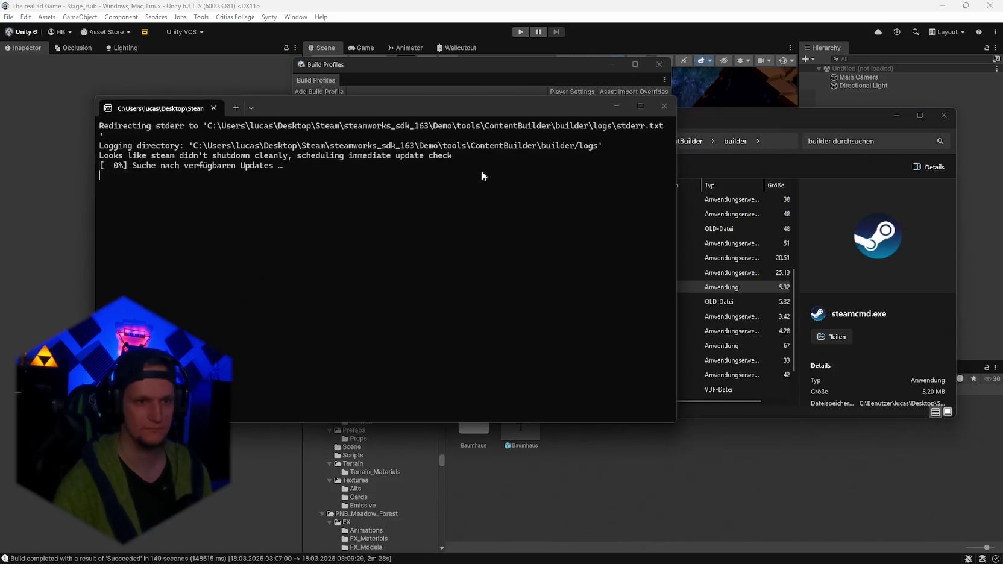
# Close the duplicate console and run the Demo simple_app_build.vdf run_app_build command from the notes
pyautogui.click(664, 106)
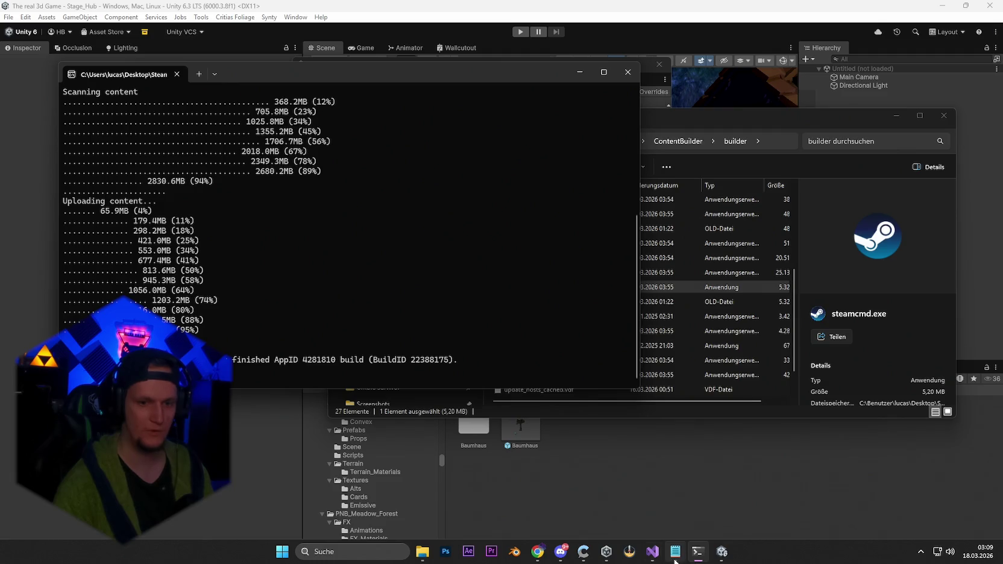
pyautogui.click(675, 557)
pyautogui.scroll(5, 382, 181)
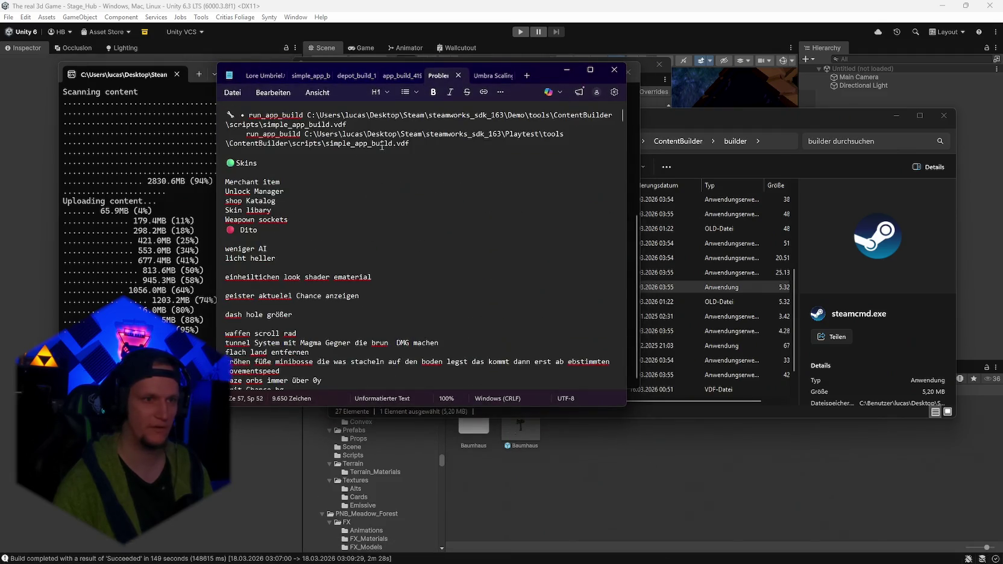
pyautogui.moveTo(353, 124); pyautogui.dragTo(249, 115)
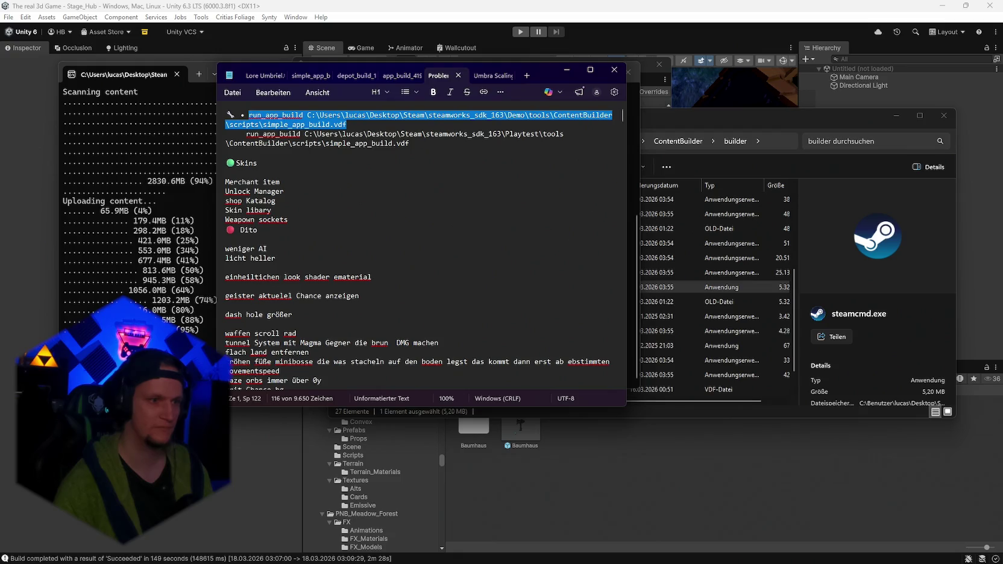
pyautogui.hotkey('ctrl', 'c')
pyautogui.hotkey('alt', 'Tab')
pyautogui.hotkey('ctrl', 'v')
pyautogui.press('Return')
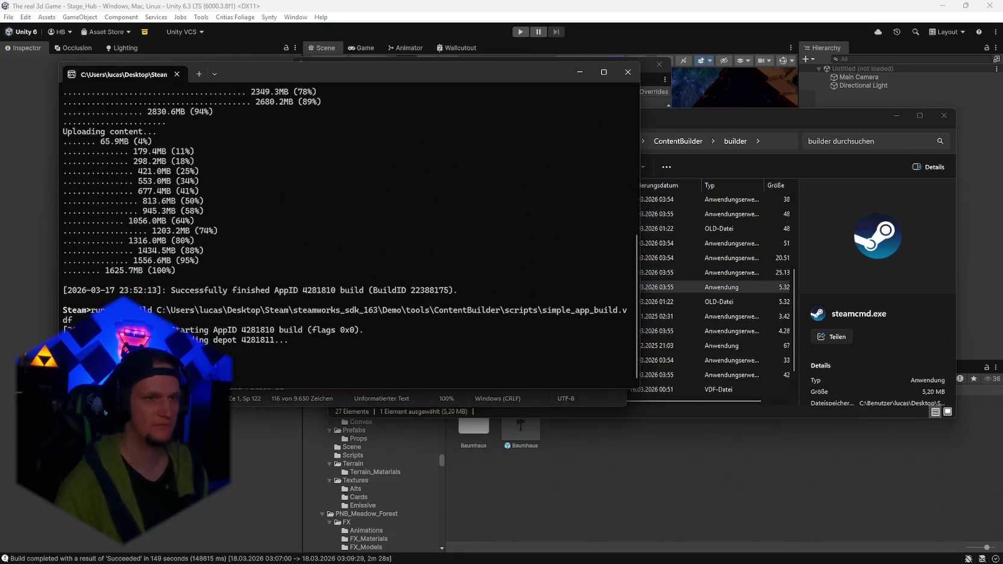
pyautogui.moveTo(498, 61); pyautogui.dragTo(697, 67)
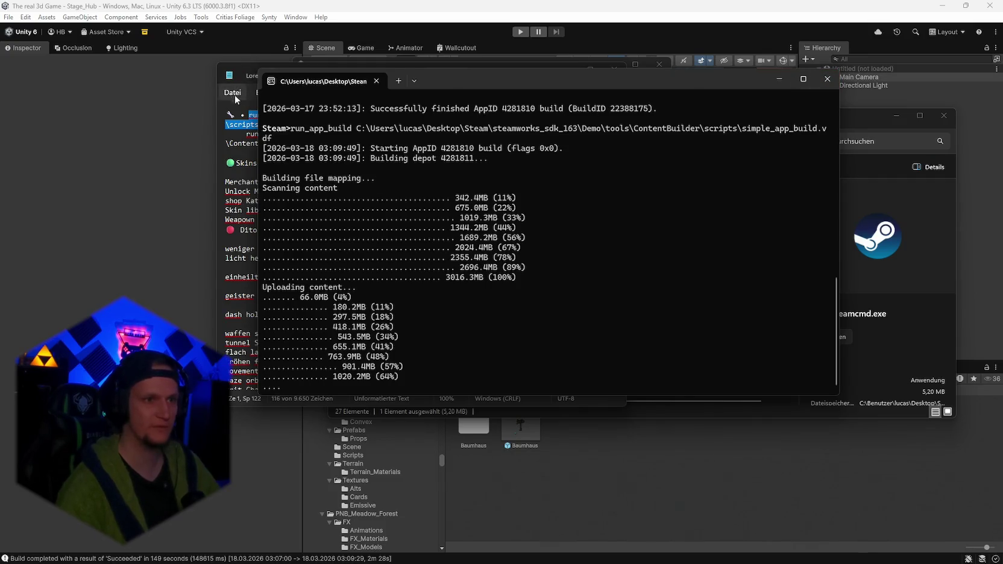
# Move the build notes window onto the other monitor while the upload completes
pyautogui.click(231, 114)
pyautogui.moveTo(549, 82); pyautogui.dragTo(1002, 83)
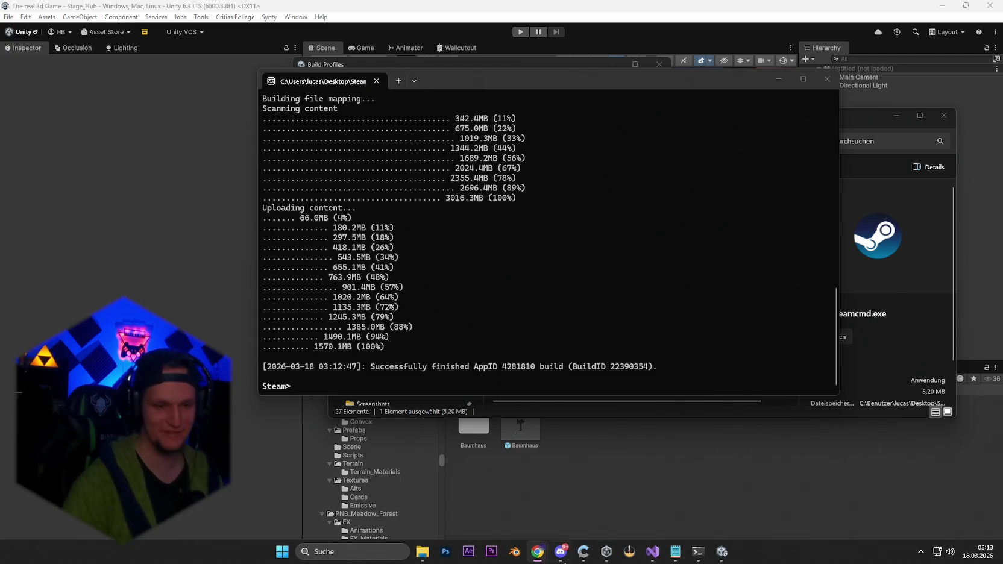
# Switch to Discord and open the Patches announcement channel
pyautogui.click(554, 552)
pyautogui.scroll(-15, 531, 301)
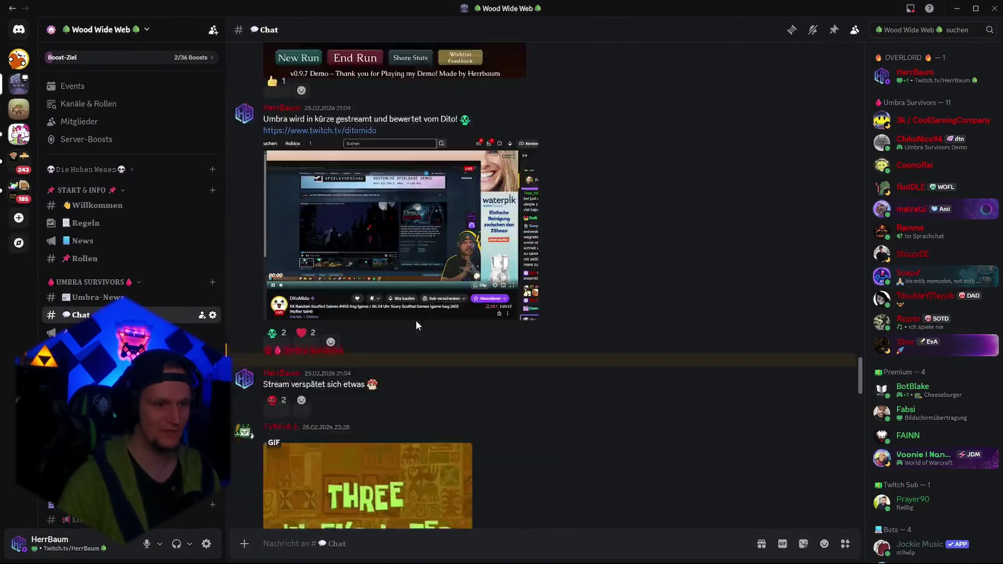
pyautogui.click(108, 332)
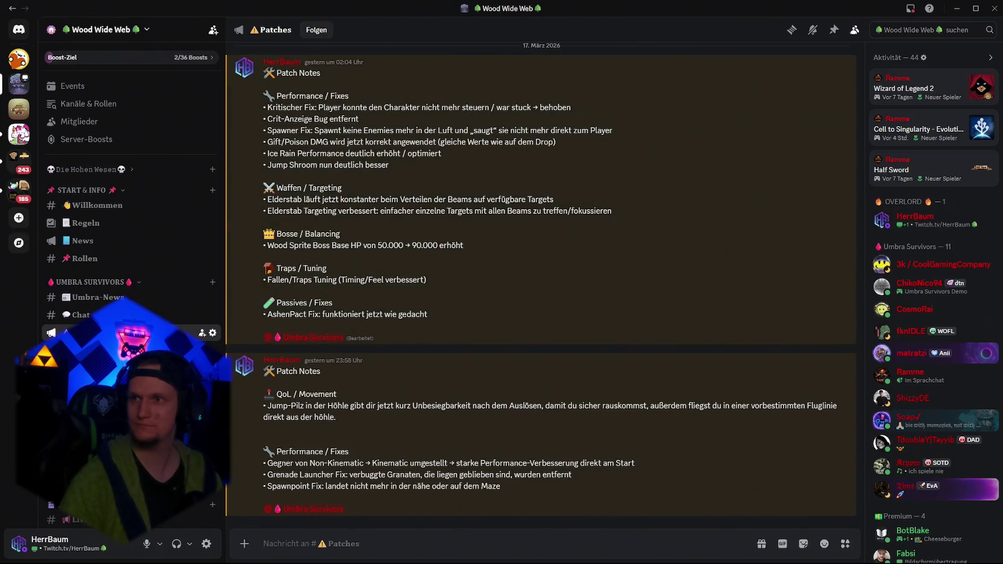
pyautogui.click(433, 536)
pyautogui.hotkey('ctrl', 'v')
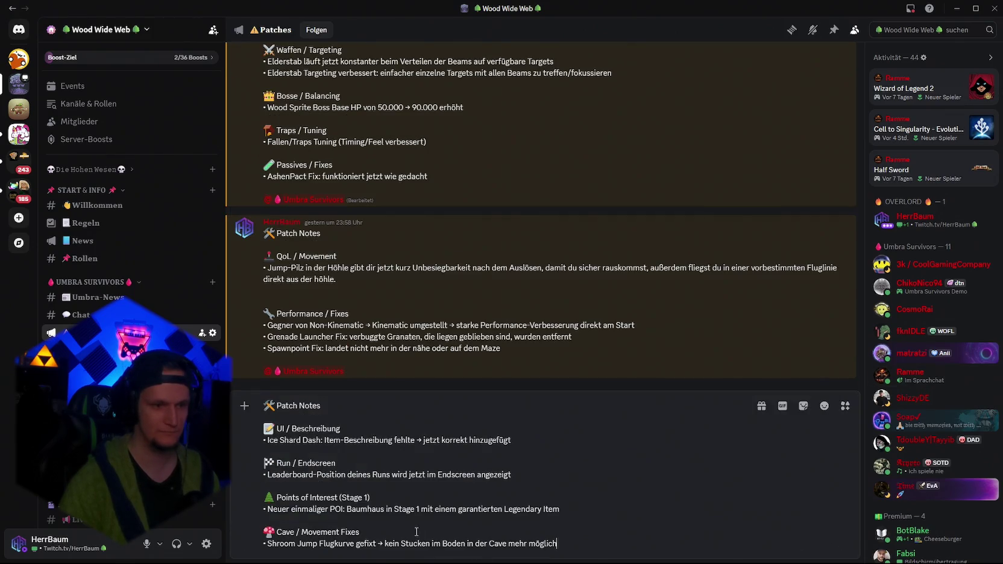
pyautogui.hotkey('shift', 'Return')
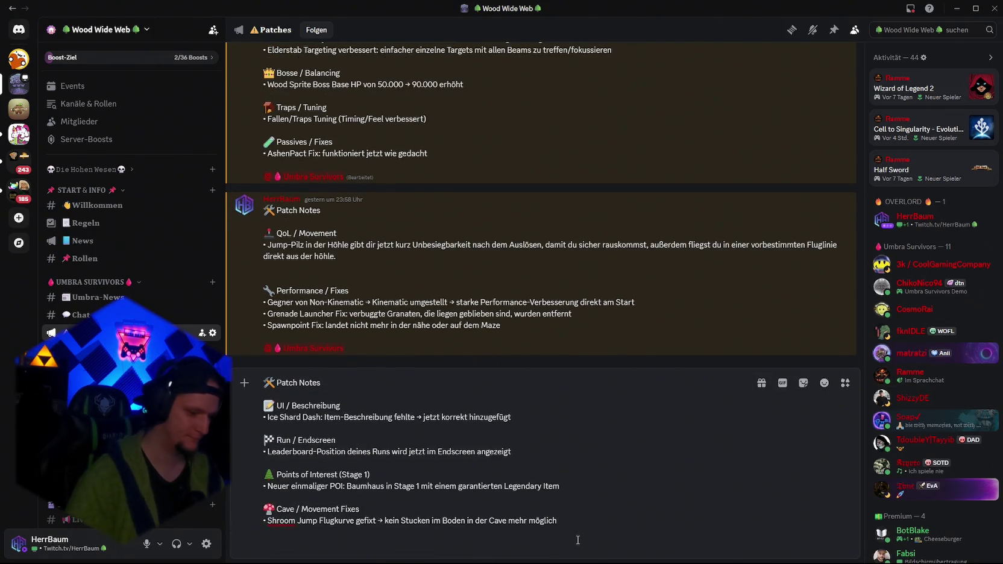
pyautogui.write('@umbra')
pyautogui.press('Return')
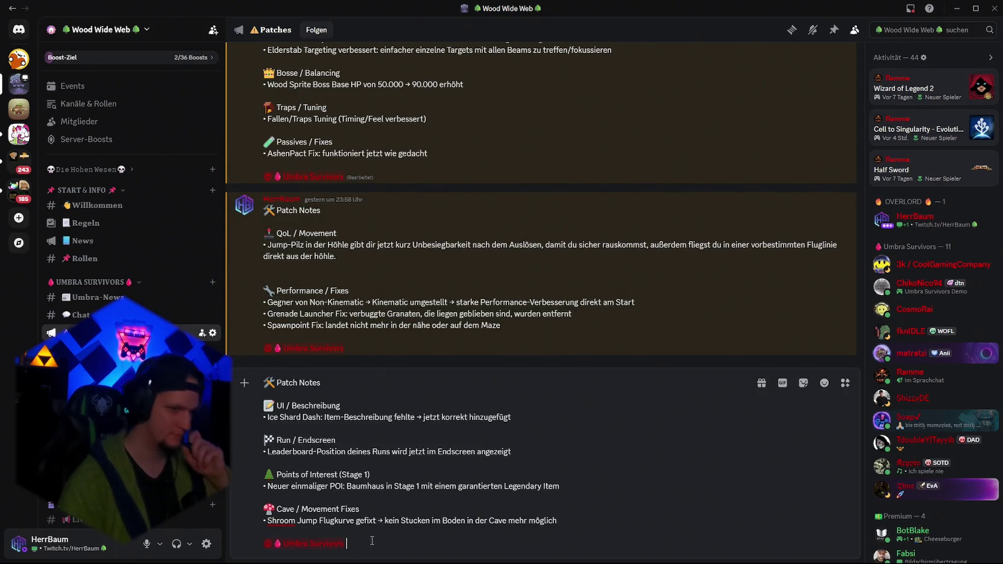
pyautogui.press('Return')
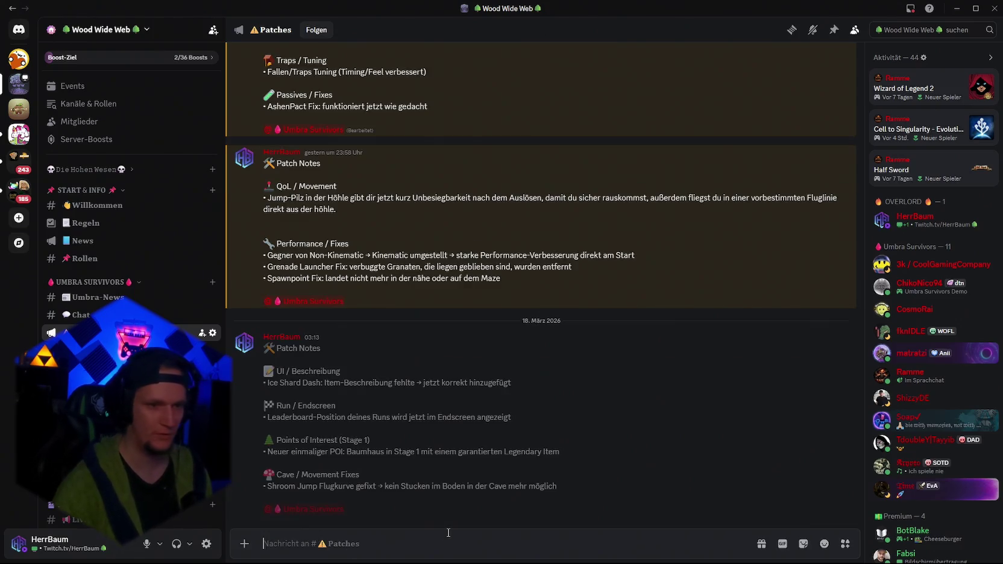
# Publish the patch notes announcement to followers and minimize Discord
pyautogui.click(401, 505)
pyautogui.click(545, 324)
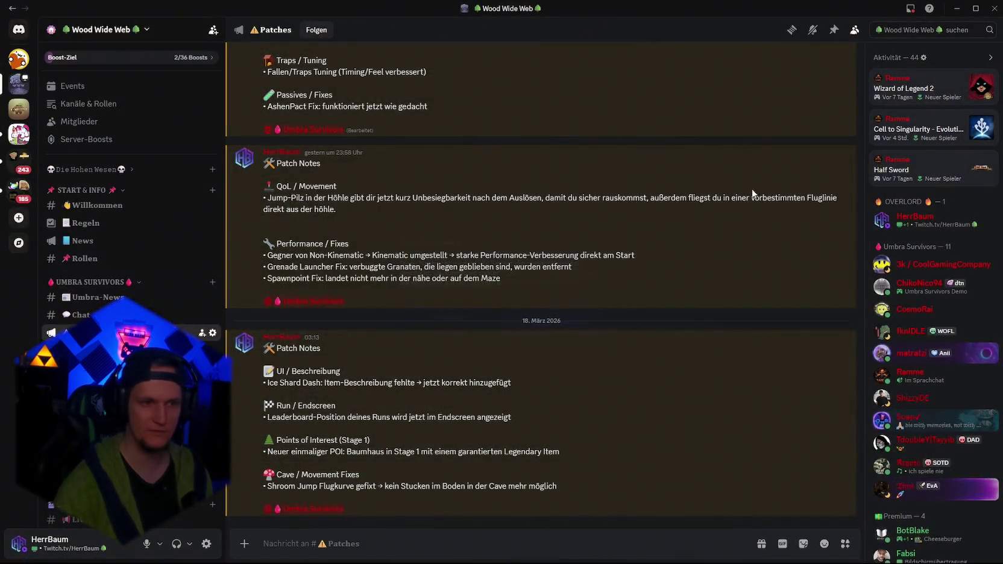
pyautogui.click(956, 8)
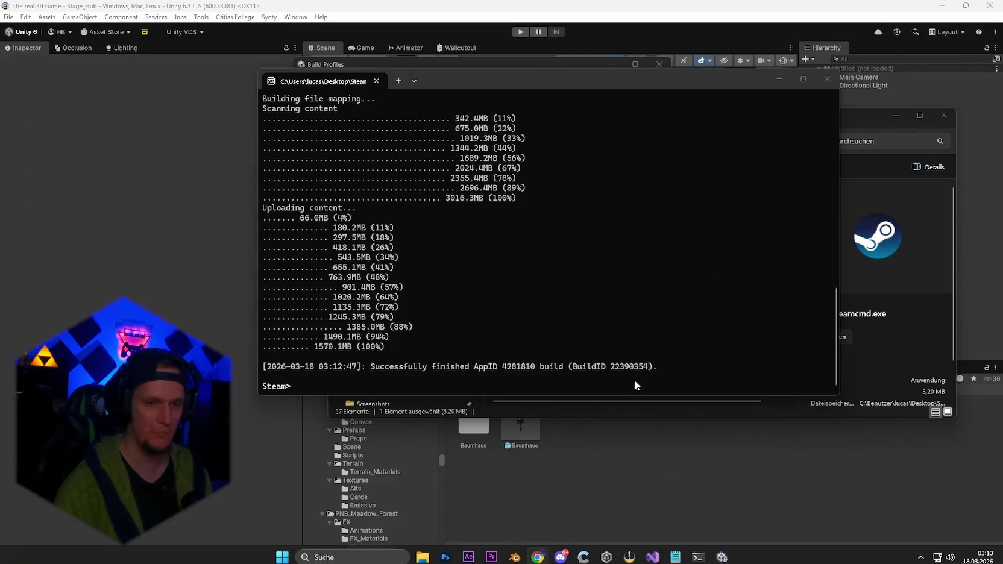
# Close the steamcmd console, the Build Profiles window, the Unity project and Unity Hub
pyautogui.click(824, 77)
pyautogui.click(626, 63)
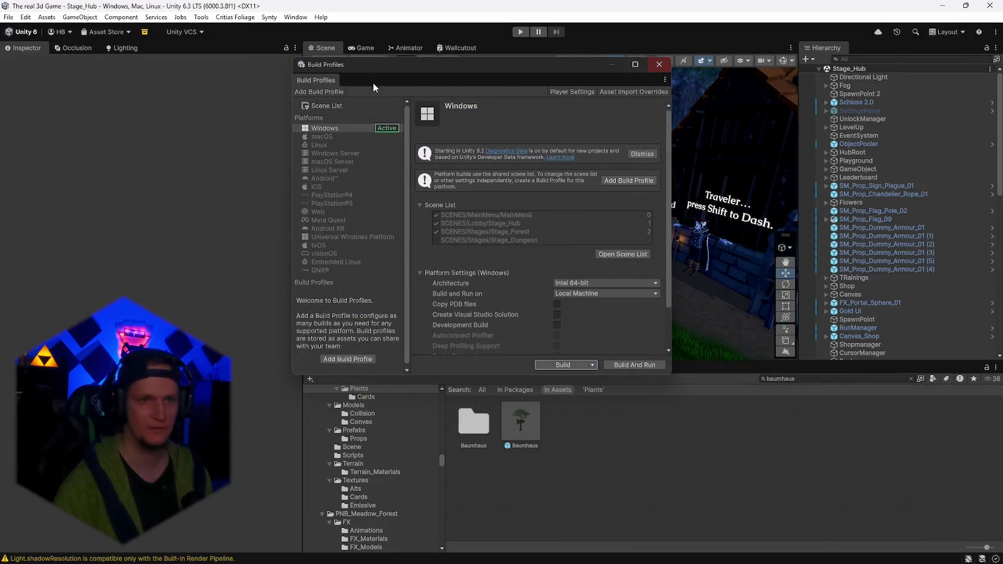
pyautogui.click(8, 17)
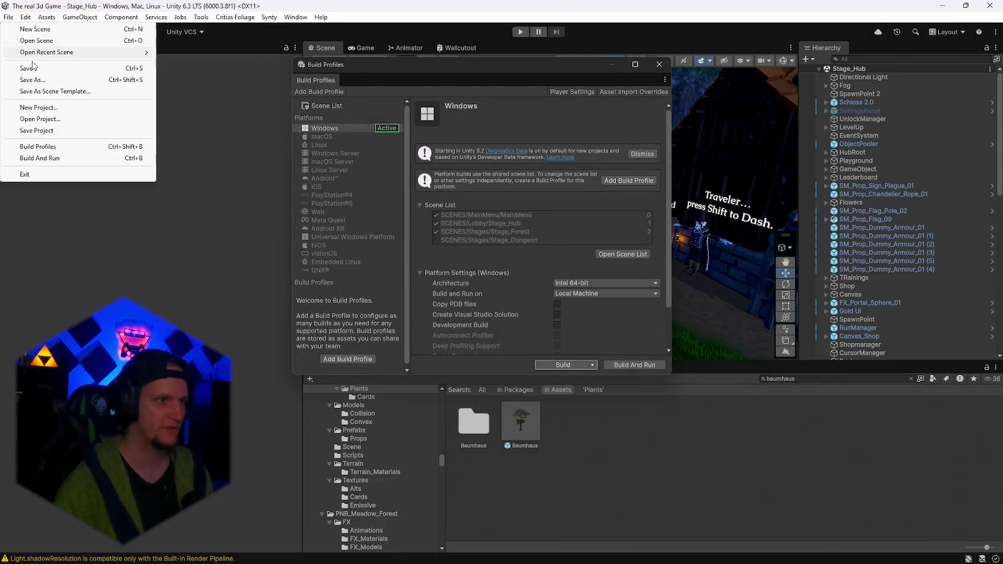
pyautogui.click(659, 64)
pyautogui.click(989, 5)
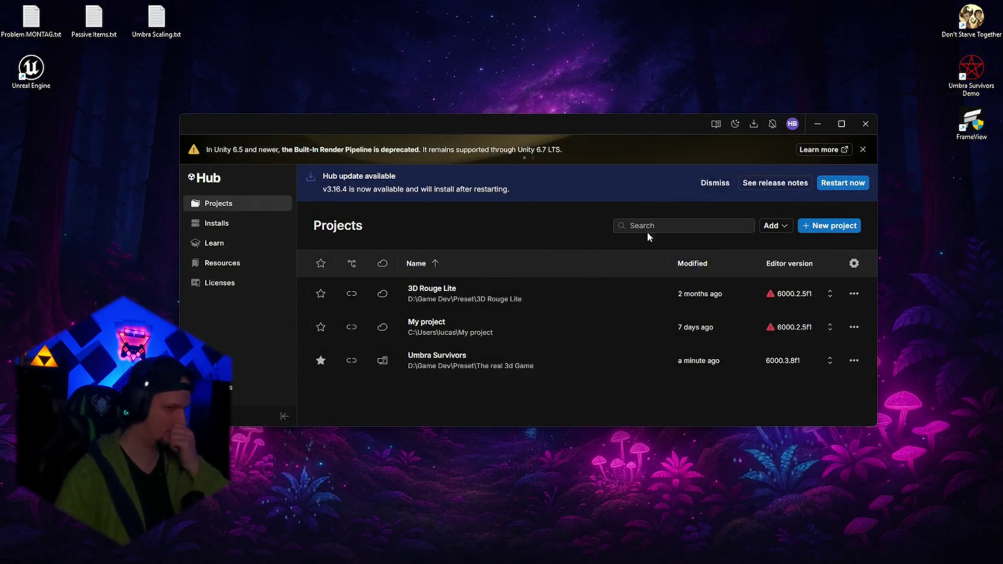
pyautogui.click(865, 123)
# Launch Steam from Windows search
pyautogui.click(386, 550)
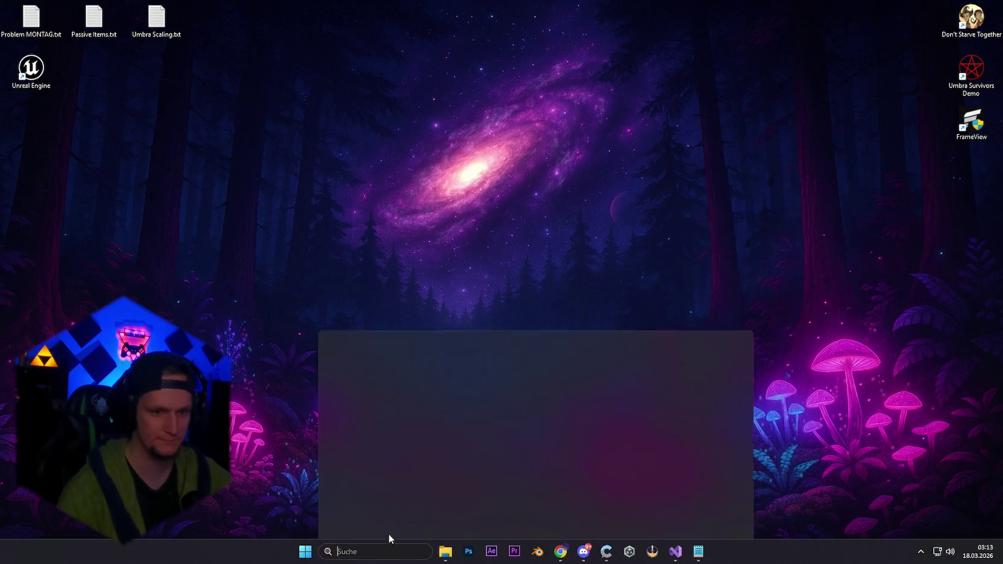
pyautogui.click(371, 149)
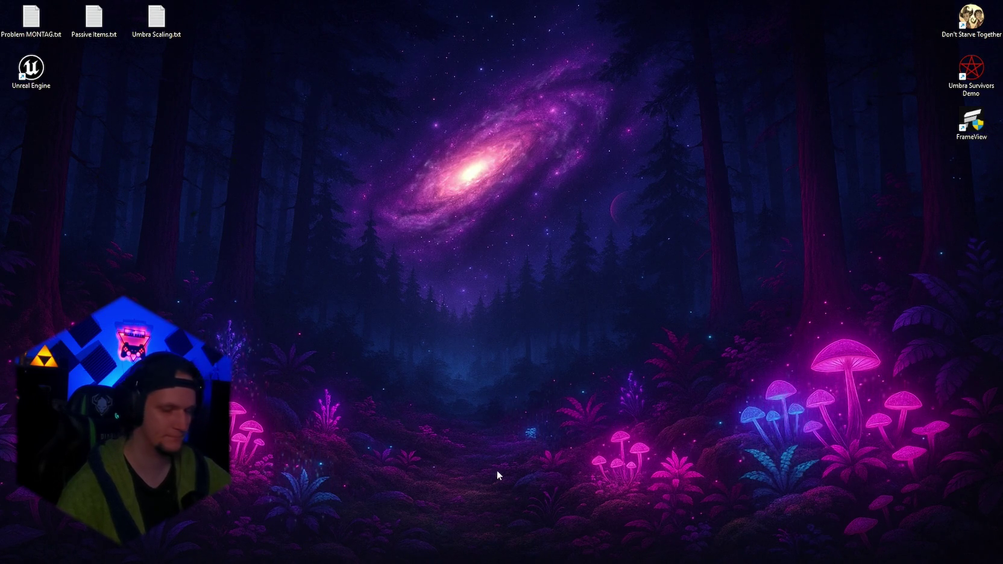
pyautogui.moveTo(604, 544)
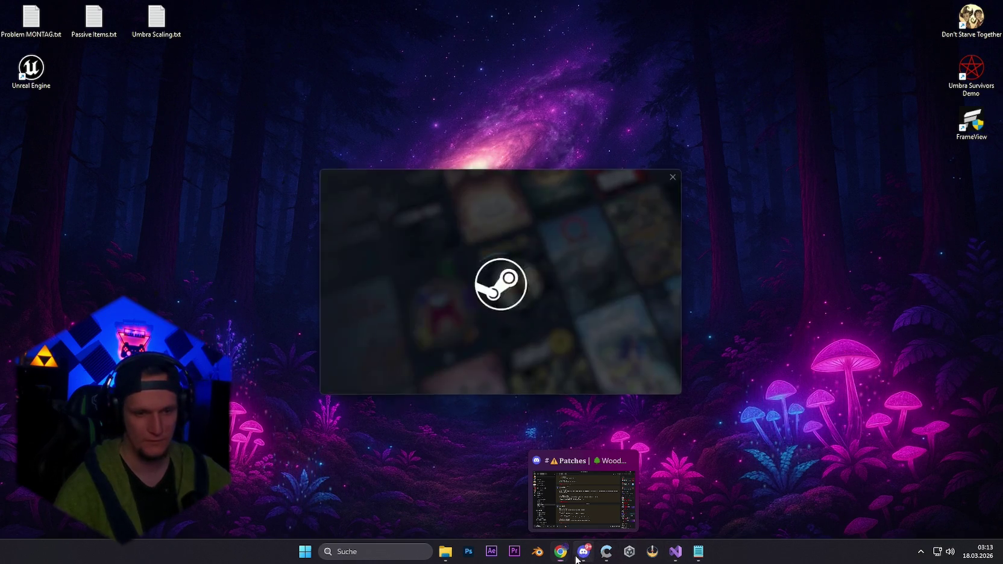
# Sign in to the Steam account and return to the Discord patch notes
pyautogui.click(391, 306)
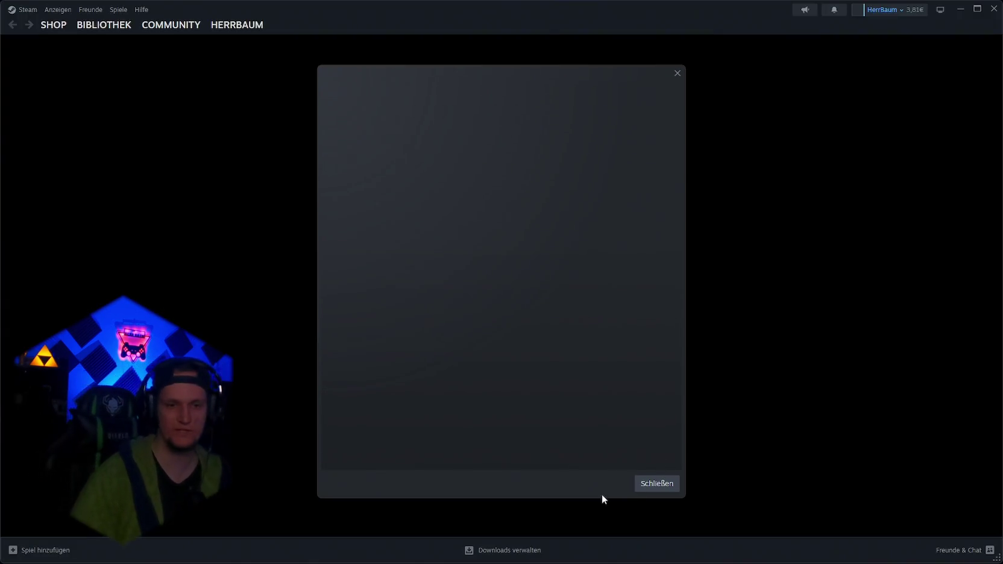
pyautogui.click(572, 555)
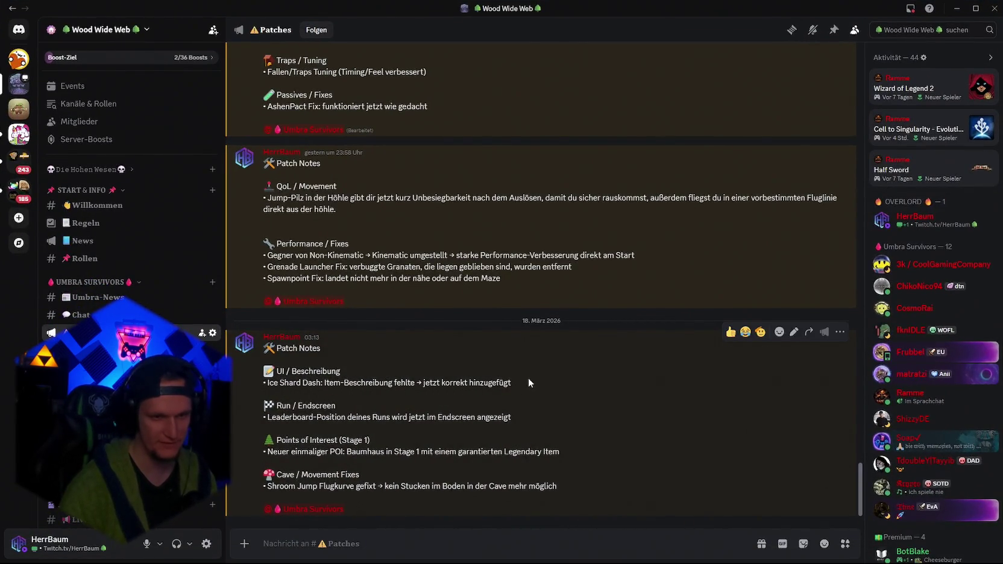
# Reread the posted notes, highlighting the Ice Shard Dash, Leaderboard and Baumhaus POI lines
pyautogui.moveTo(531, 384); pyautogui.dragTo(409, 384)
pyautogui.moveTo(266, 417); pyautogui.dragTo(426, 420)
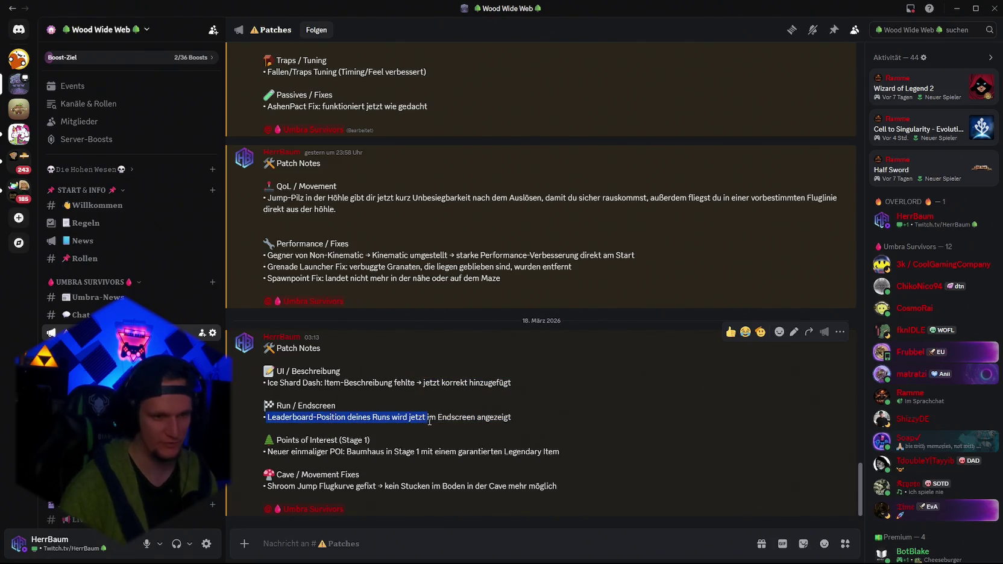
pyautogui.click(415, 422)
pyautogui.doubleClick(494, 419)
pyautogui.click(481, 429)
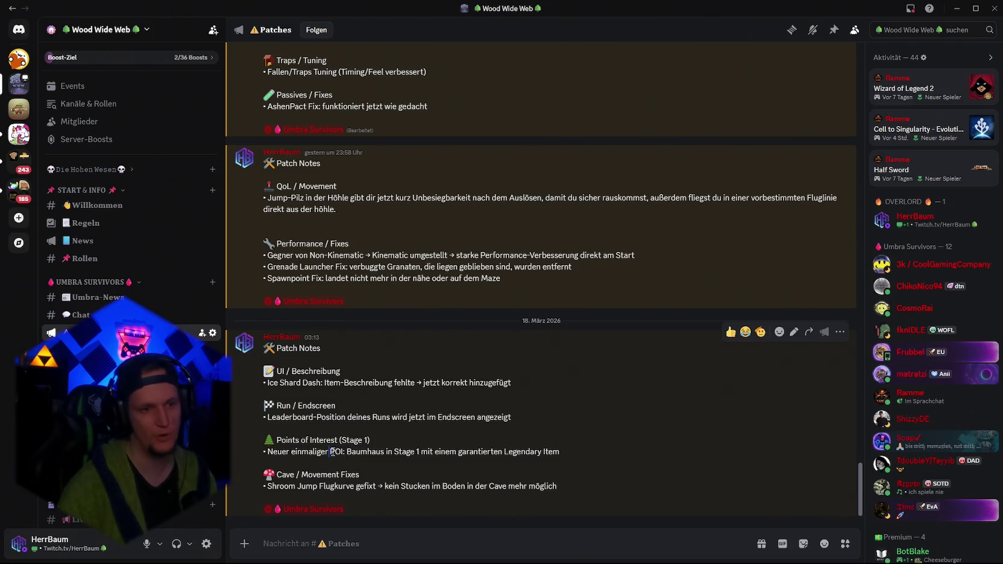
pyautogui.moveTo(350, 452); pyautogui.dragTo(406, 453)
pyautogui.click(426, 463)
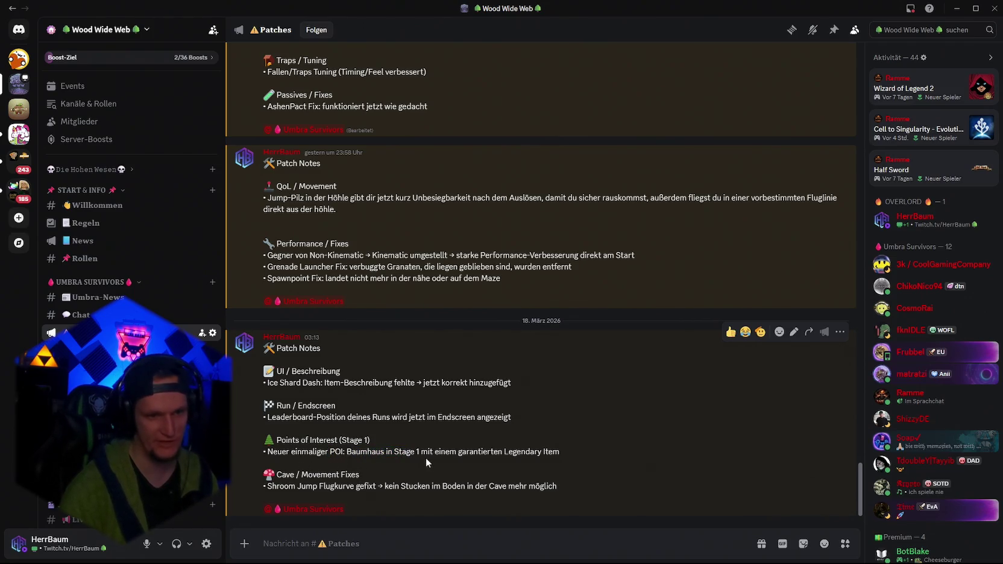
# Check the Legendary Item and cave fix lines, then view Steam's Umbra Survivors download at 72%
pyautogui.moveTo(570, 456); pyautogui.dragTo(470, 453)
pyautogui.click(461, 487)
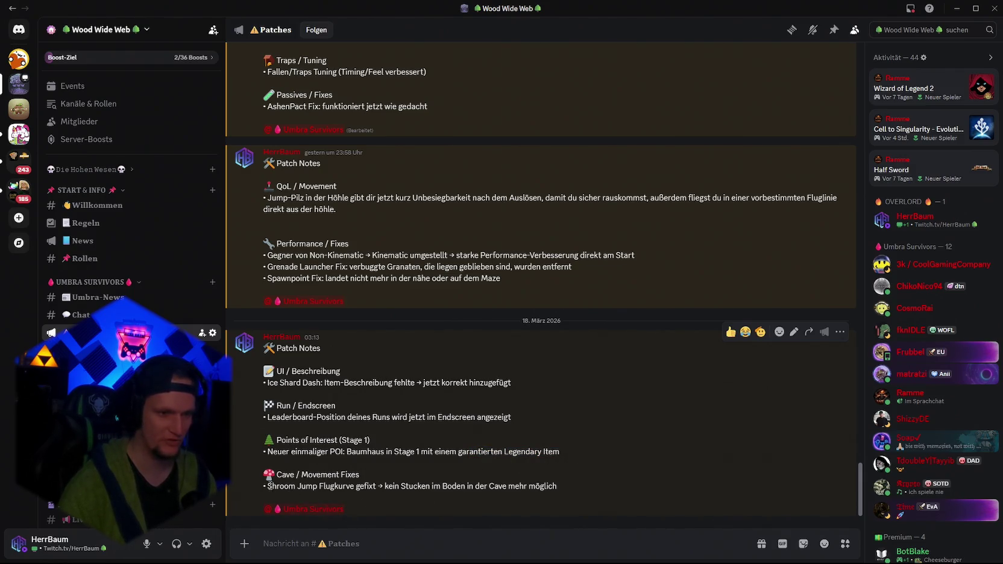
pyautogui.moveTo(388, 486); pyautogui.dragTo(504, 487)
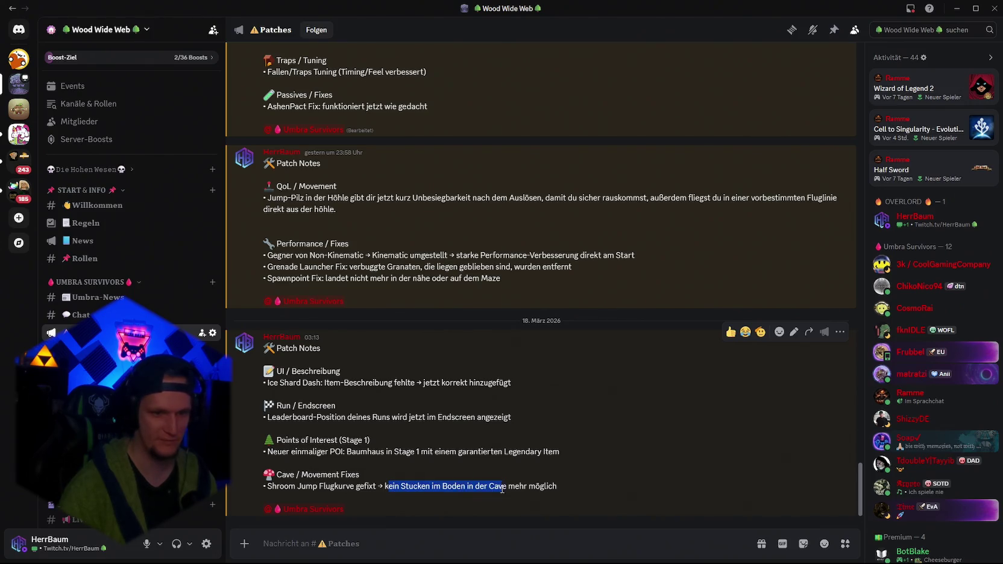
pyautogui.click(532, 490)
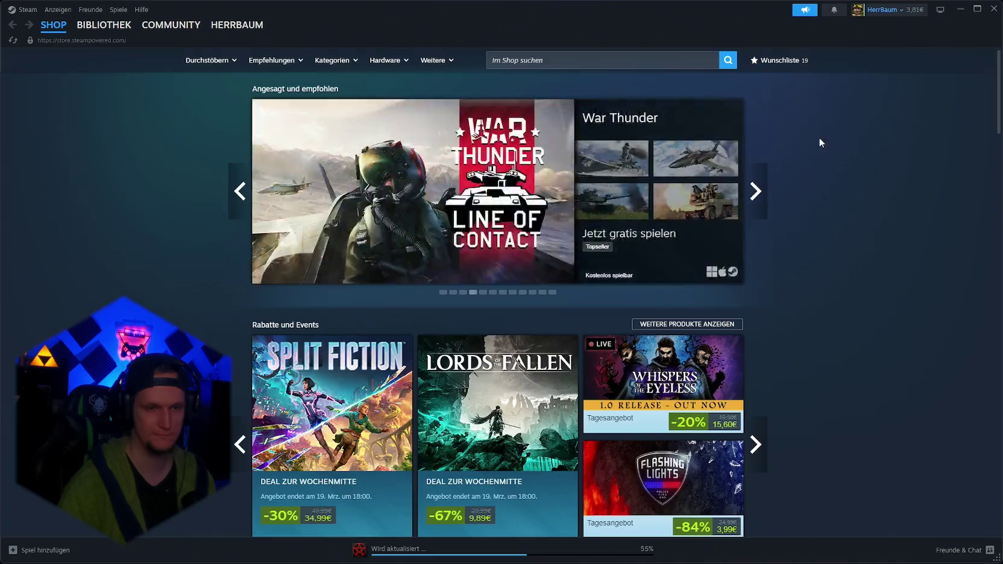
pyautogui.click(956, 9)
pyautogui.click(386, 551)
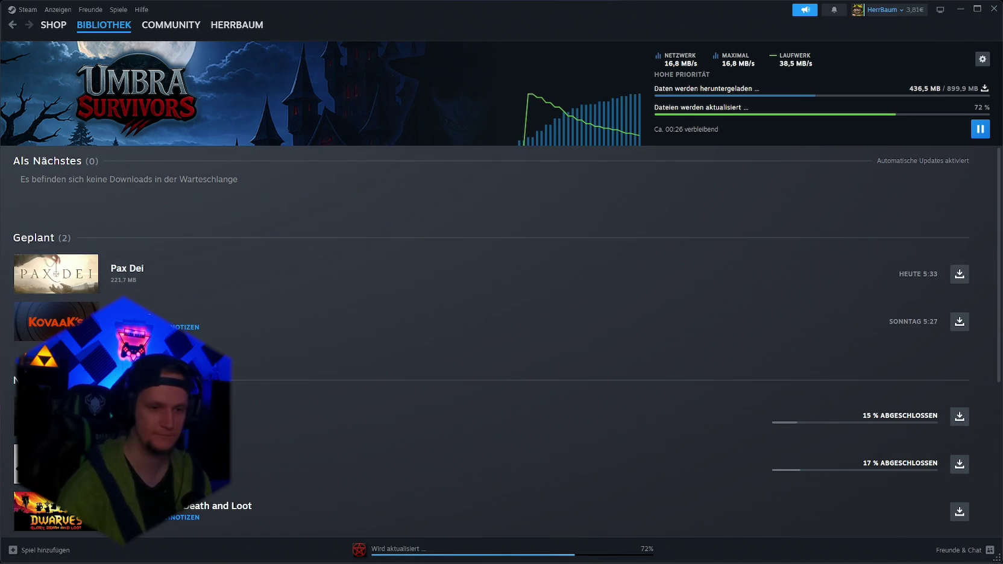
# Recheck the Non-Kinematic performance fix line in the Discord patch notes
pyautogui.moveTo(555, 557)
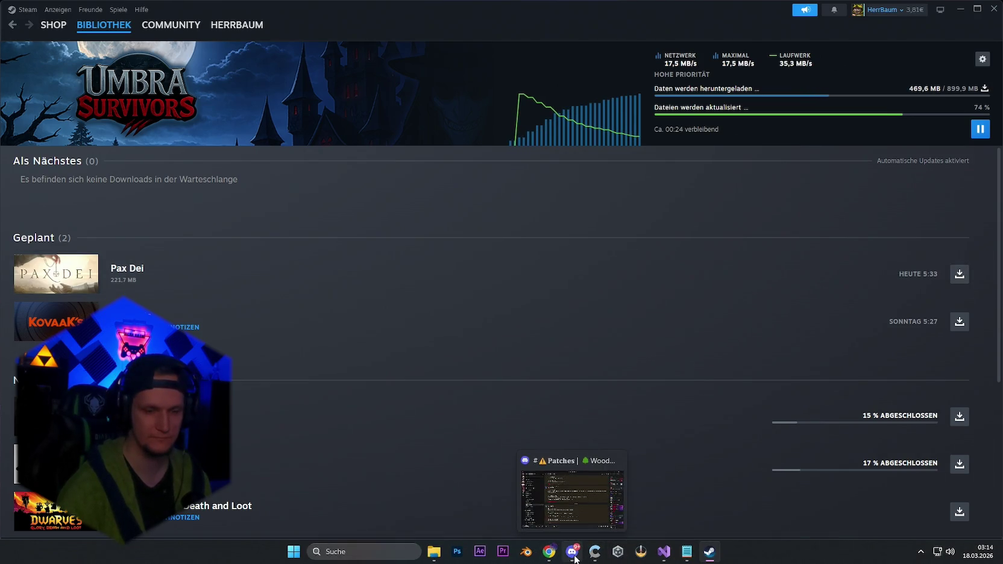
pyautogui.click(573, 500)
pyautogui.scroll(3, 424, 370)
pyautogui.scroll(-3, 448, 402)
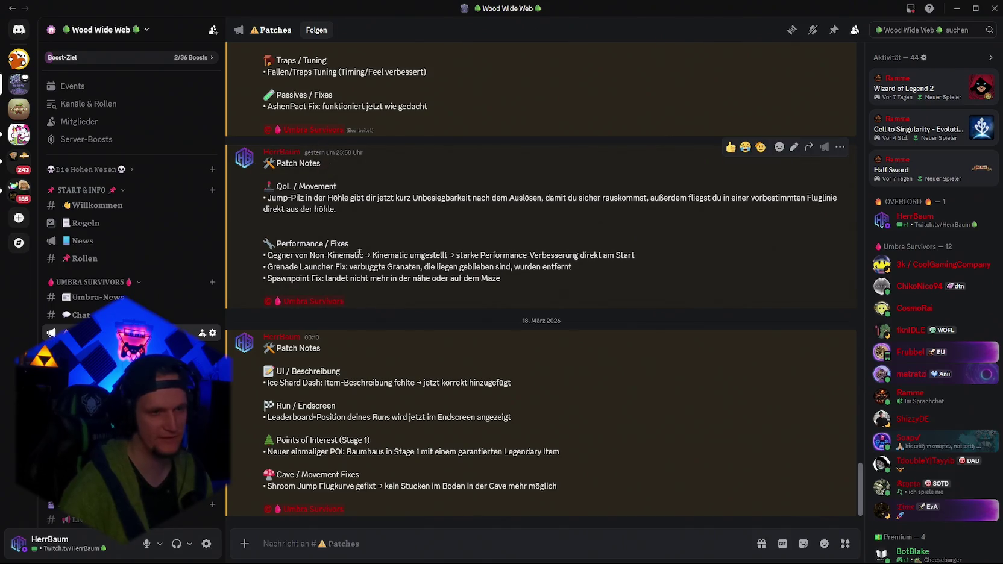
pyautogui.moveTo(264, 257); pyautogui.dragTo(651, 263)
pyautogui.click(650, 264)
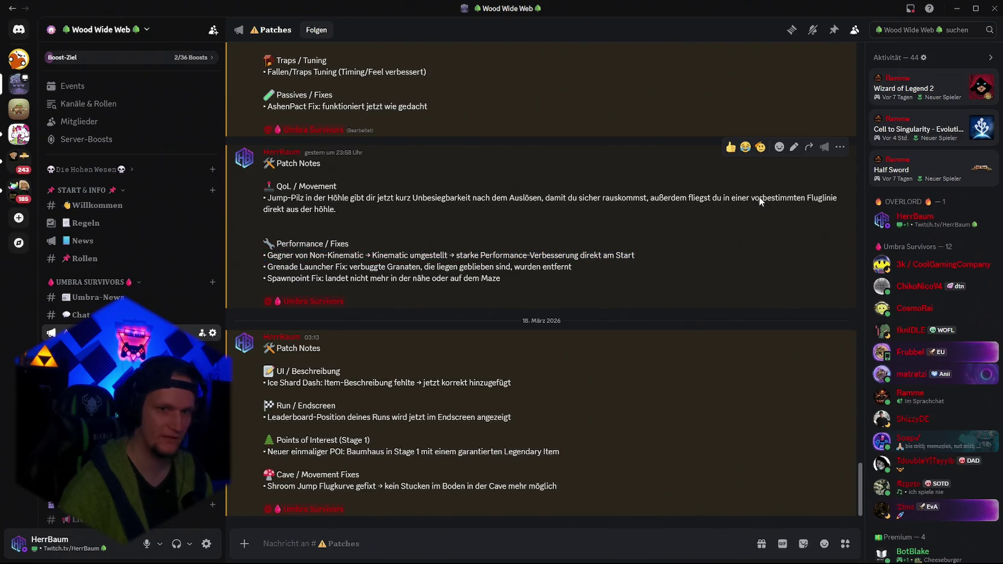
# Once the 899.9 MB update finishes, launch Umbra Survivors Demo from Steam
pyautogui.click(957, 8)
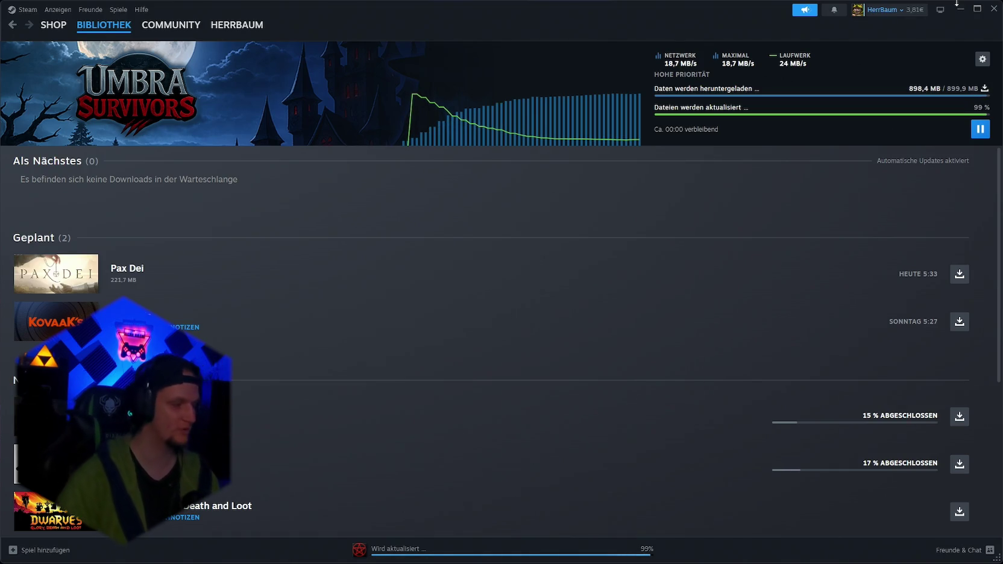
pyautogui.scroll(-5, 461, 249)
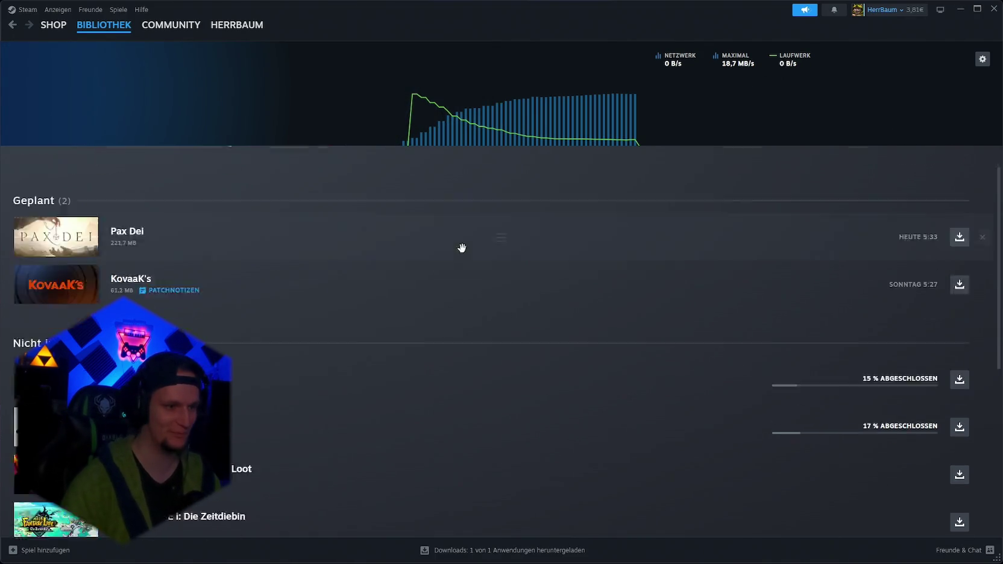
pyautogui.click(957, 10)
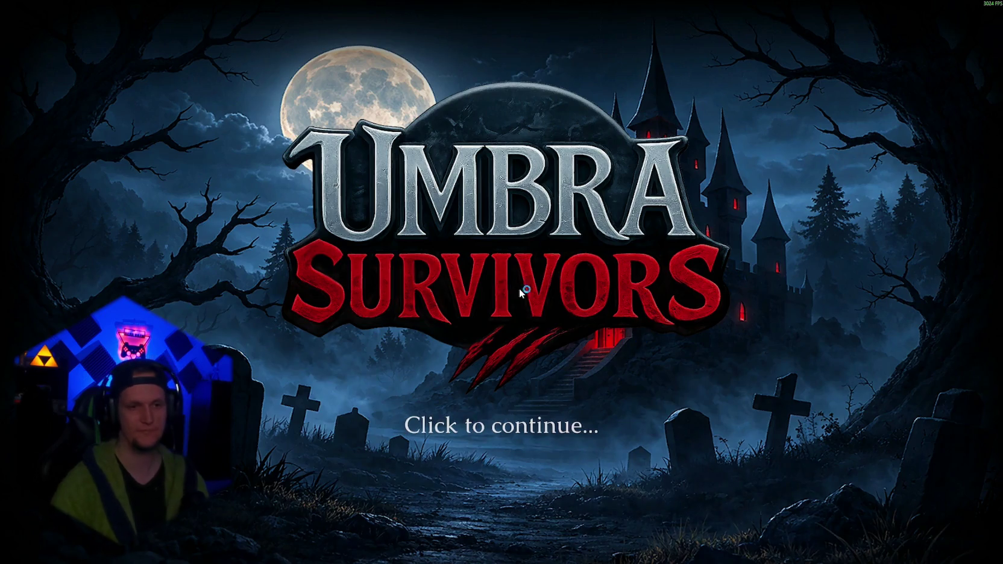
# Get past the title and story, and choose the Infernal Torch at the weapon shrine
pyautogui.click(539, 306)
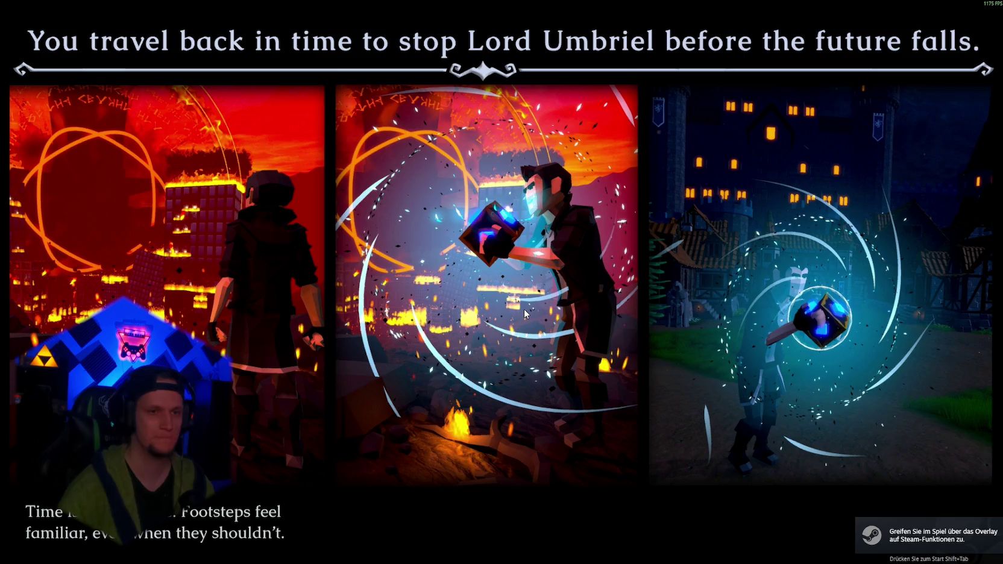
pyautogui.click(472, 241)
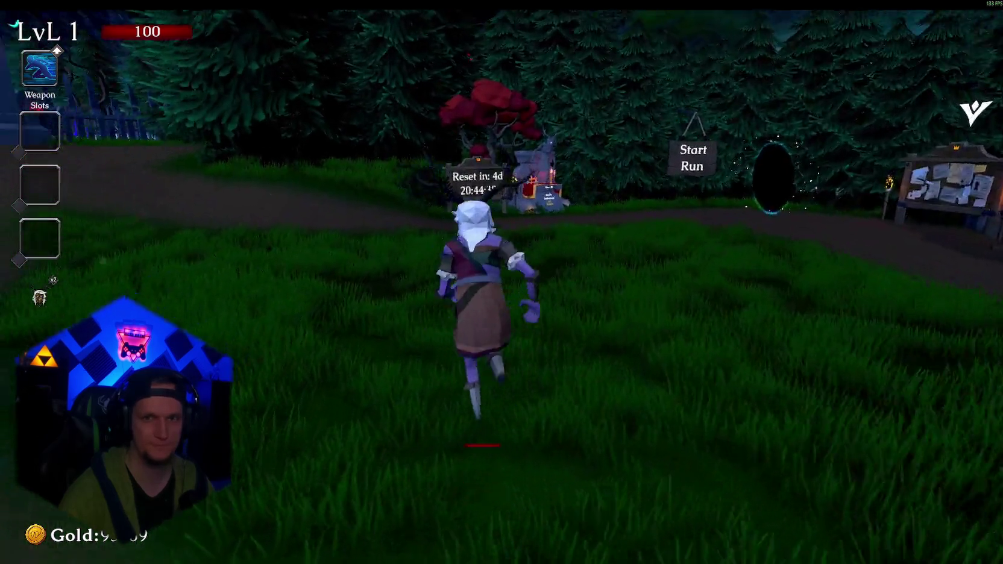
pyautogui.press('w')
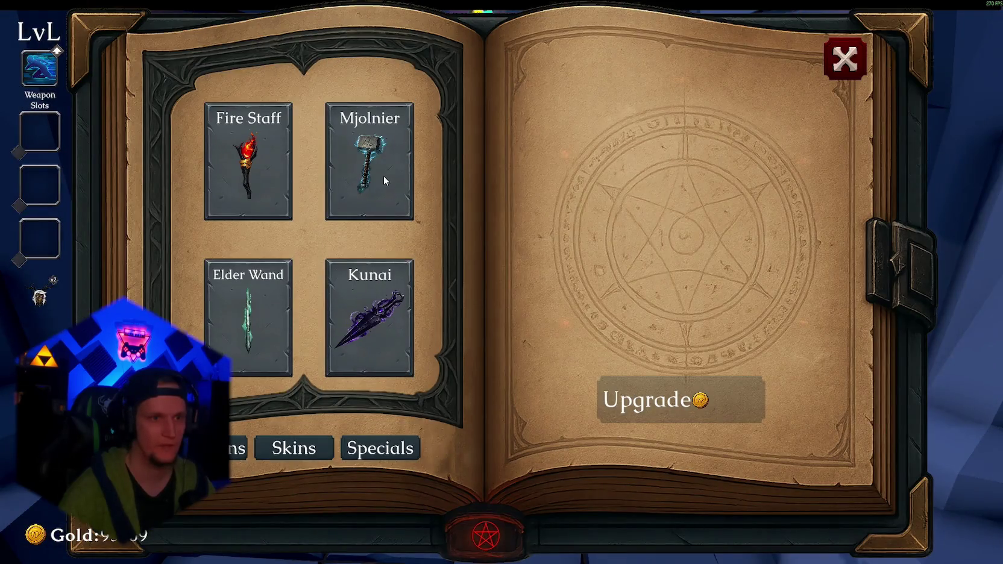
pyautogui.click(384, 176)
pyautogui.scroll(-3, 345, 255)
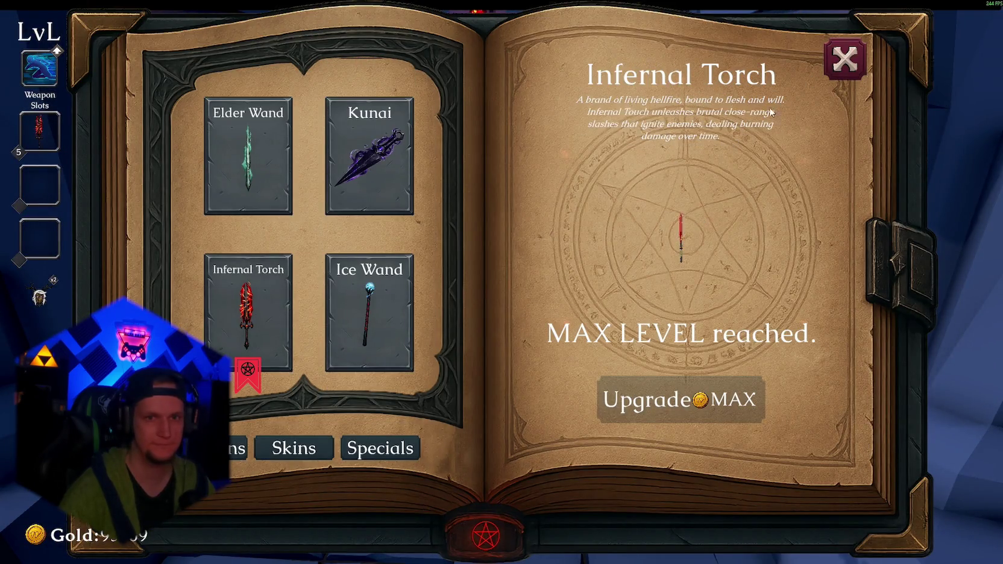
pyautogui.click(849, 76)
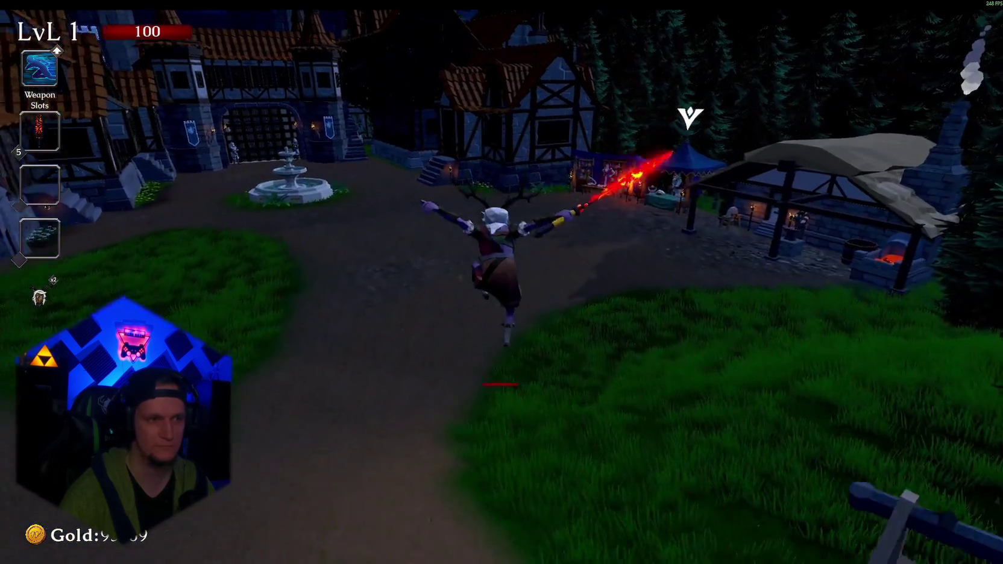
# Equip the Goblin skin at the Skin Shop stall
pyautogui.press('w')
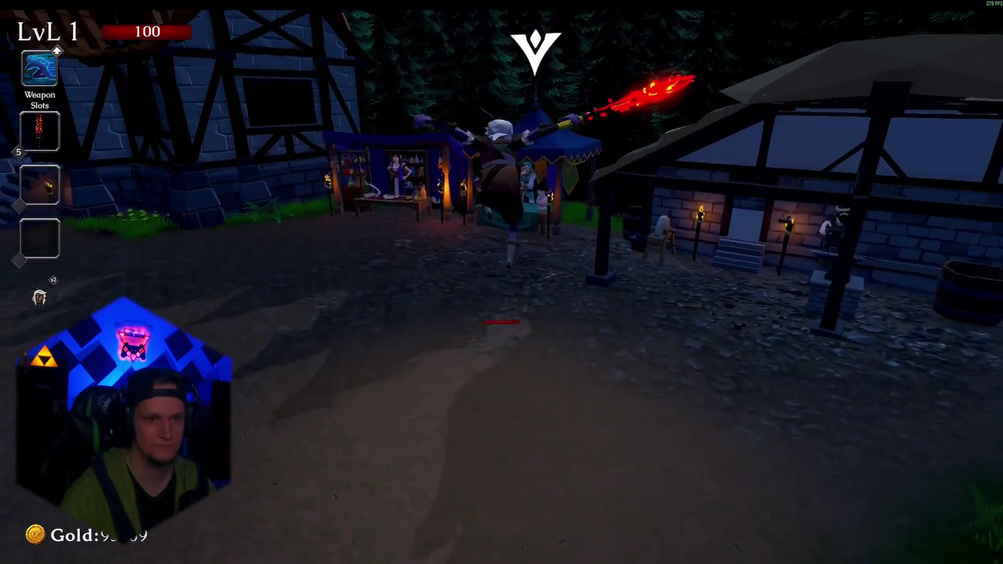
pyautogui.press('e')
pyautogui.scroll(-2, 843, 426)
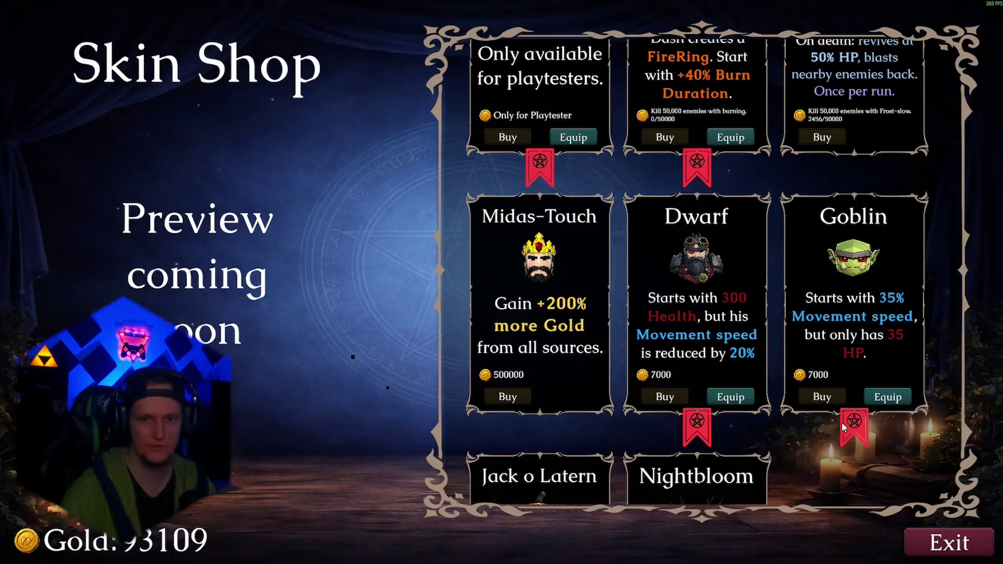
pyautogui.press('Escape')
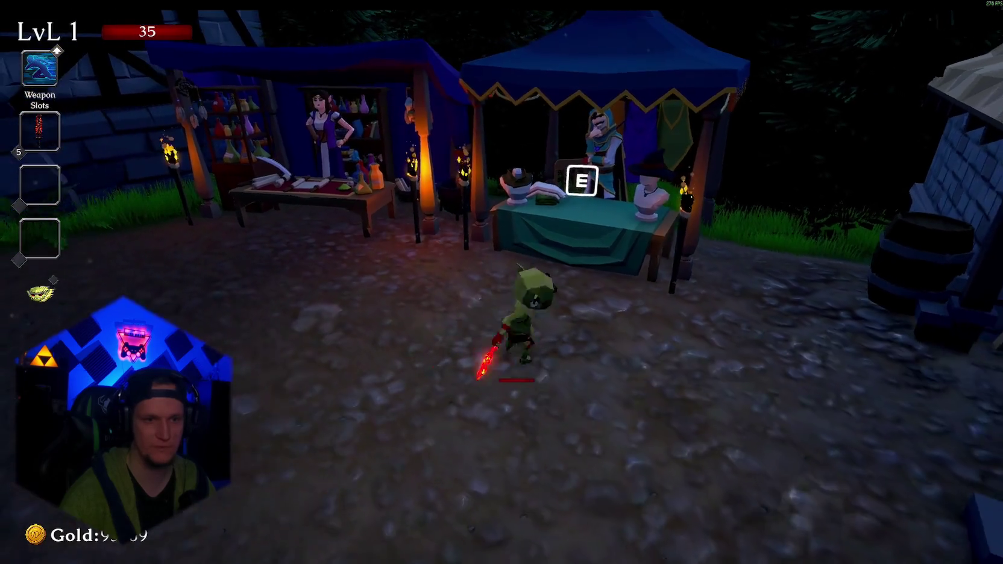
# Run to the notice board and check the Global Leaderboard
pyautogui.press('w')
pyautogui.press('w')
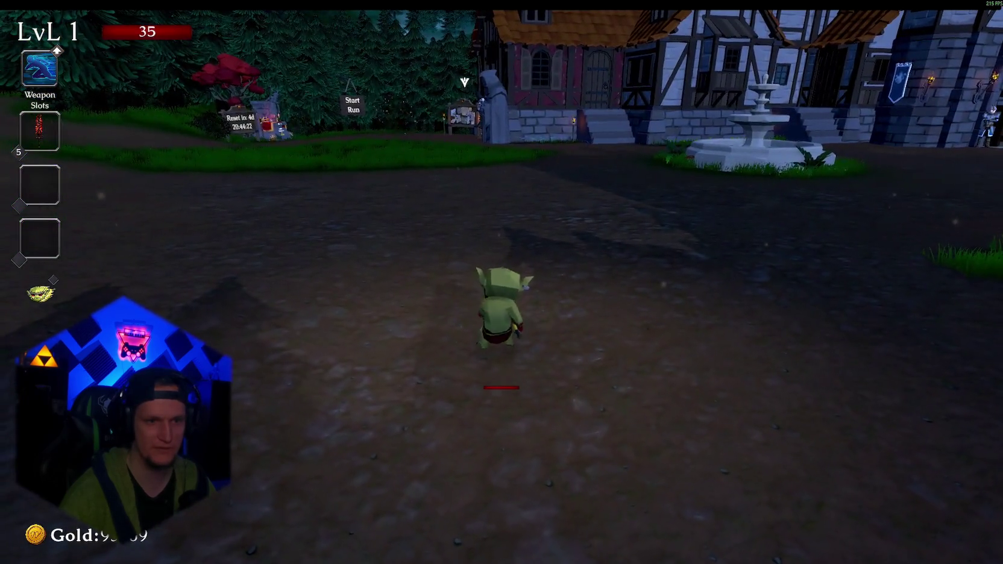
pyautogui.press('s')
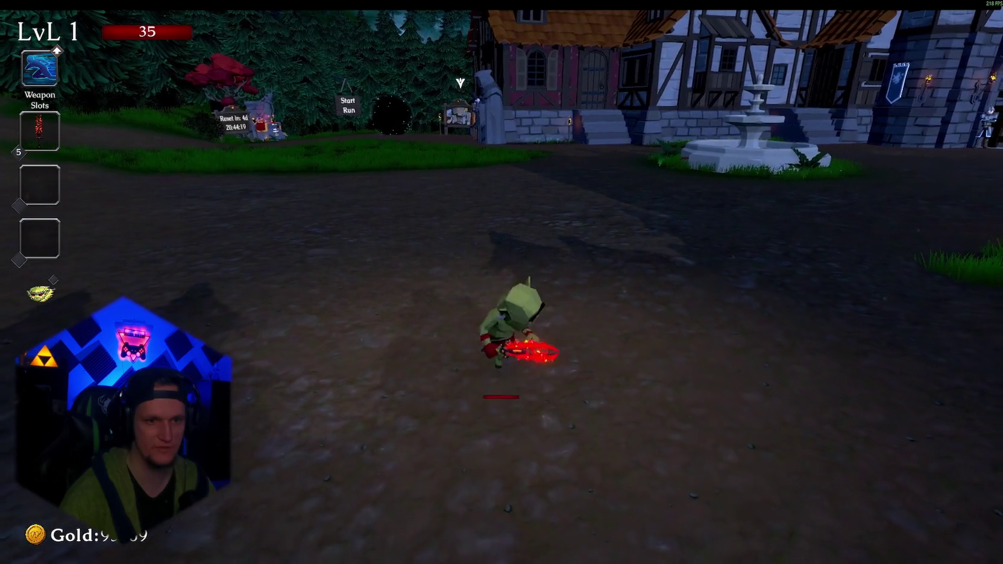
pyautogui.press('w')
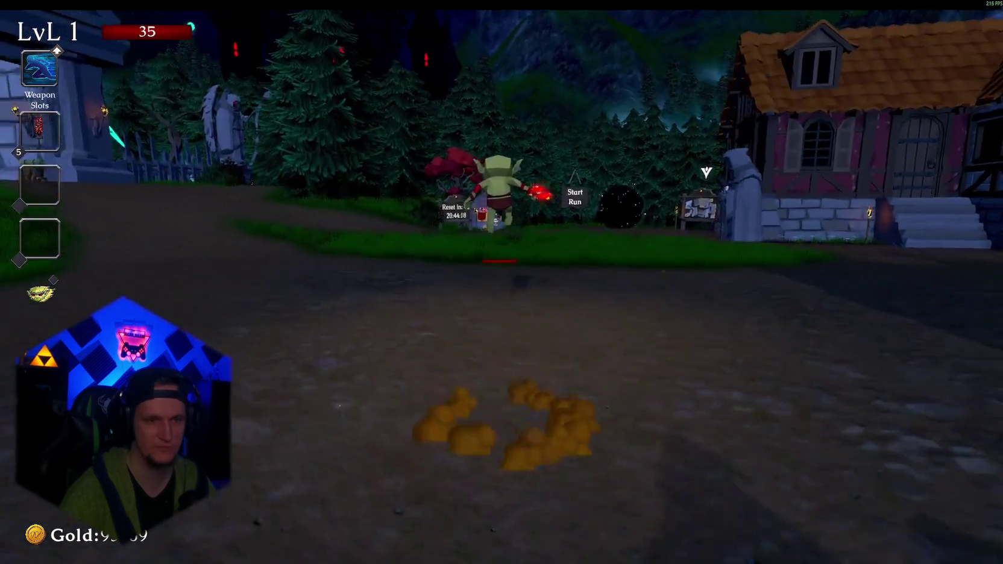
pyautogui.press('w')
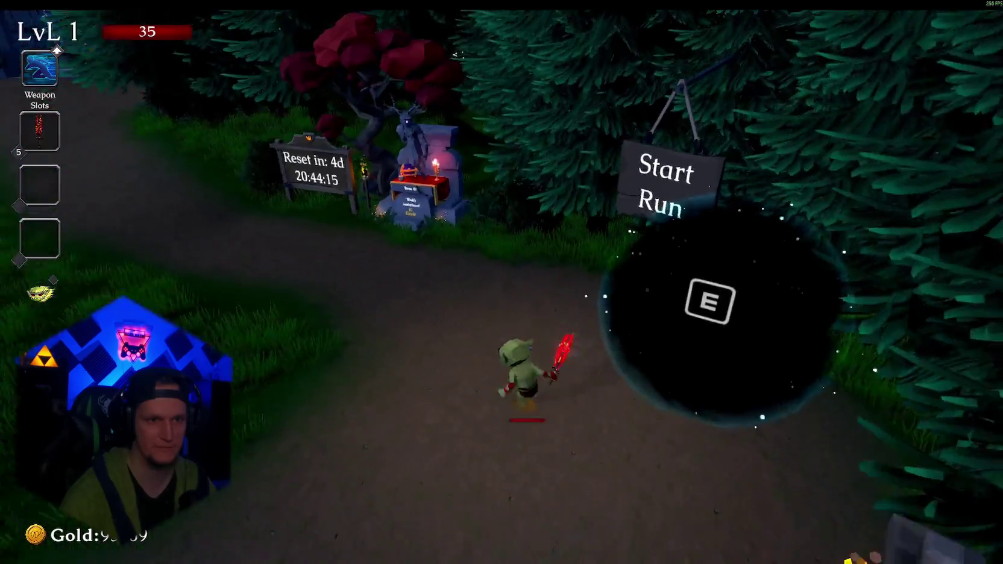
pyautogui.press('d')
pyautogui.press('e')
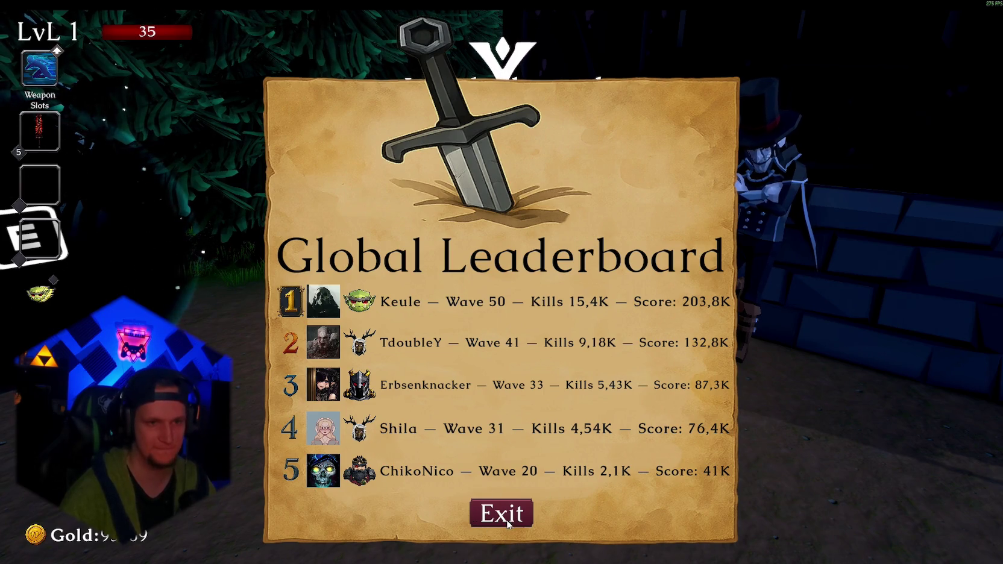
pyautogui.click(472, 522)
# Enter the Start Run portal to begin Cursed Forest Stage 1
pyautogui.press('a')
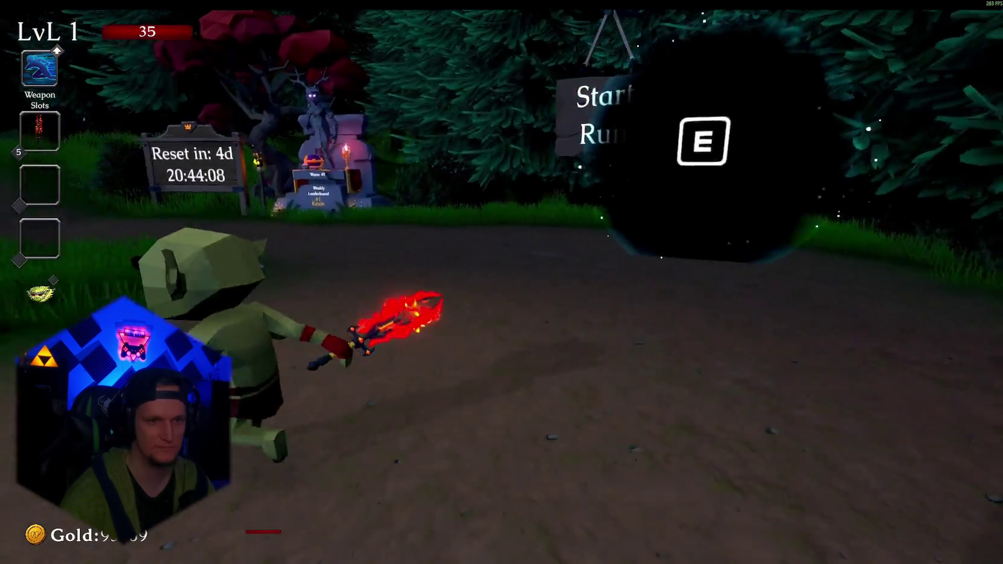
pyautogui.press('d')
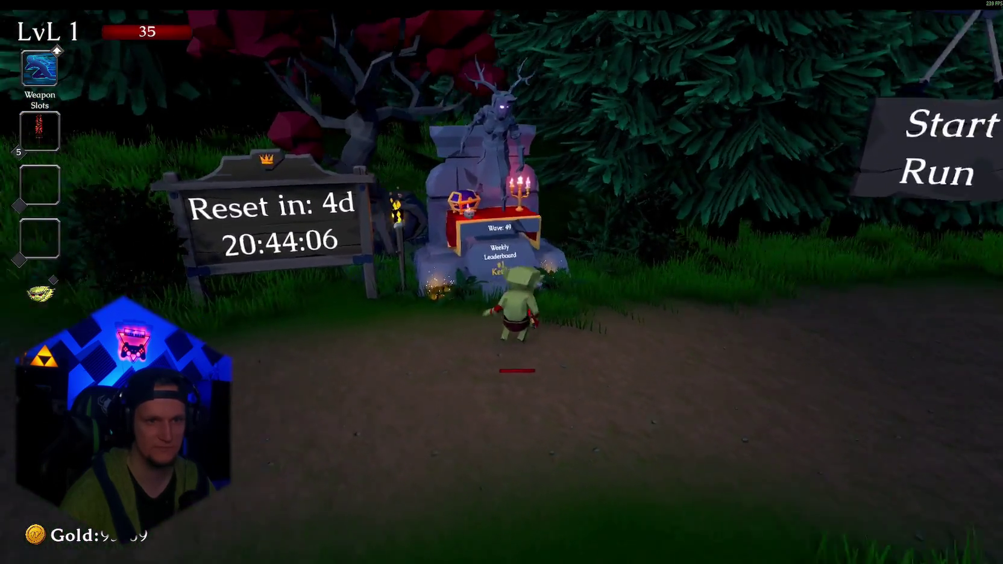
pyautogui.press('e')
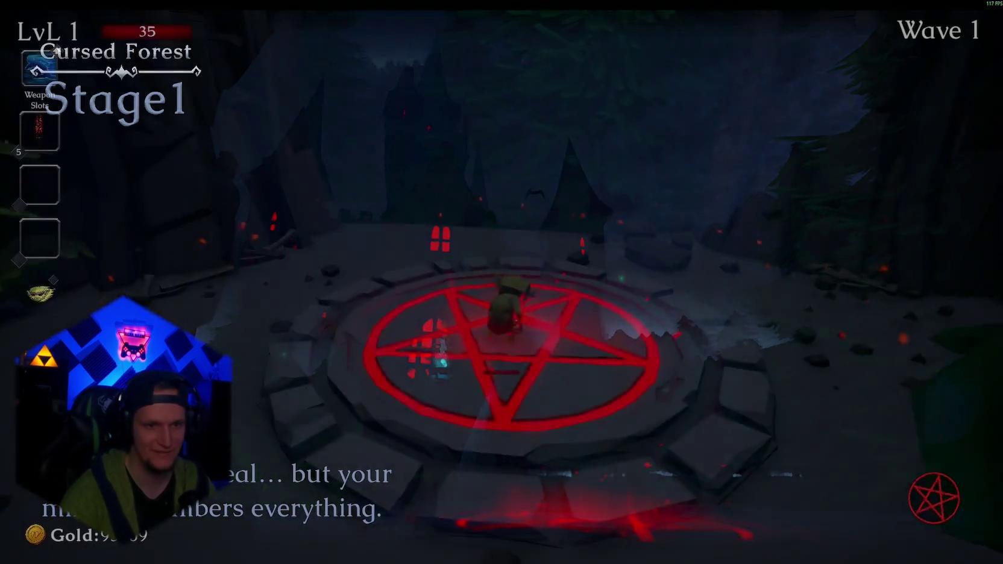
# Run from the spawn pentagram through the forest to the cave entrance, using the special ability
pyautogui.press('w')
pyautogui.press('w')
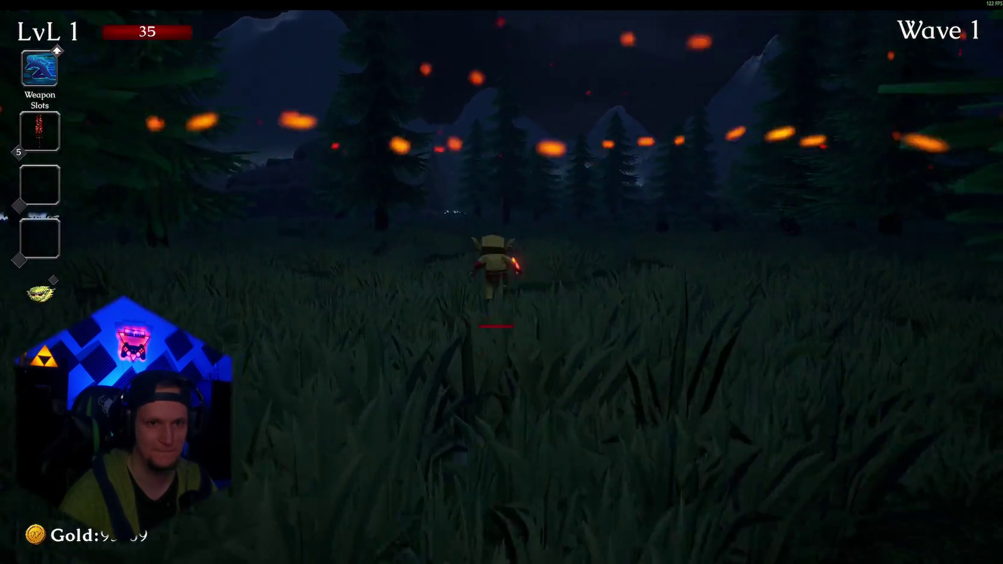
pyautogui.press('w')
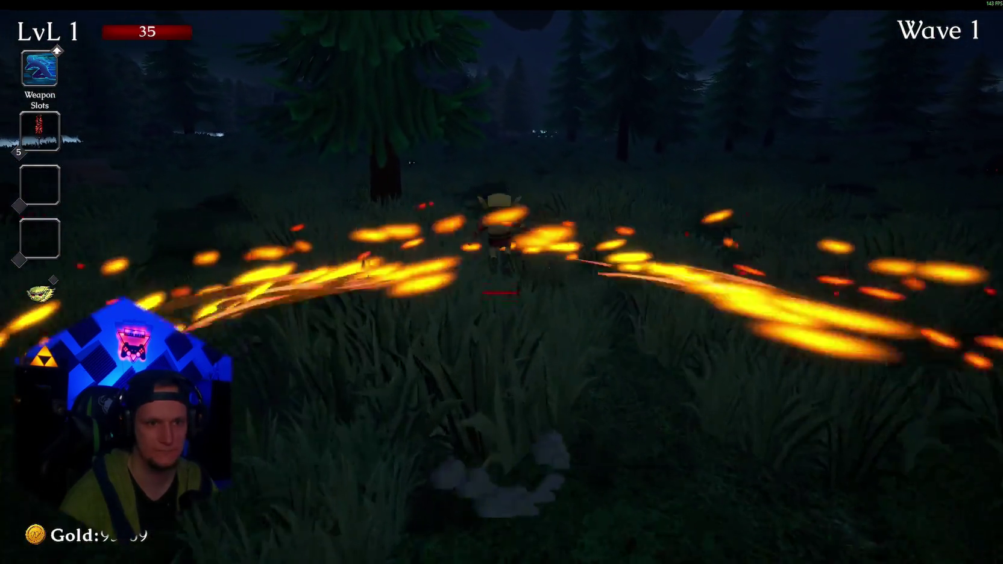
pyautogui.press('w')
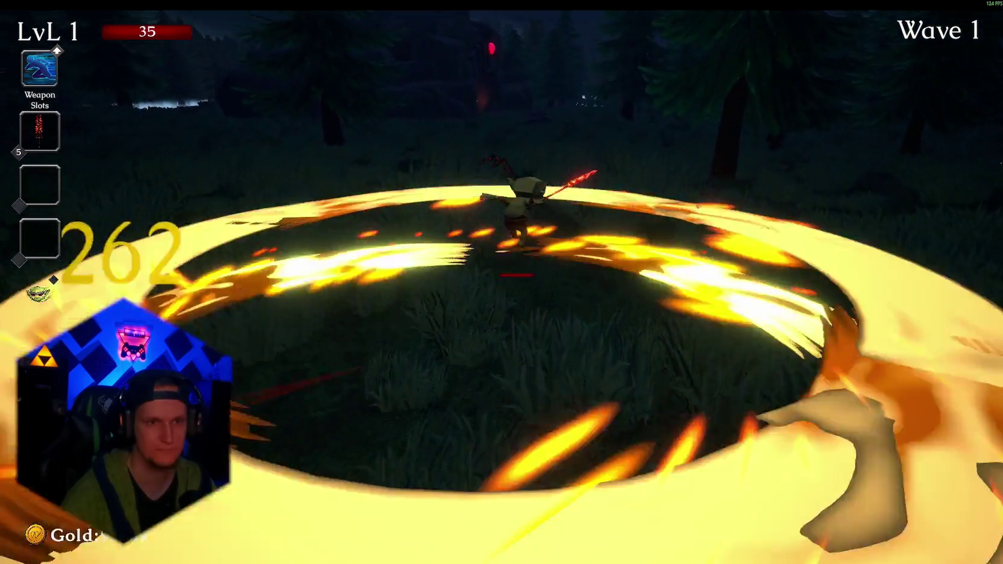
pyautogui.press('w')
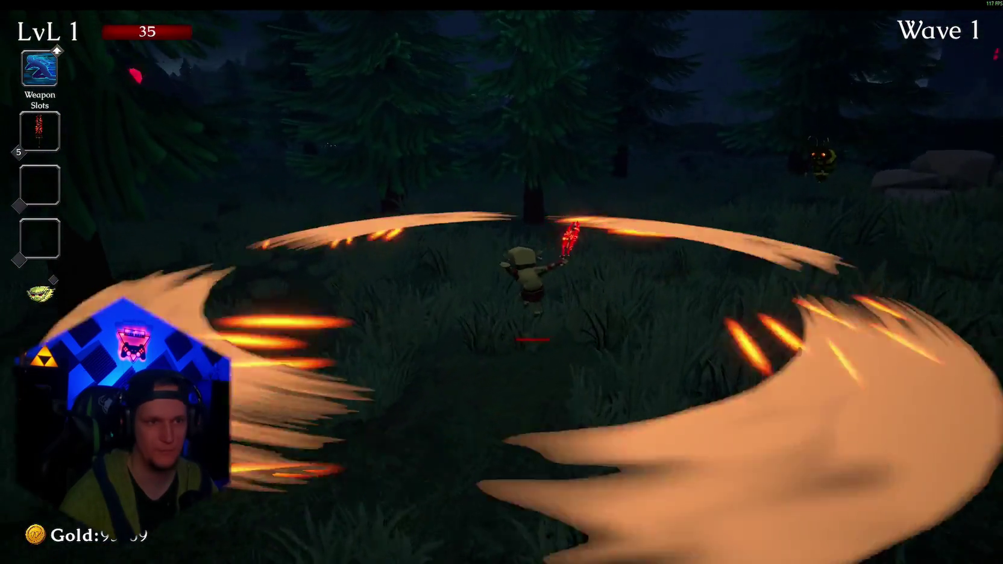
pyautogui.press('w')
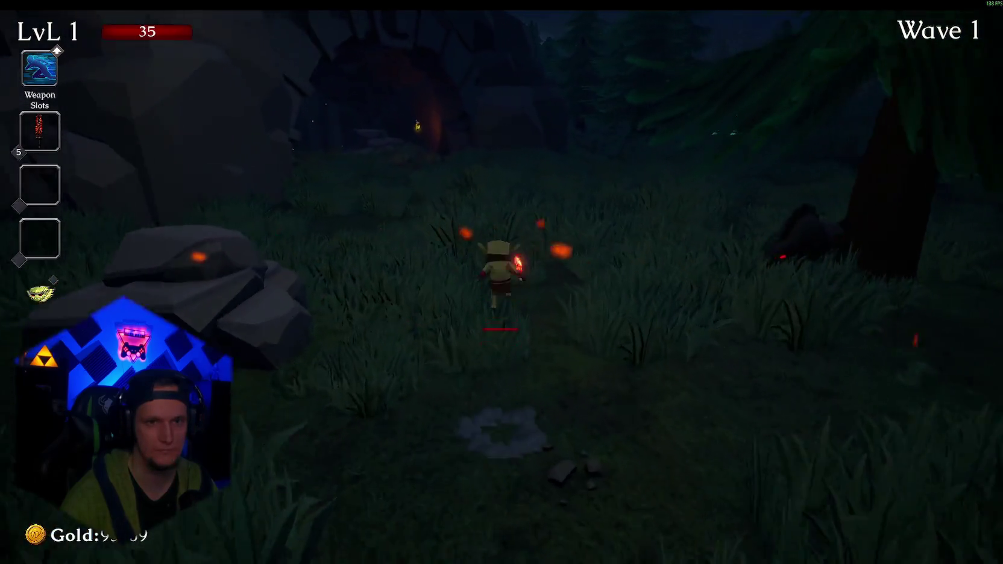
pyautogui.press('w')
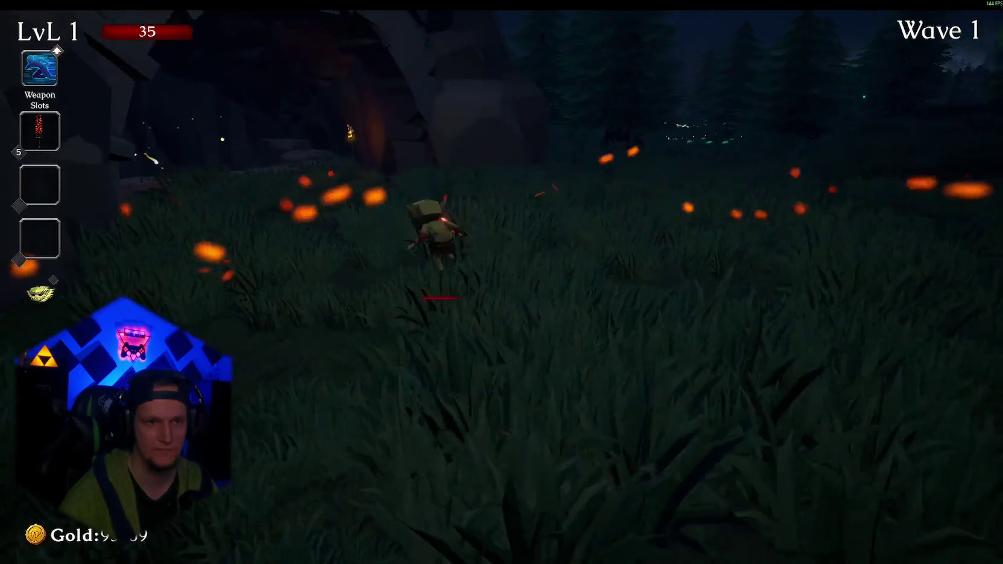
pyautogui.press('w')
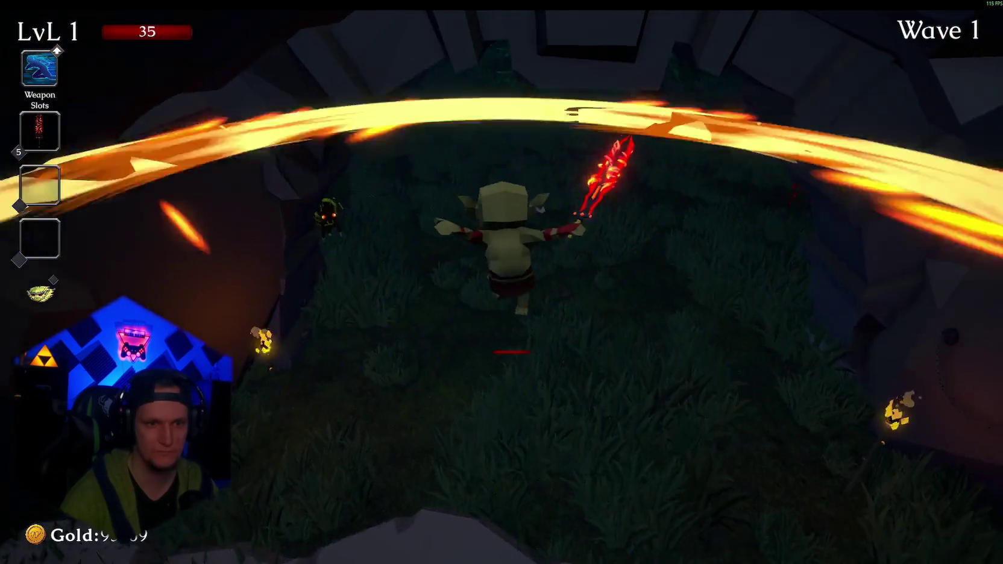
pyautogui.press('space')
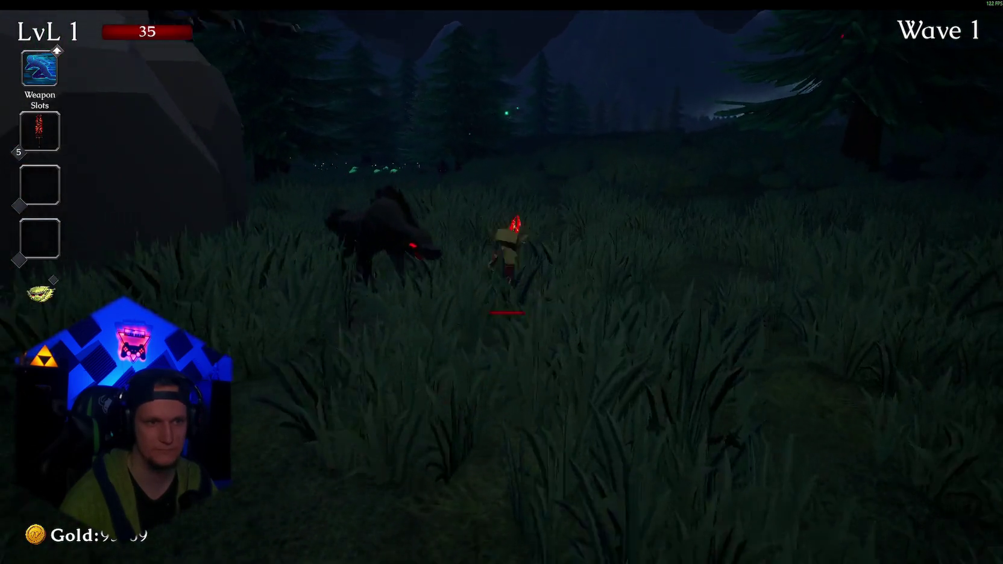
# Steer the goblin across the field toward the castle and into the Wave 1 enemies
pyautogui.press('w')
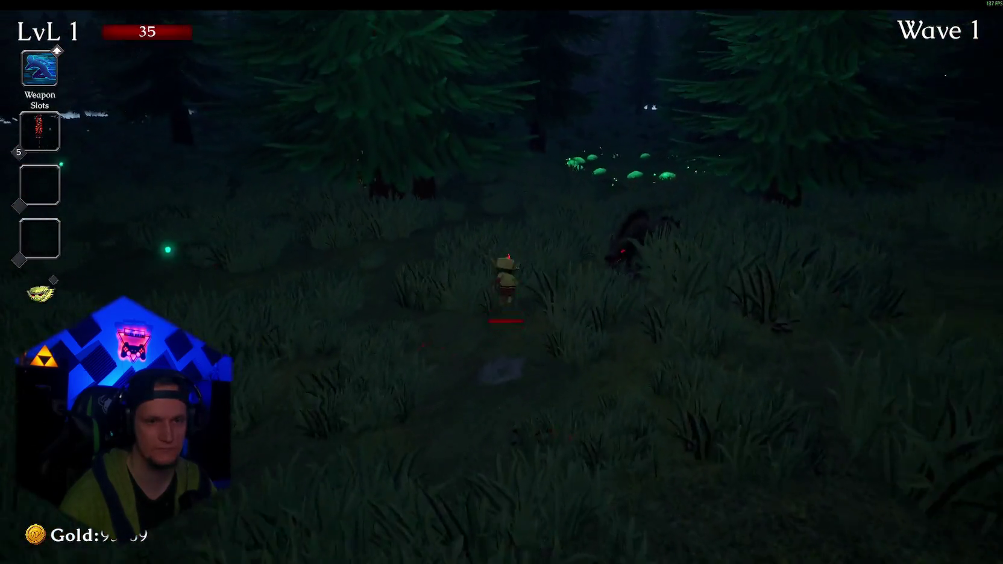
pyautogui.press('w')
pyautogui.press('w')
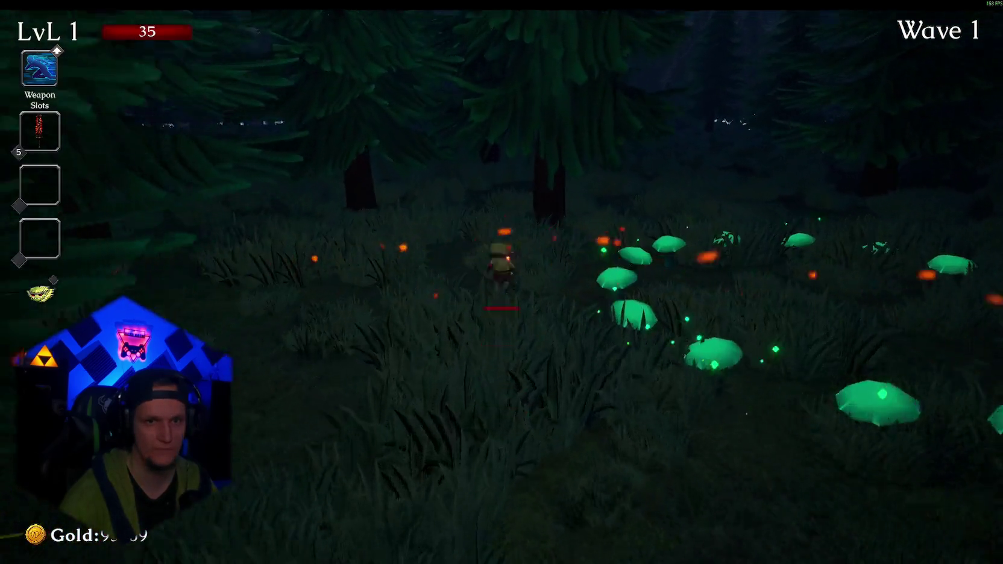
pyautogui.press('w')
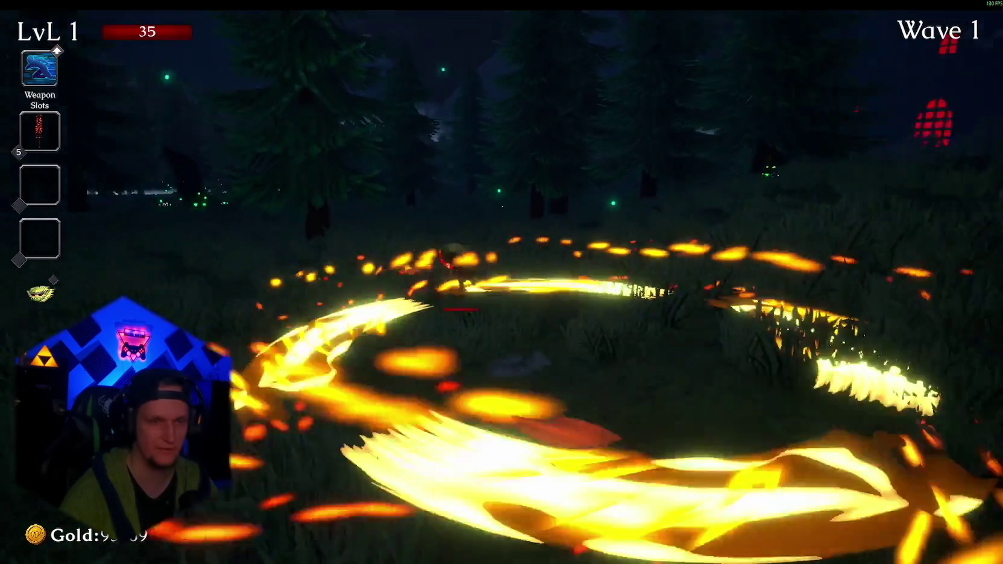
pyautogui.press('w')
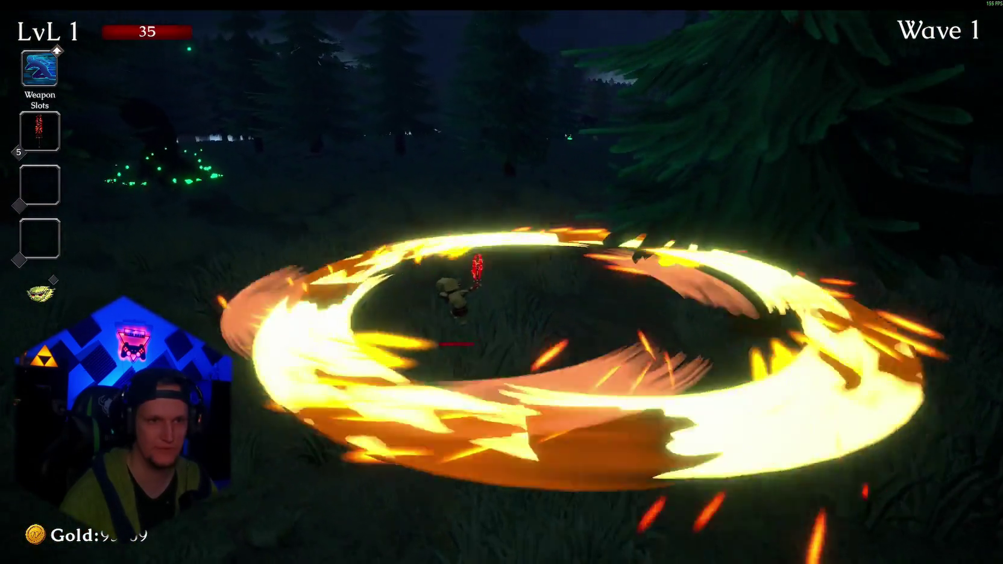
pyautogui.press('w')
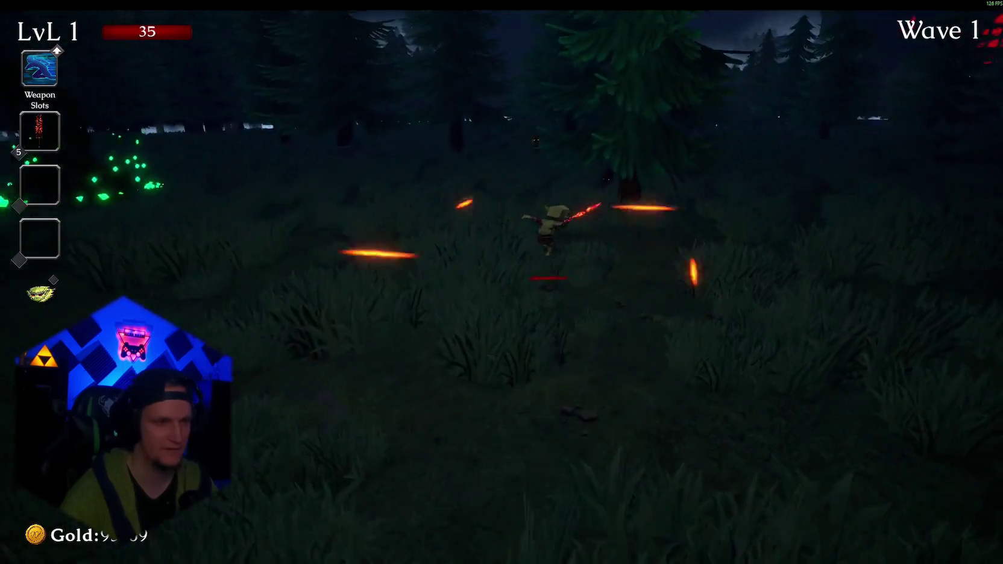
pyautogui.press('w')
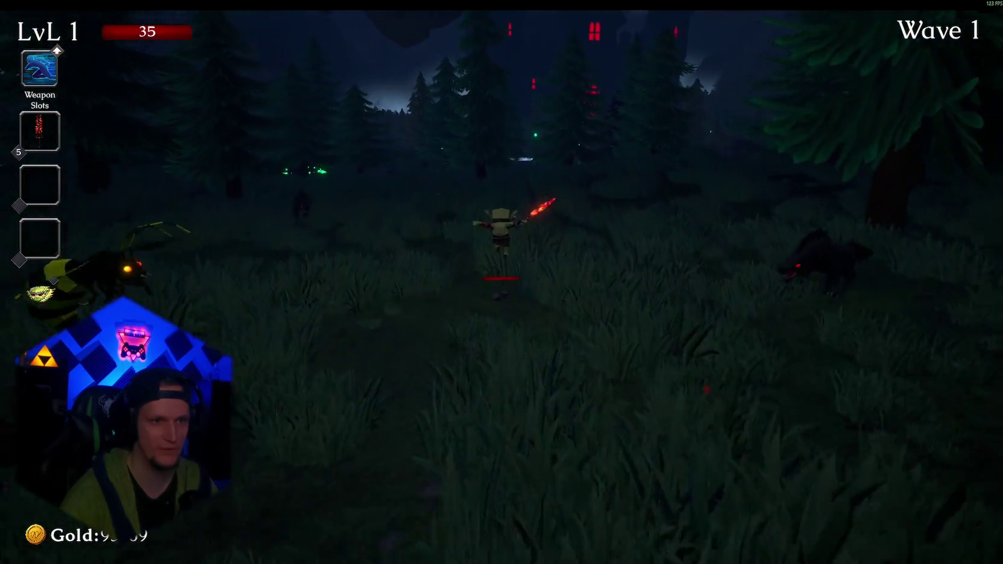
pyautogui.press('w')
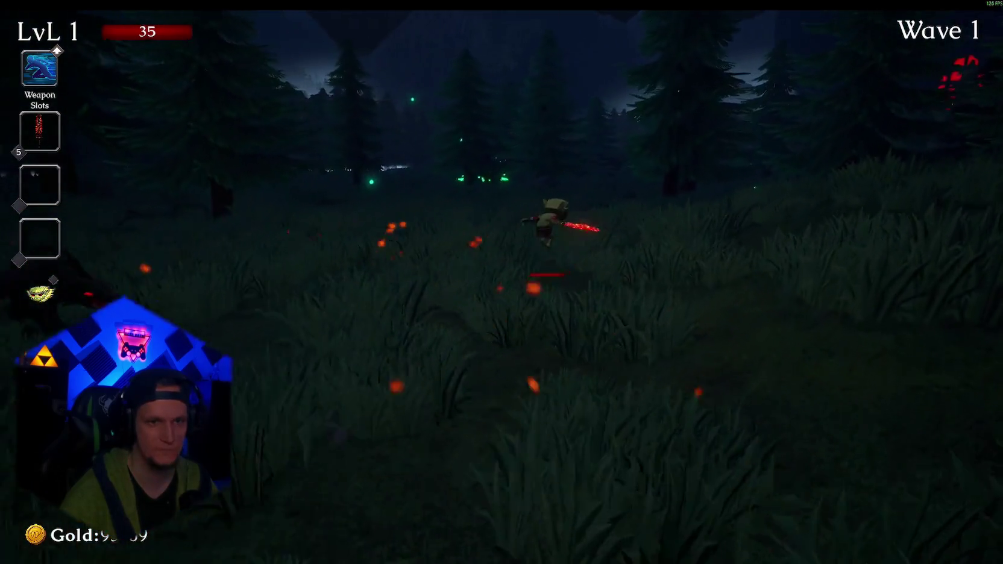
pyautogui.press('w')
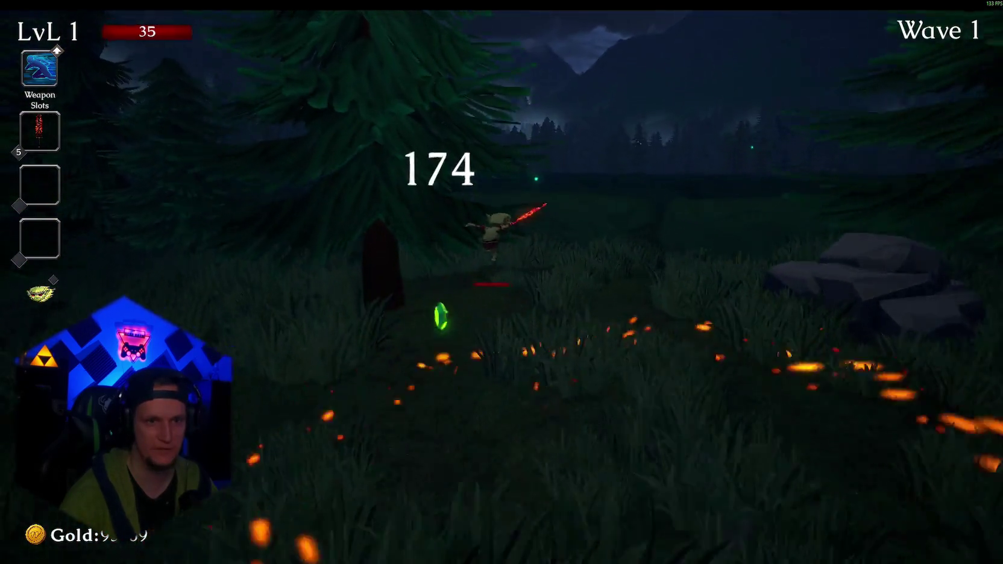
pyautogui.press('w')
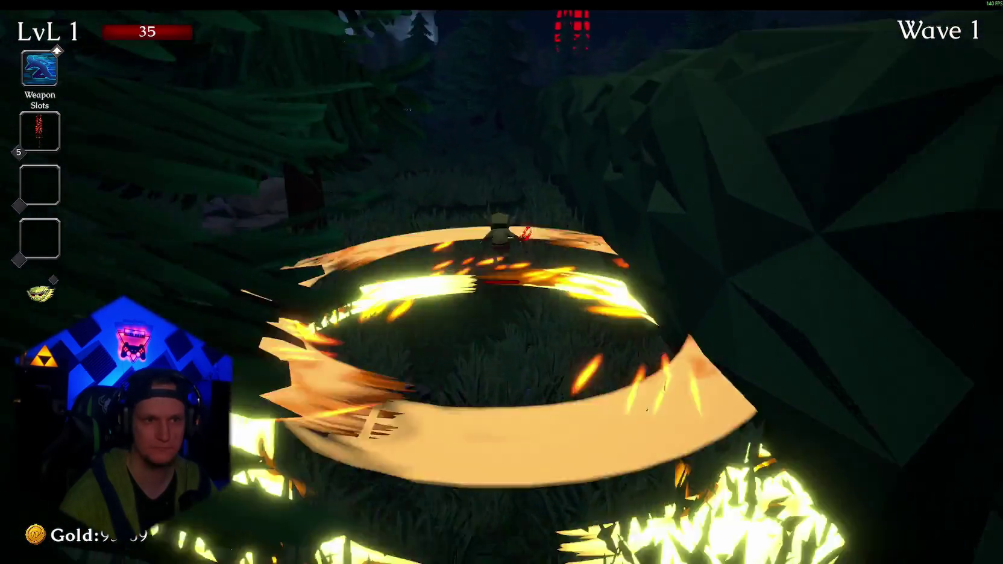
pyautogui.press('w')
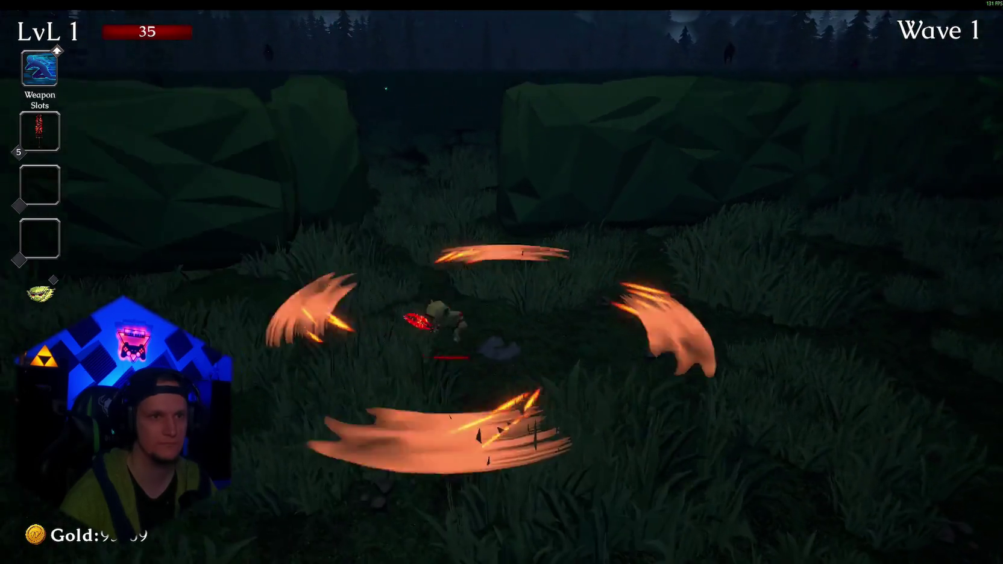
pyautogui.press('w')
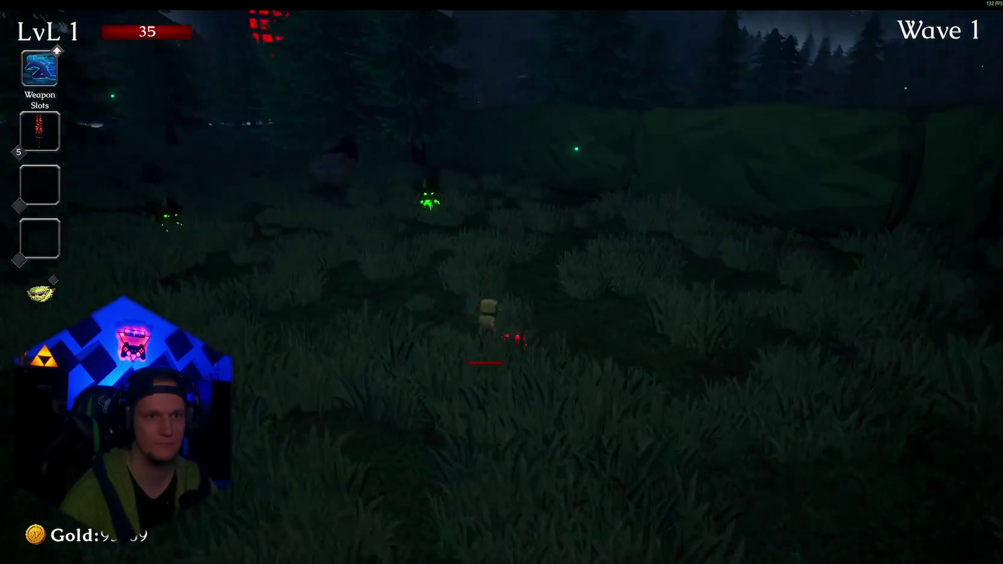
pyautogui.press('w')
pyautogui.press('w')
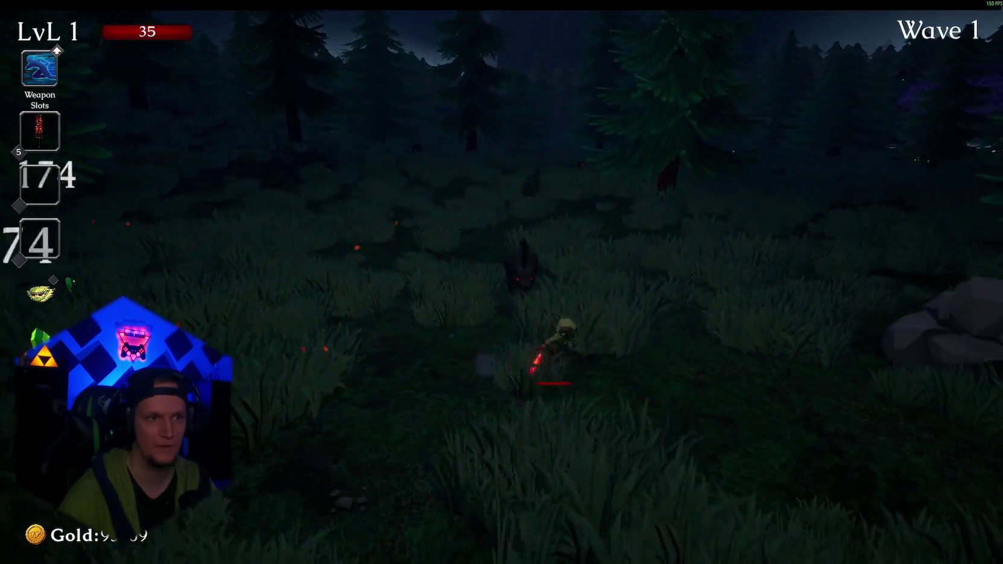
pyautogui.press('w')
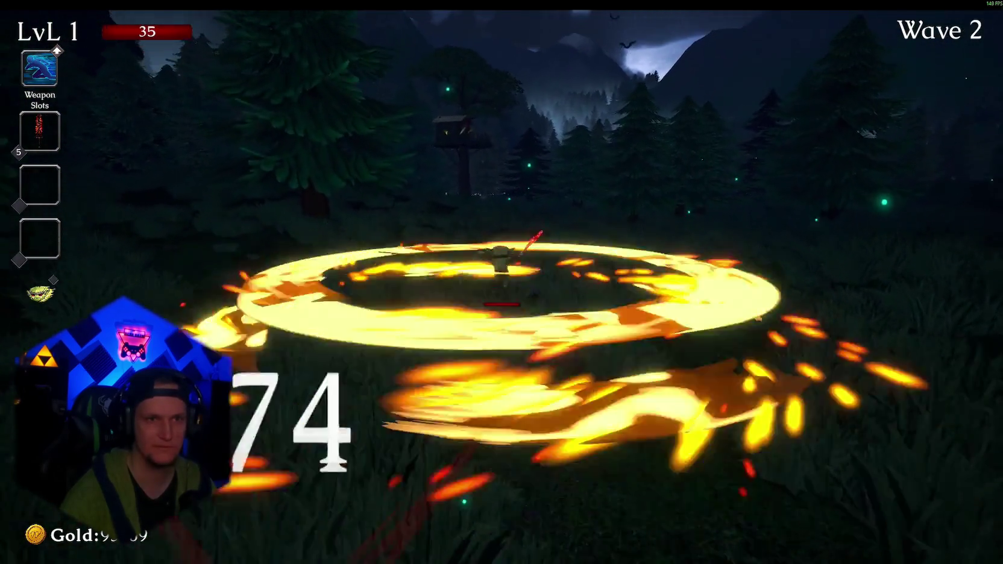
# Run forward through wave 2, past the treehouse and glowing mushrooms, fighting the swarming wolf pack
pyautogui.press('w')
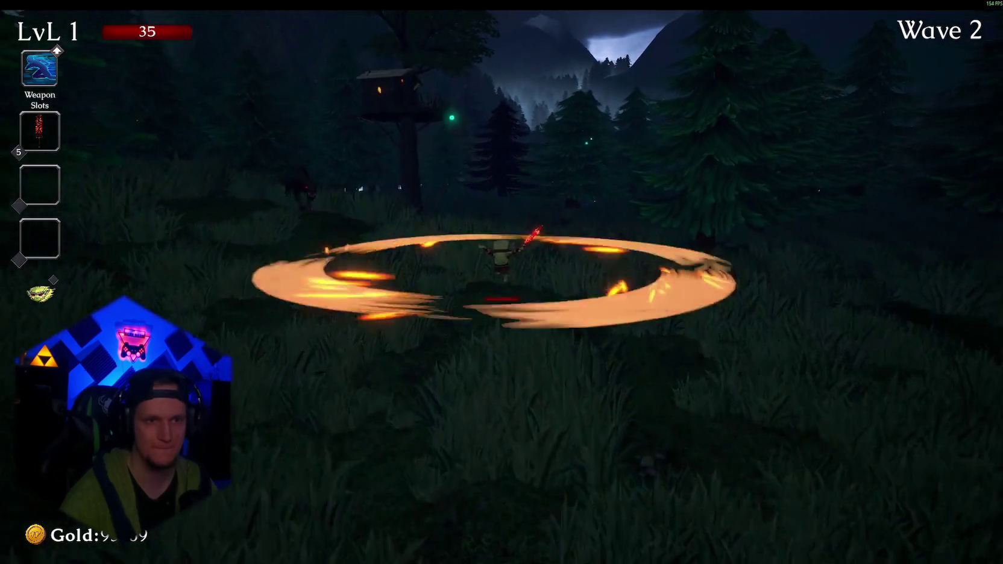
pyautogui.press('w')
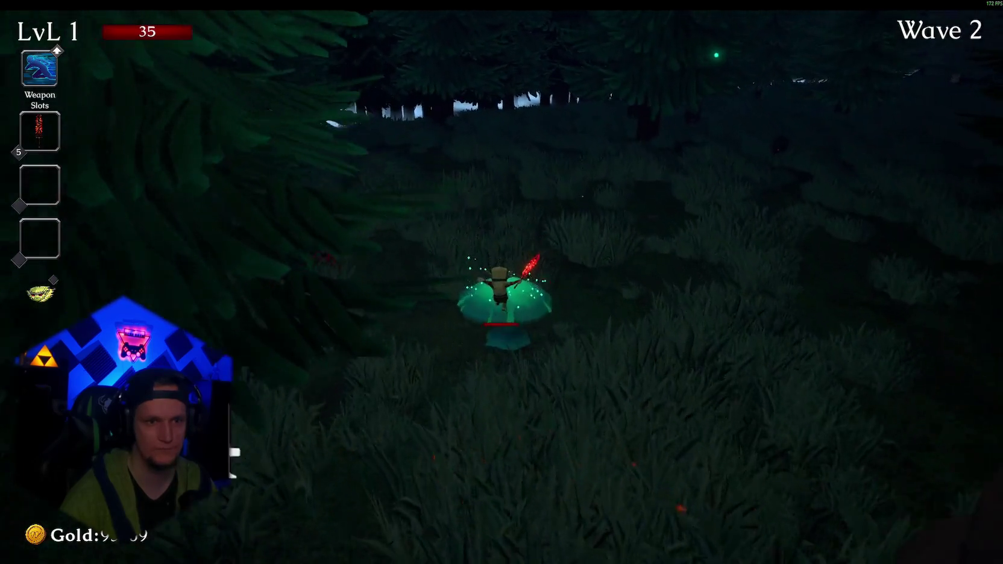
pyautogui.press('w')
pyautogui.press('w')
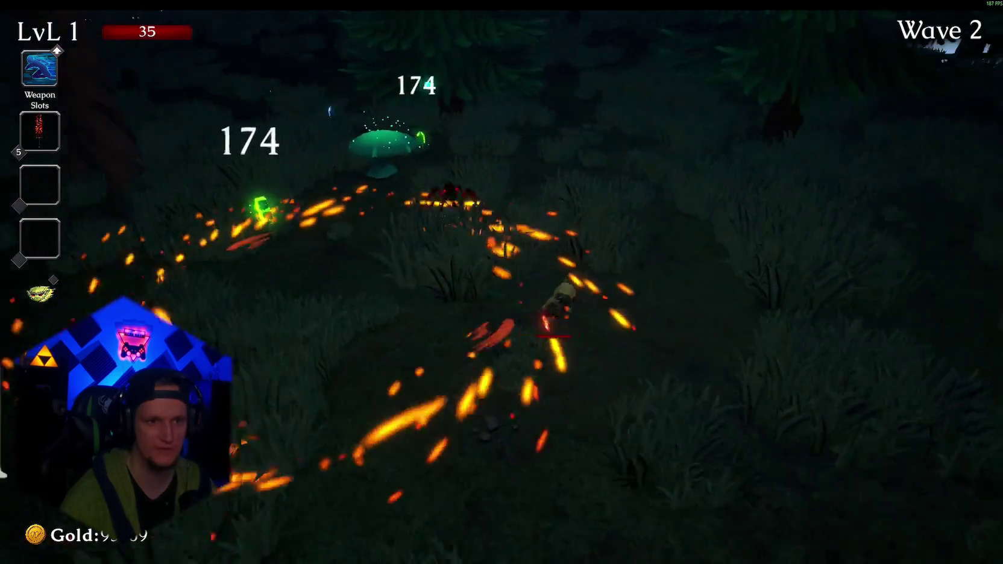
pyautogui.press('w')
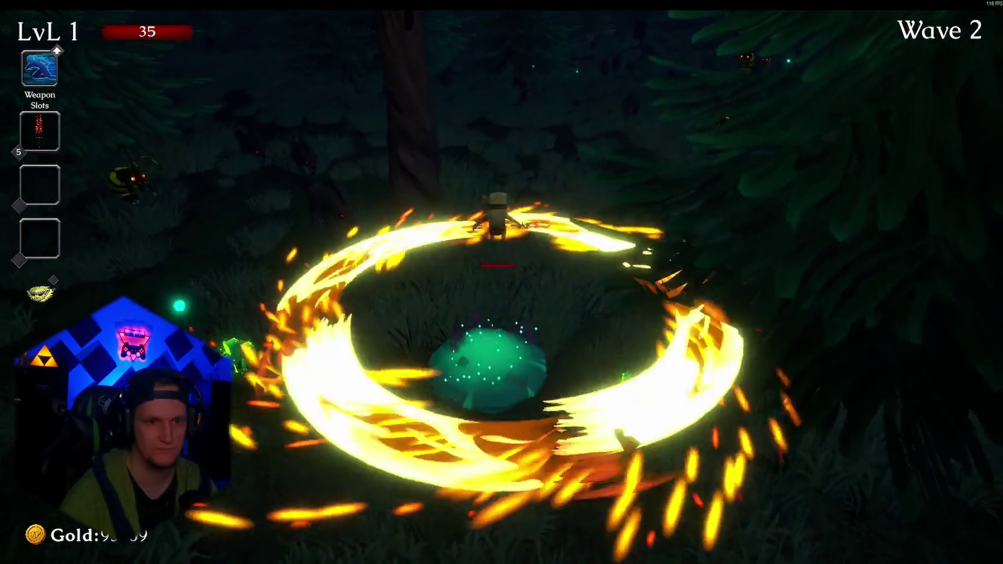
pyautogui.press('w')
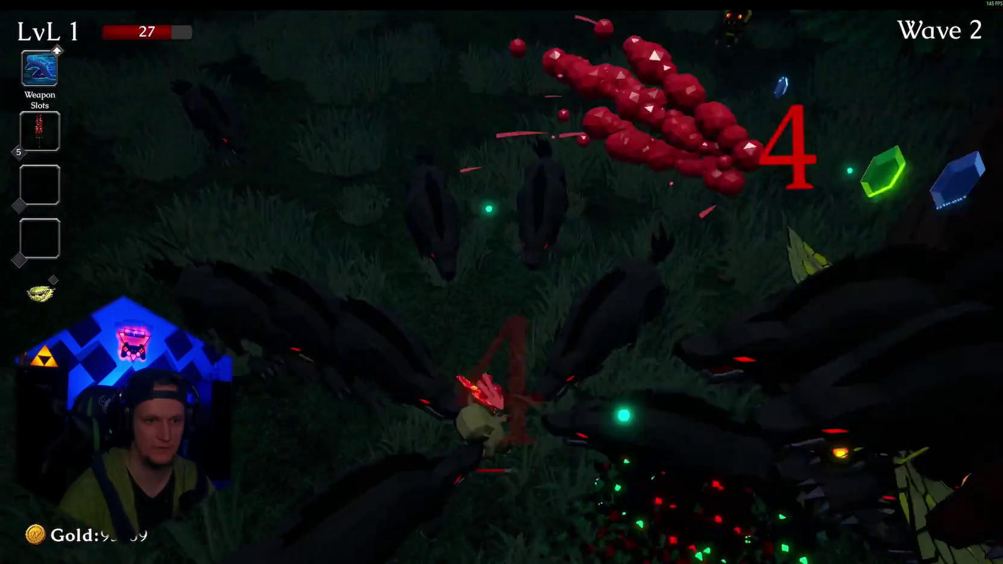
# Pick the Poison Arrow card and the third level-up card, then play on until dying at wave 3
pyautogui.press('d')
pyautogui.press('d')
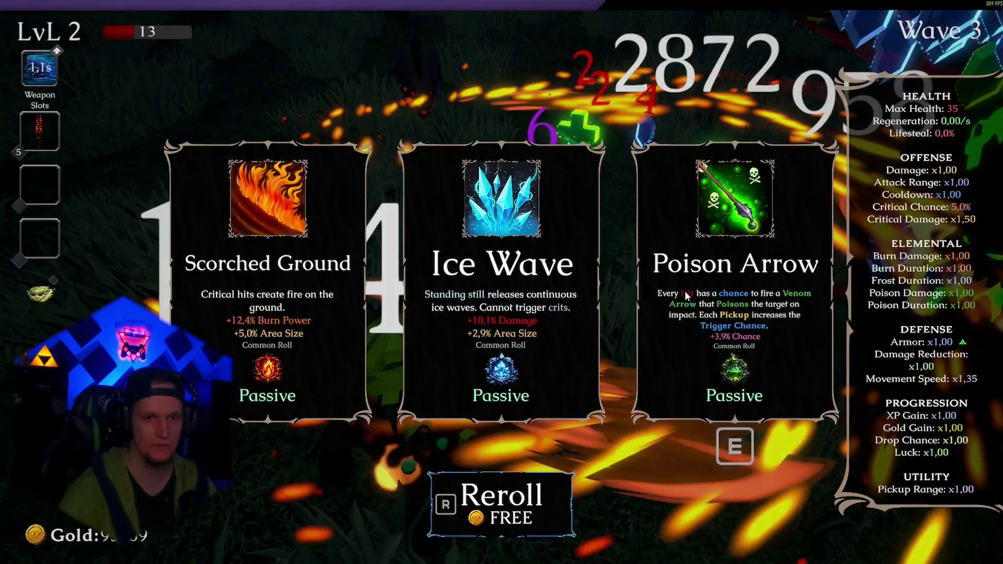
pyautogui.press('e')
pyautogui.press('e')
pyautogui.press('d')
pyautogui.press('d')
pyautogui.press('e')
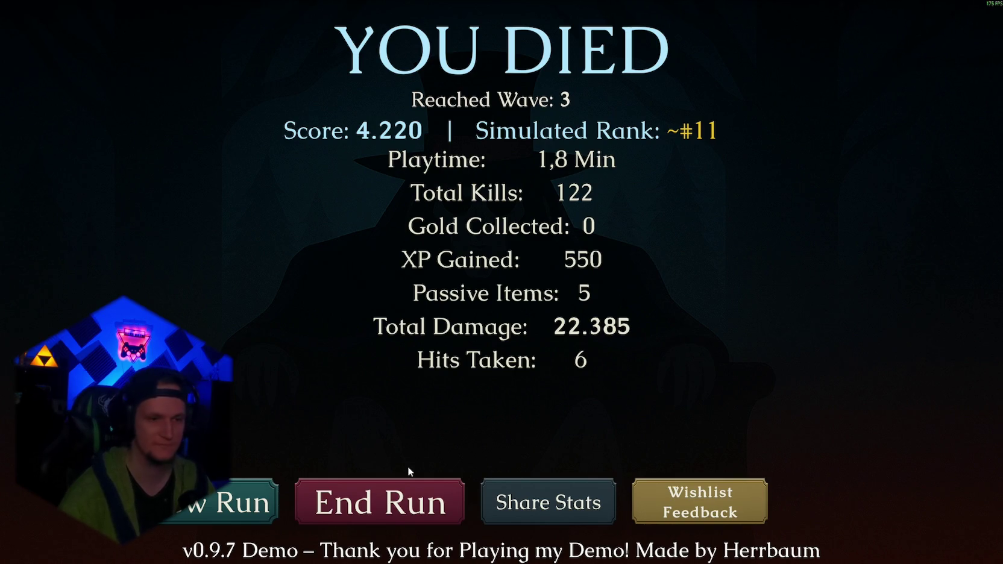
# End the run and collect coins at the Courtyard hub's fountain
pyautogui.click(382, 511)
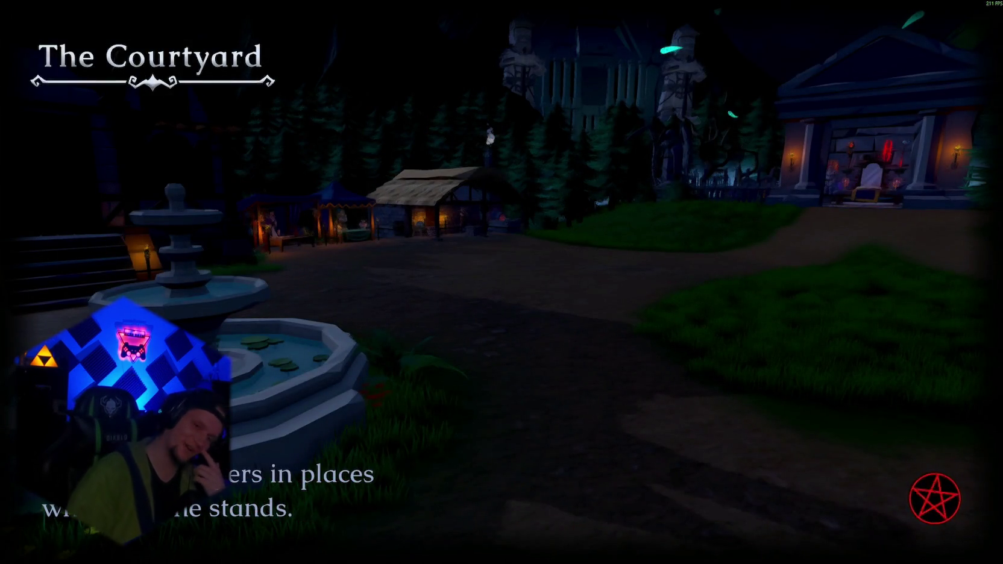
pyautogui.click(501, 476)
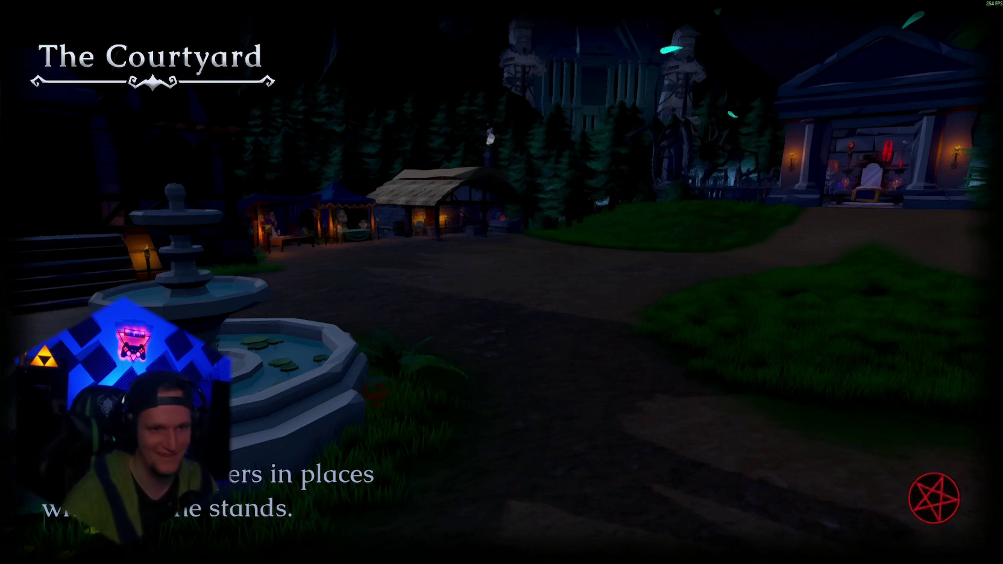
pyautogui.press('w')
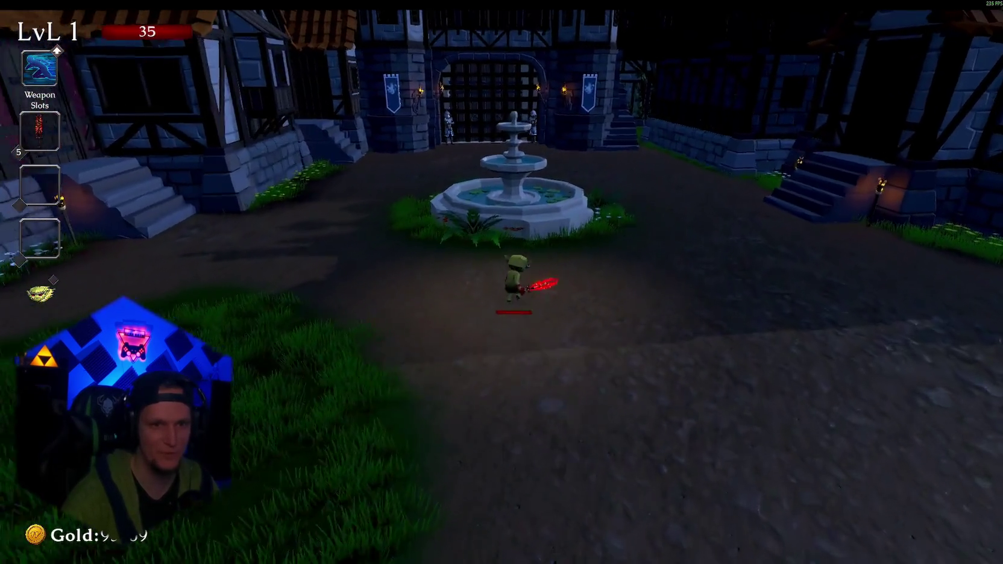
pyautogui.press('e')
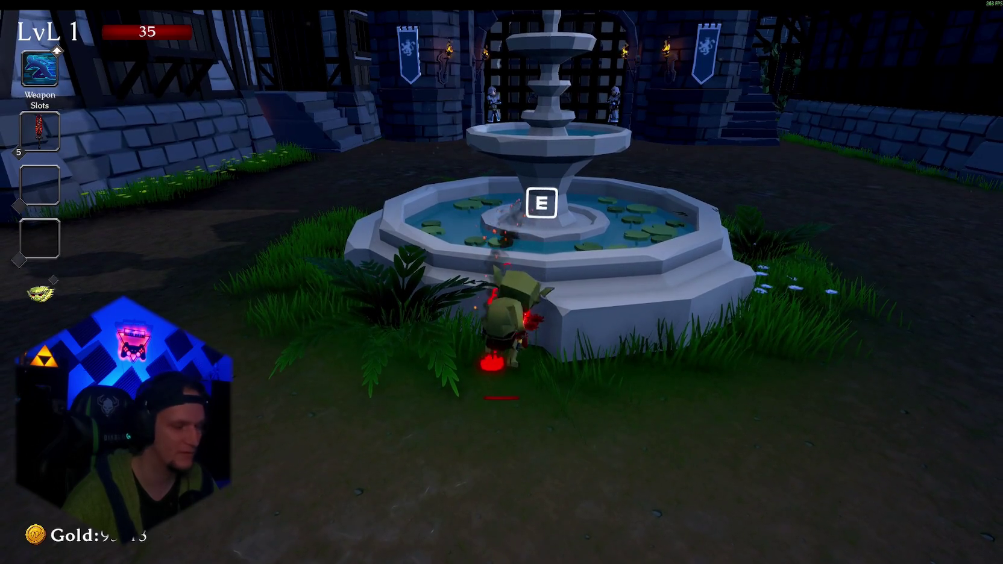
# Step away from the fountain, pause, and quit Umbra Survivors to the desktop
pyautogui.press('s')
pyautogui.press('Escape')
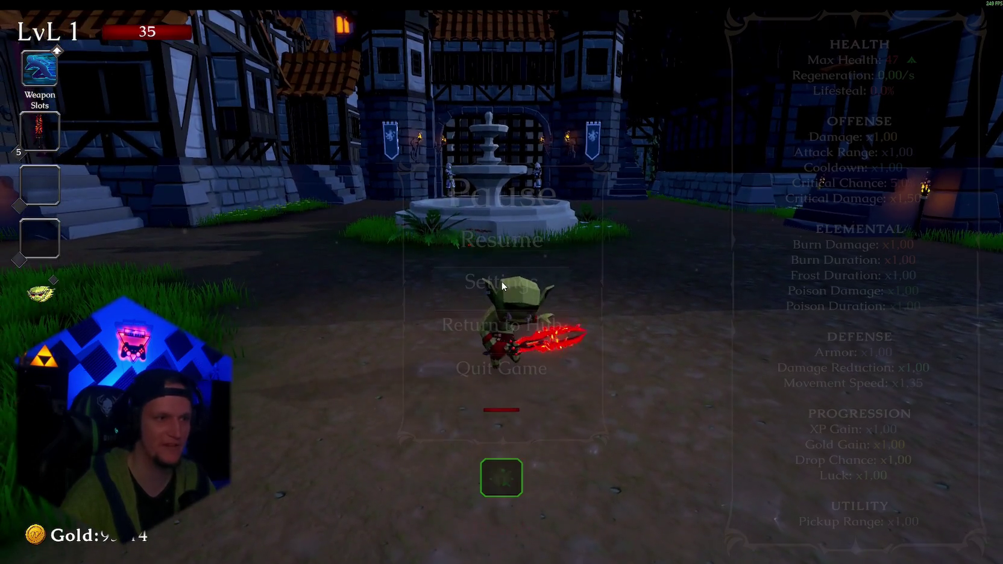
pyautogui.click(490, 373)
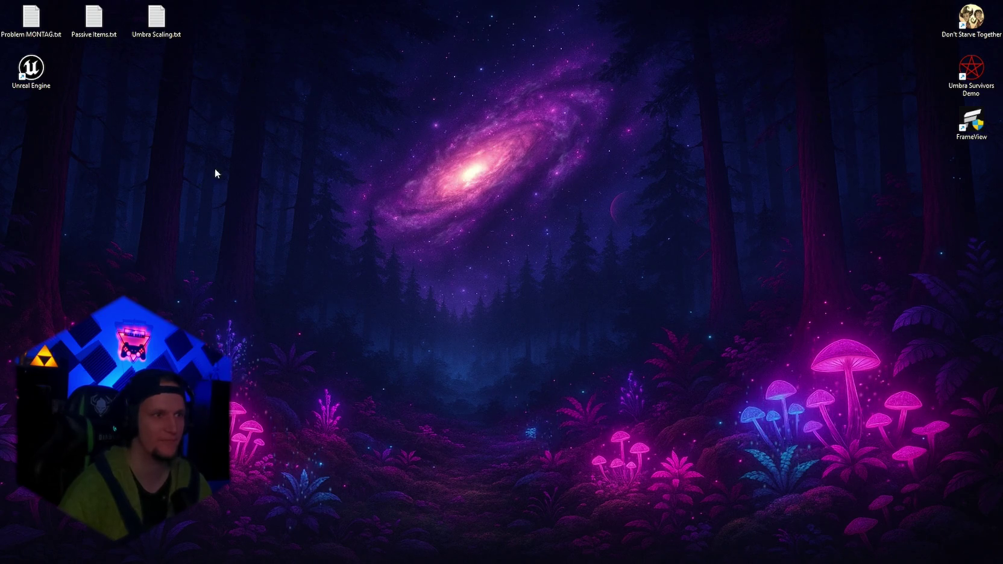
# Open Discord from the taskbar, go to Direct Messages, and bring up the emoji picker for a reply
pyautogui.moveTo(573, 553)
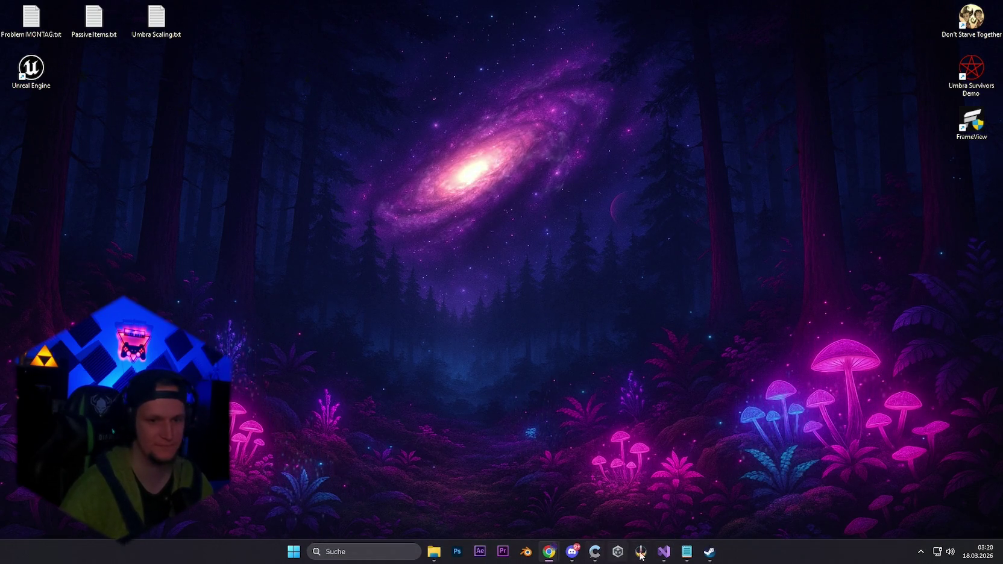
pyautogui.click(573, 553)
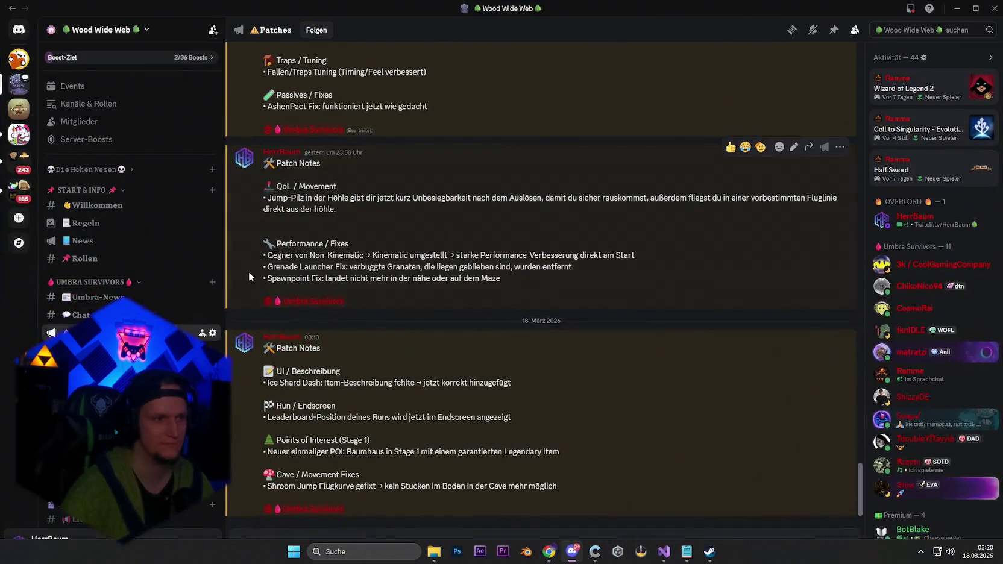
pyautogui.click(19, 29)
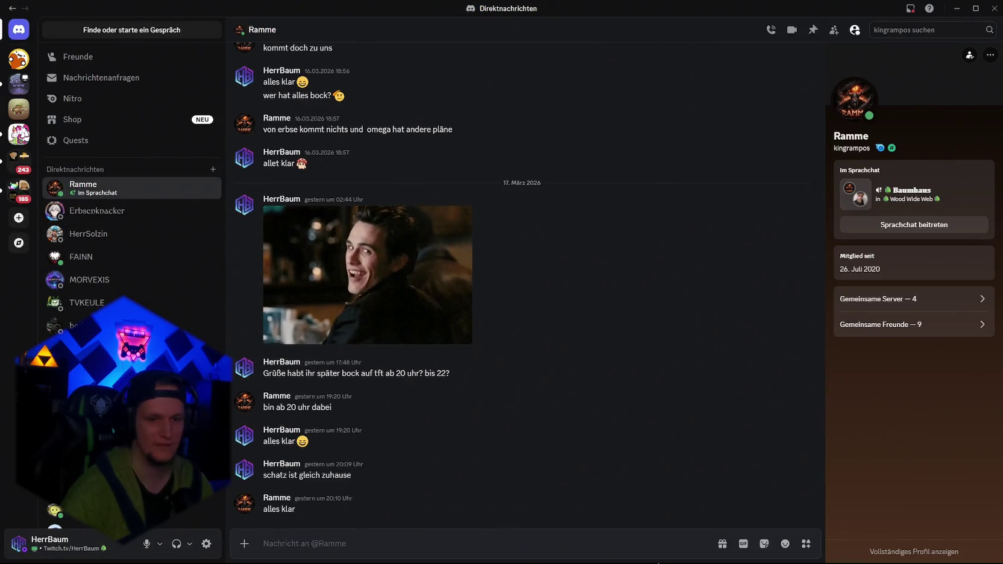
pyautogui.click(785, 543)
# Switch to Dark and Darker and look over the stash, merchants and Expressman screens
pyautogui.hotkey('alt', 'Tab')
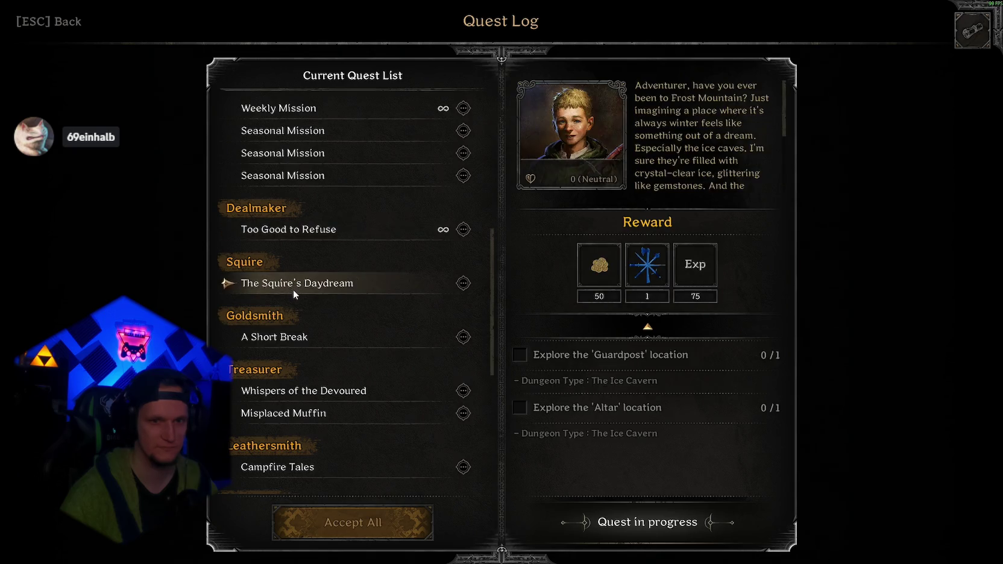
pyautogui.press('Escape')
pyautogui.click(497, 7)
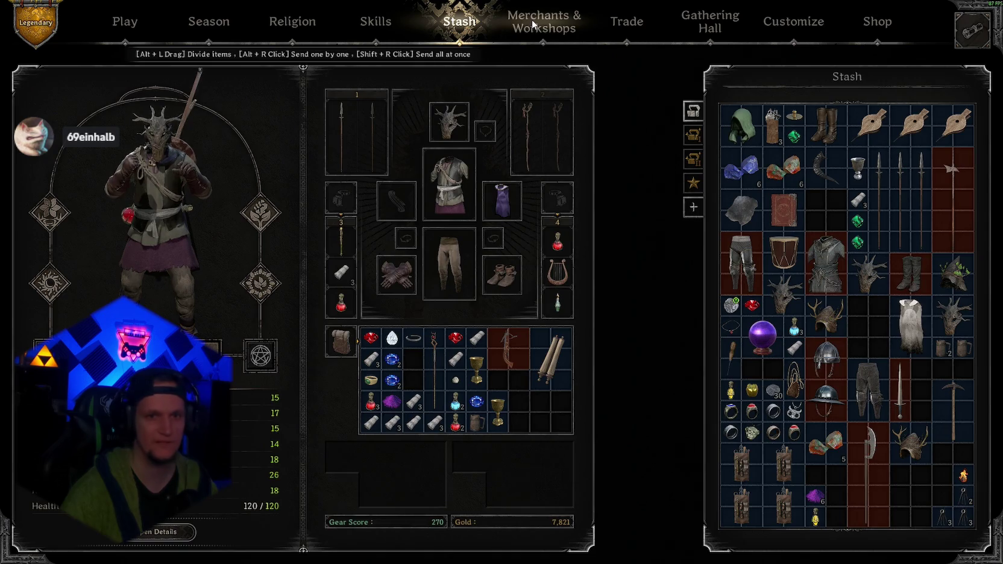
pyautogui.click(531, 19)
pyautogui.click(627, 158)
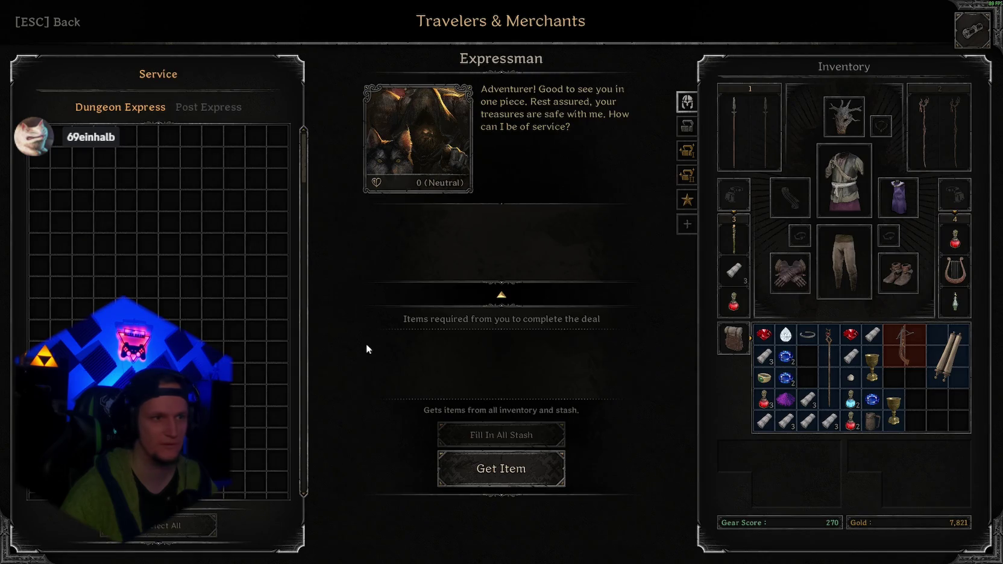
pyautogui.press('Escape')
pyautogui.press('Escape')
# Raise the Music Volume to 61 in the audio options and apply it
pyautogui.press('Down')
pyautogui.press('Down')
pyautogui.press('Return')
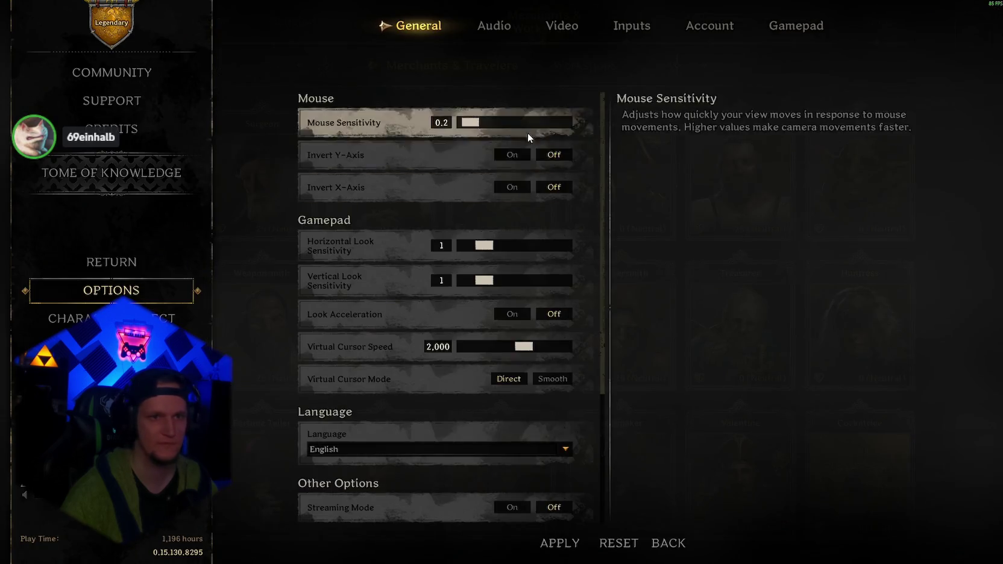
pyautogui.click(558, 26)
pyautogui.click(508, 26)
pyautogui.moveTo(464, 188); pyautogui.dragTo(524, 187)
pyautogui.click(560, 542)
# Open The Collector's trade and quick-fill the sell list with eligible inventory loot
pyautogui.click(459, 21)
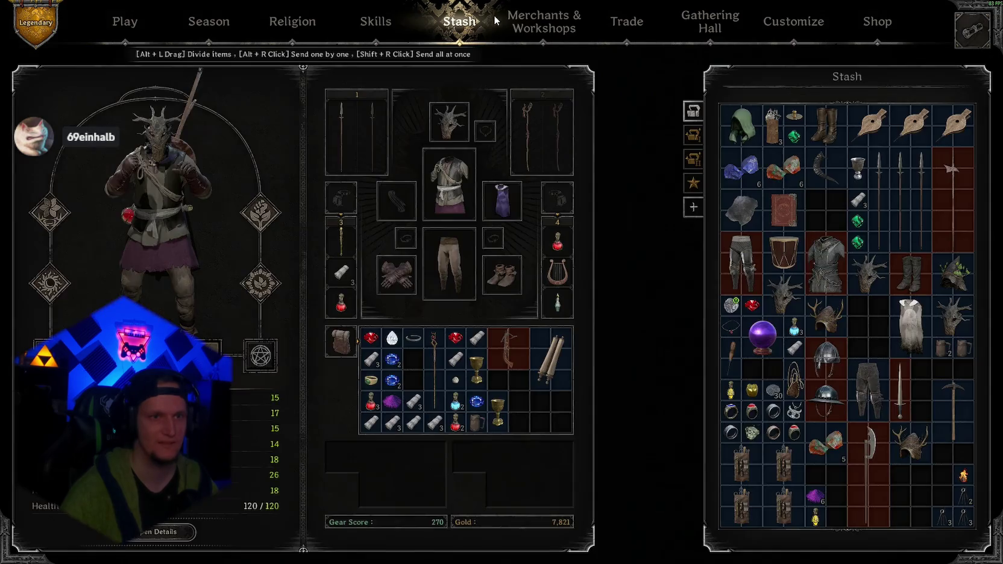
pyautogui.click(545, 22)
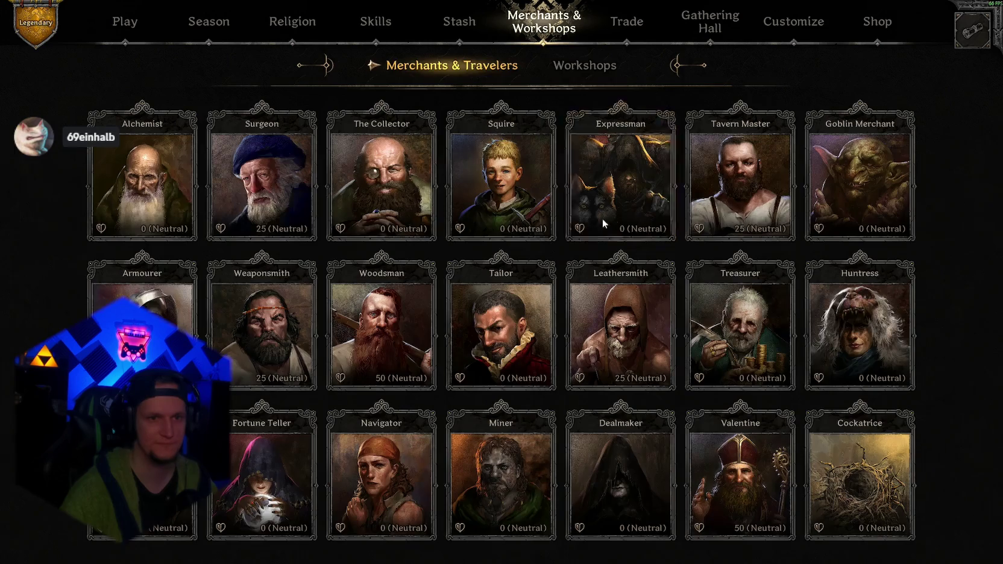
pyautogui.click(381, 163)
pyautogui.click(501, 411)
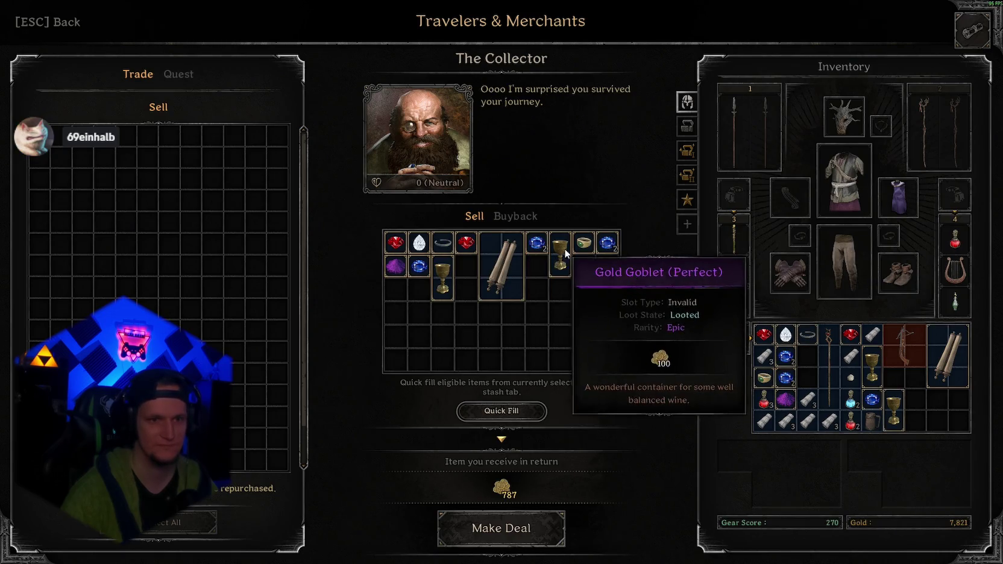
# Keep the rubies, diamond, sapphires and arcane essence out and complete the sale, reaching 8,271 gold
pyautogui.click(465, 242)
pyautogui.click(396, 242)
pyautogui.click(418, 242)
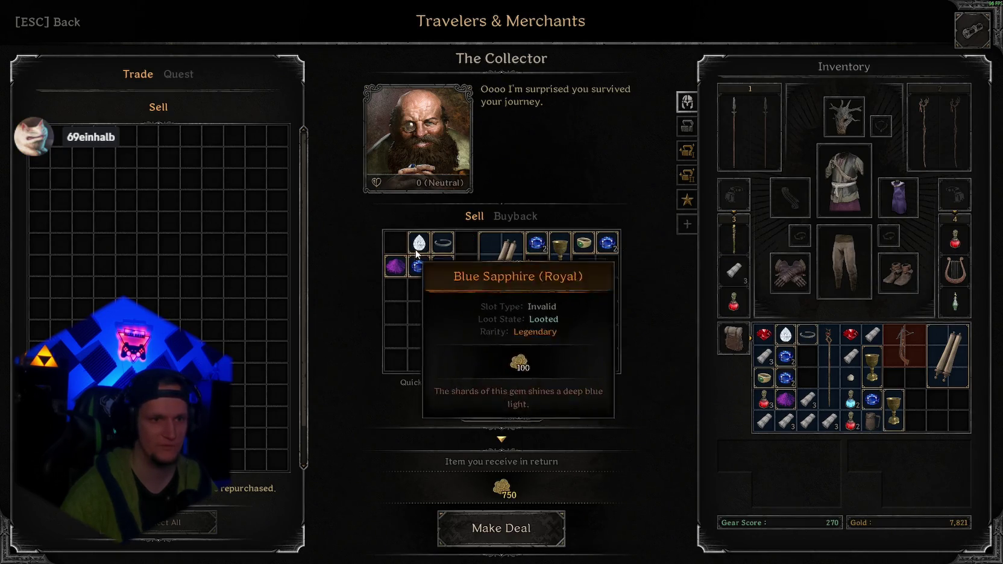
pyautogui.click(419, 265)
pyautogui.click(537, 244)
pyautogui.click(606, 242)
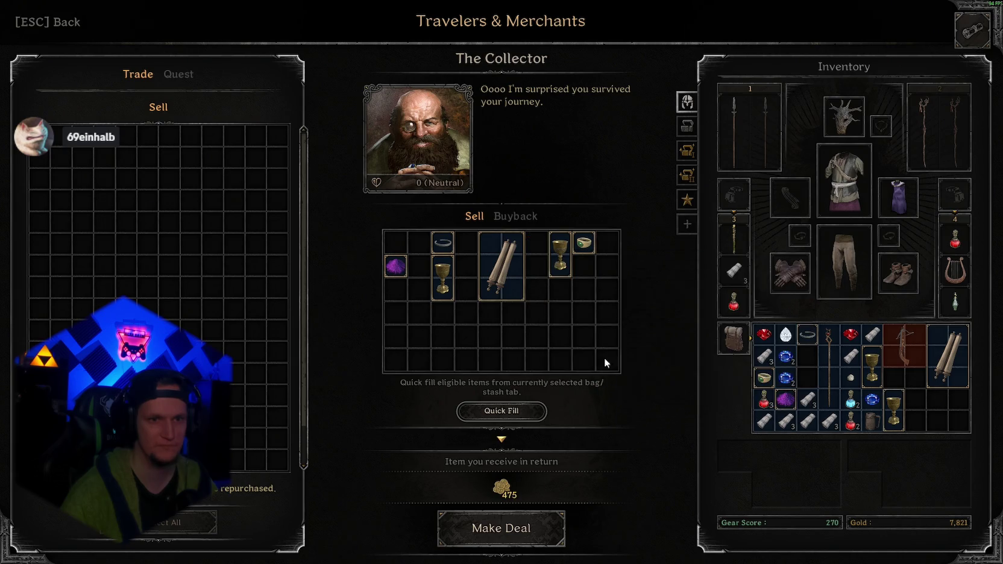
pyautogui.click(395, 266)
pyautogui.click(500, 528)
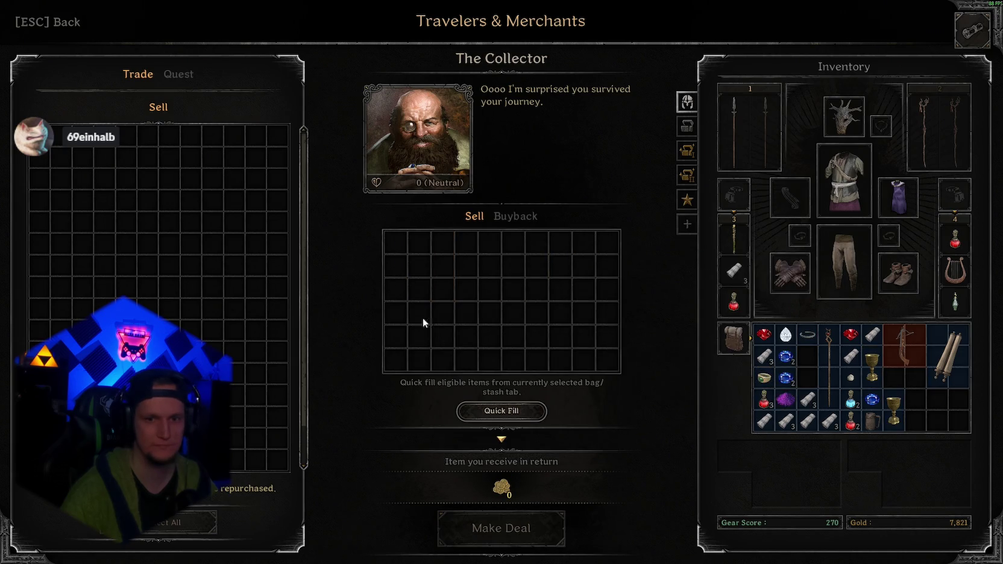
pyautogui.press('Escape')
pyautogui.click(467, 27)
# Send the gems, sapphire and arcane essence from the inventory into the gem stash tab
pyautogui.click(693, 135)
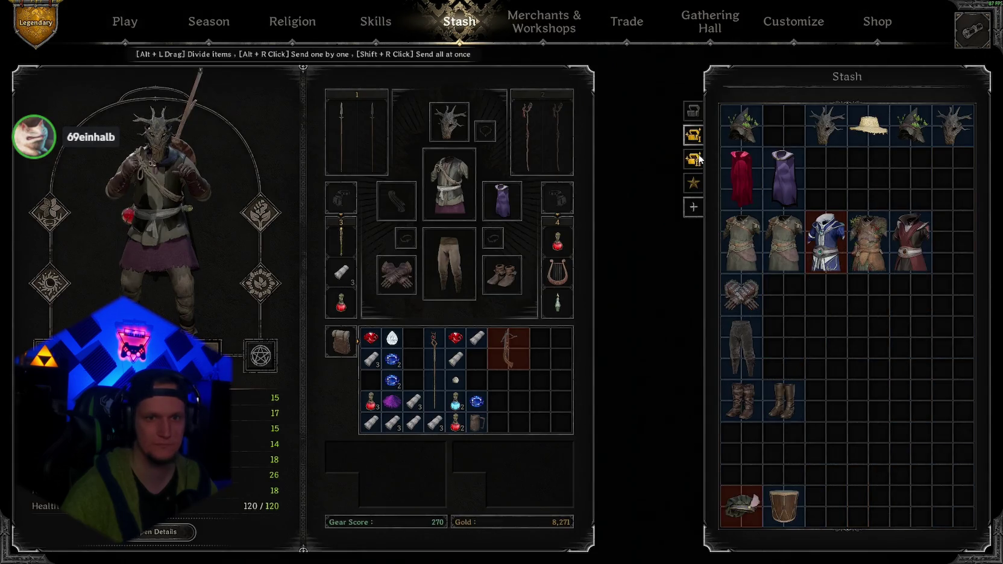
pyautogui.click(693, 159)
pyautogui.click(693, 183)
pyautogui.rightClick(476, 400)
pyautogui.rightClick(454, 337)
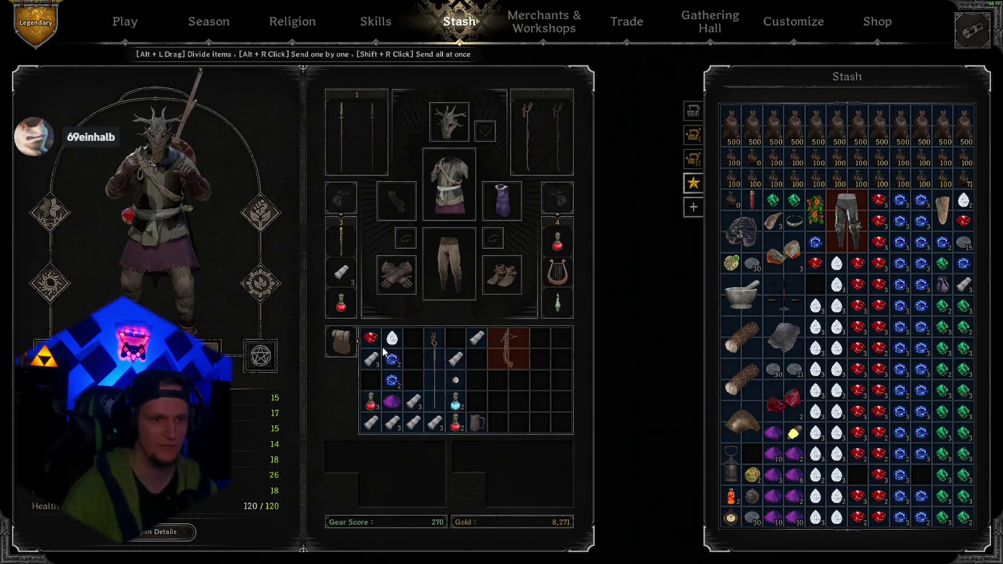
pyautogui.rightClick(371, 337)
pyautogui.rightClick(392, 358)
pyautogui.rightClick(392, 379)
pyautogui.rightClick(392, 401)
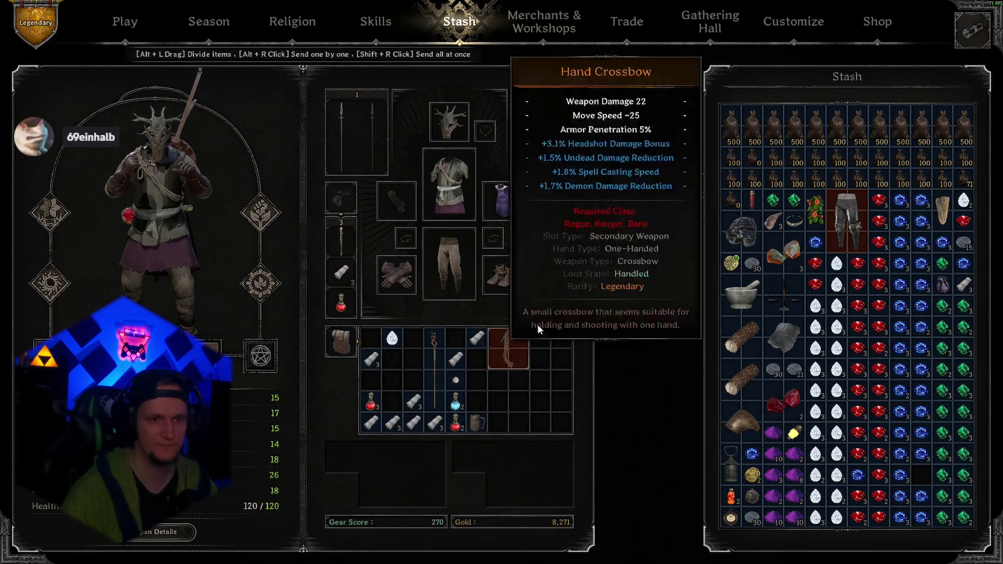
# Store the staff and Hand Crossbow in the gear stash and tidy the ale mug and potion
pyautogui.click(692, 159)
pyautogui.moveTo(434, 374)
pyautogui.mouseDown()
pyautogui.moveTo(571, 391)
pyautogui.moveTo(731, 476)
pyautogui.mouseUp()
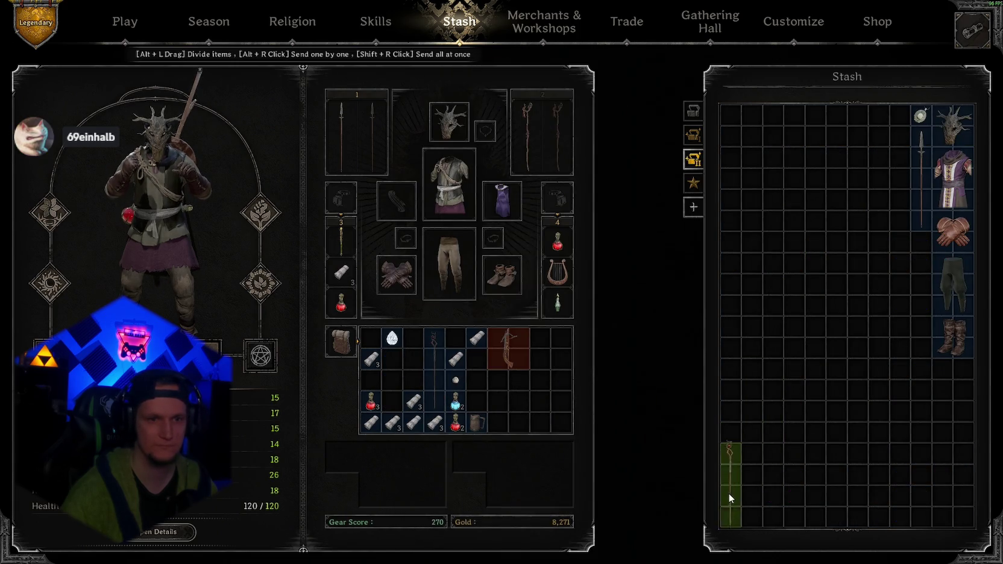
pyautogui.moveTo(508, 350)
pyautogui.mouseDown()
pyautogui.moveTo(627, 396)
pyautogui.moveTo(747, 512)
pyautogui.mouseUp()
pyautogui.moveTo(476, 422)
pyautogui.mouseDown()
pyautogui.moveTo(542, 395)
pyautogui.moveTo(539, 360)
pyautogui.mouseUp()
pyautogui.moveTo(455, 400)
pyautogui.mouseDown()
pyautogui.moveTo(497, 380)
pyautogui.moveTo(497, 422)
pyautogui.moveTo(455, 401)
pyautogui.moveTo(455, 422)
pyautogui.mouseUp()
# Move the Rustic Tunic, mask, cloak, Bloodwoven Robe, leggings, boots and gloves into the armour stash
pyautogui.click(692, 135)
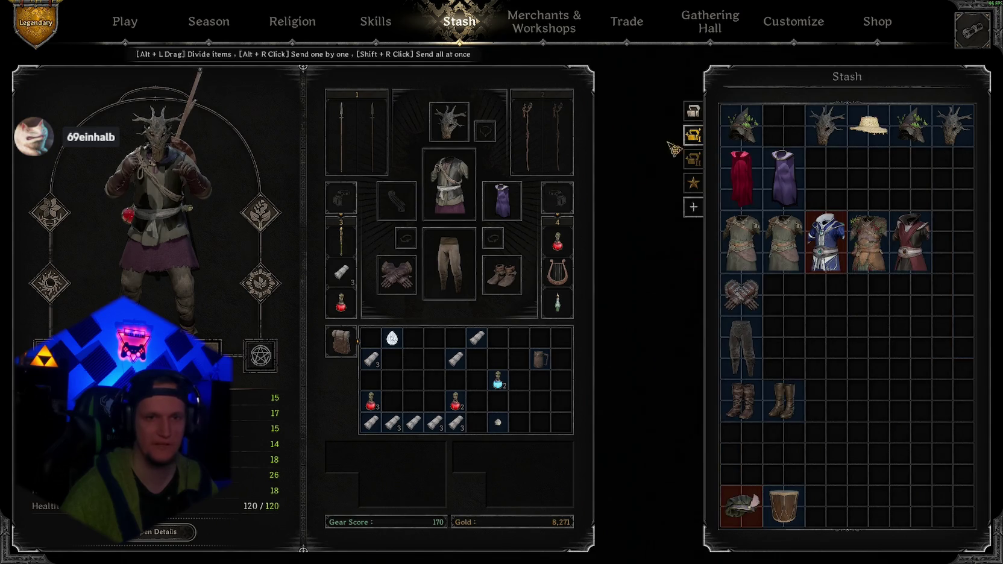
pyautogui.moveTo(449, 183); pyautogui.dragTo(837, 181)
pyautogui.moveTo(449, 121); pyautogui.dragTo(783, 127)
pyautogui.moveTo(502, 200)
pyautogui.mouseDown()
pyautogui.moveTo(895, 188)
pyautogui.moveTo(867, 181)
pyautogui.mouseUp()
pyautogui.moveTo(825, 181)
pyautogui.mouseDown()
pyautogui.moveTo(794, 302)
pyautogui.moveTo(952, 241)
pyautogui.mouseUp()
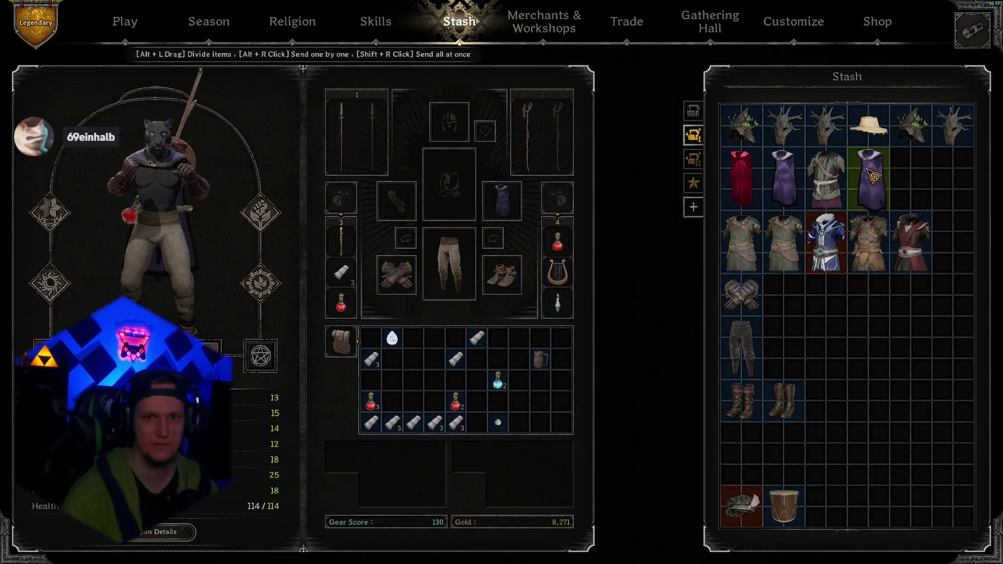
pyautogui.moveTo(449, 264); pyautogui.dragTo(783, 347)
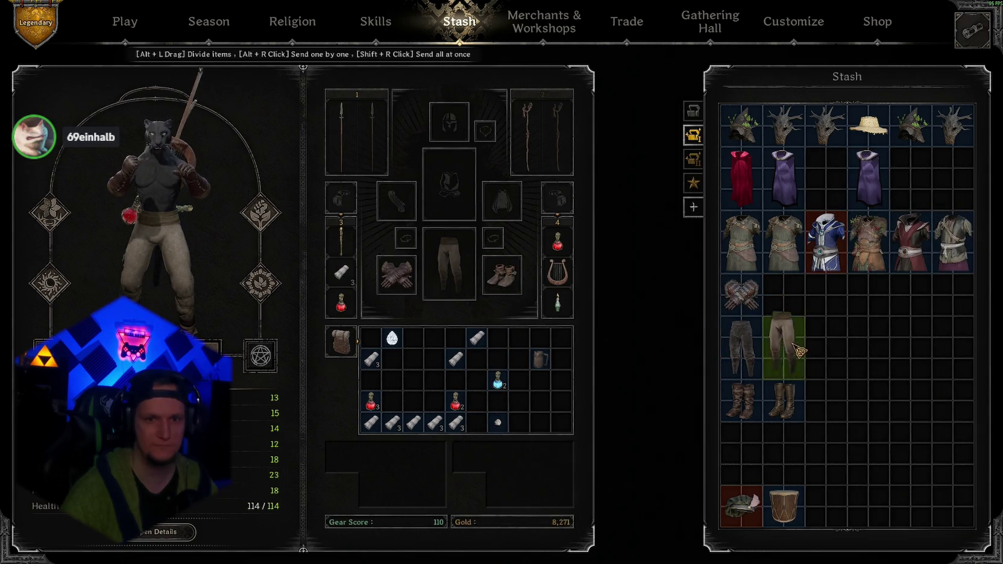
pyautogui.moveTo(502, 274); pyautogui.dragTo(832, 411)
pyautogui.moveTo(396, 274)
pyautogui.mouseDown()
pyautogui.moveTo(868, 401)
pyautogui.moveTo(783, 295)
pyautogui.mouseUp()
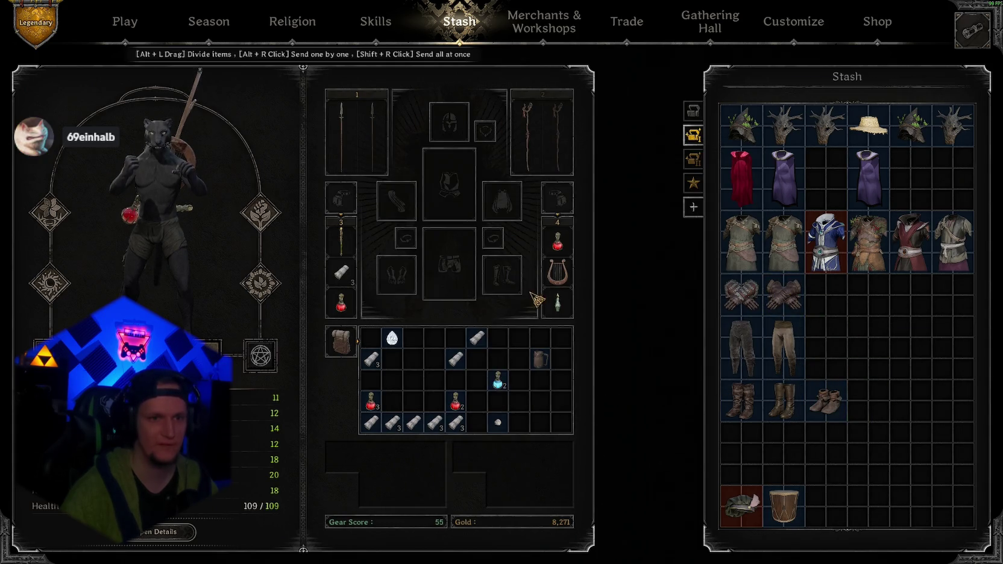
# Move the bandage to an empty inventory row and the purple cloak into an empty stash slot
pyautogui.moveTo(476, 337)
pyautogui.mouseDown()
pyautogui.moveTo(393, 401)
pyautogui.moveTo(370, 379)
pyautogui.moveTo(413, 400)
pyautogui.moveTo(388, 379)
pyautogui.moveTo(371, 400)
pyautogui.moveTo(392, 401)
pyautogui.mouseUp()
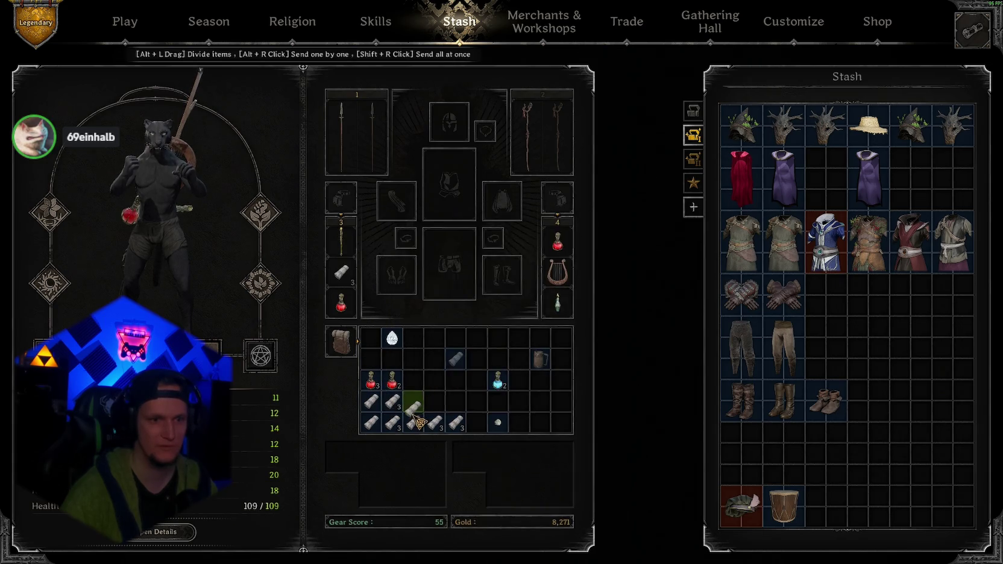
pyautogui.moveTo(862, 192); pyautogui.dragTo(827, 184)
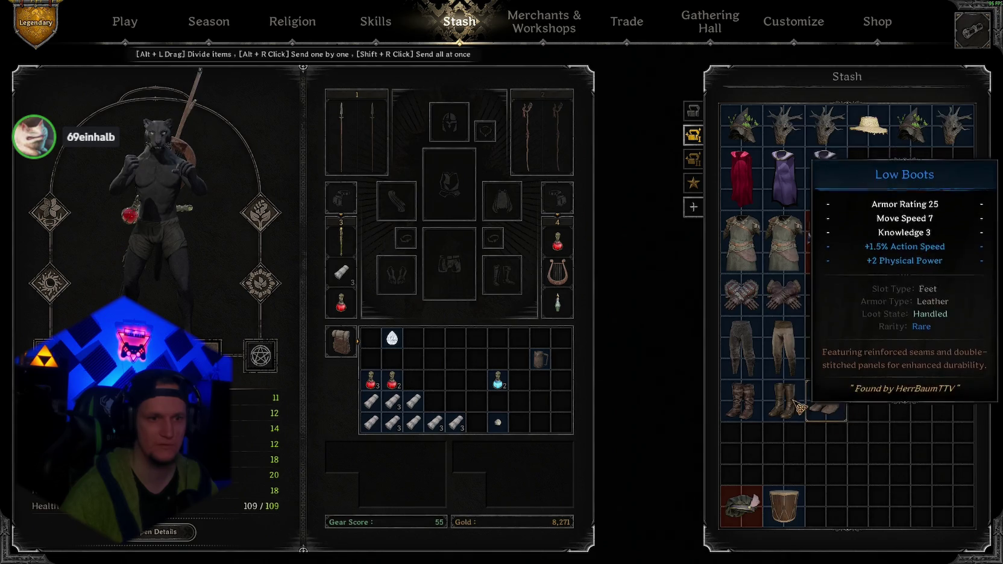
pyautogui.click(538, 18)
# Equip the Squire's saved base gear set
pyautogui.click(492, 169)
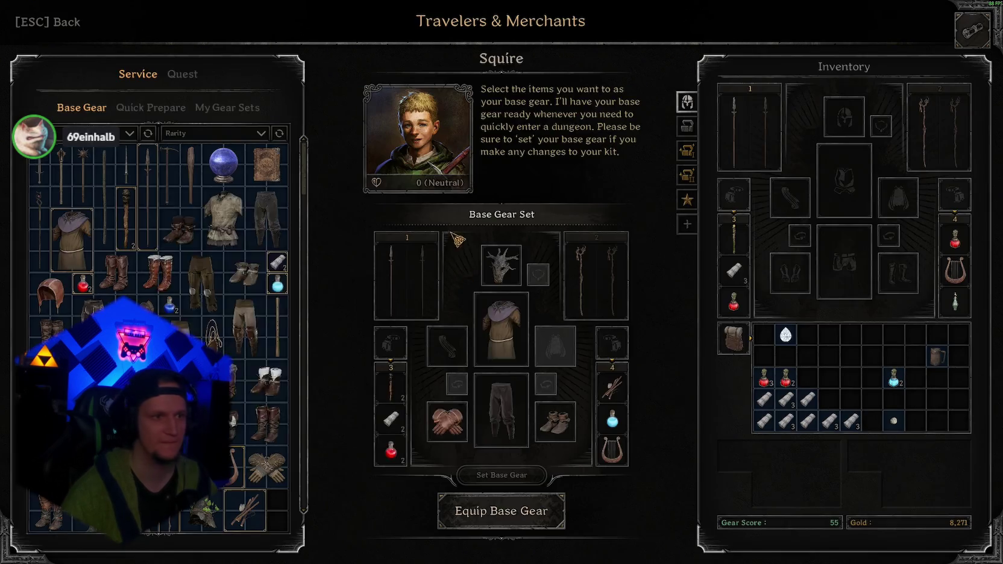
pyautogui.click(476, 513)
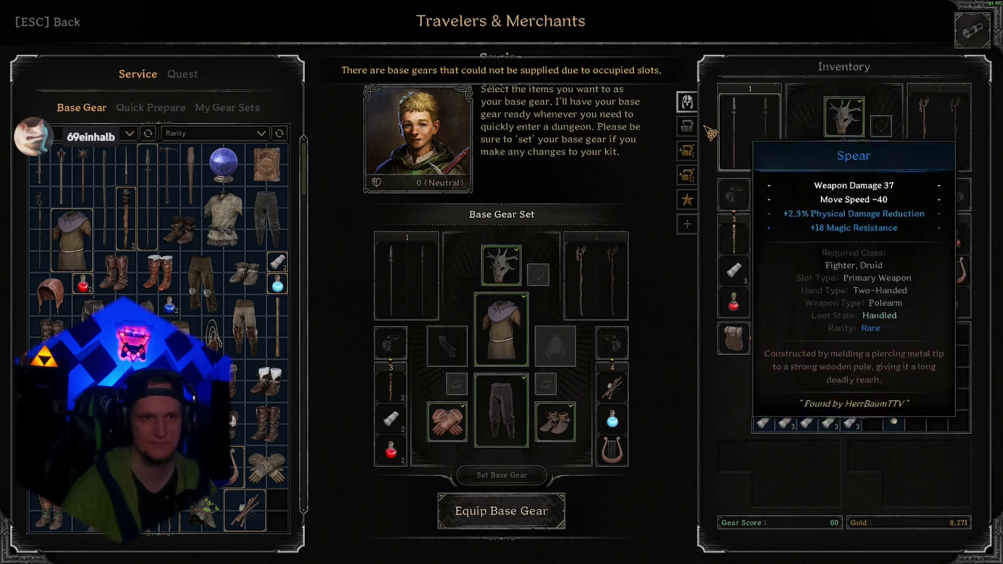
pyautogui.press('Escape')
pyautogui.press('Escape')
# Shuffle the diamond and small orb in the inventory, then send the diamond to the gem stash tab
pyautogui.moveTo(391, 337)
pyautogui.mouseDown()
pyautogui.moveTo(403, 365)
pyautogui.moveTo(519, 338)
pyautogui.mouseUp()
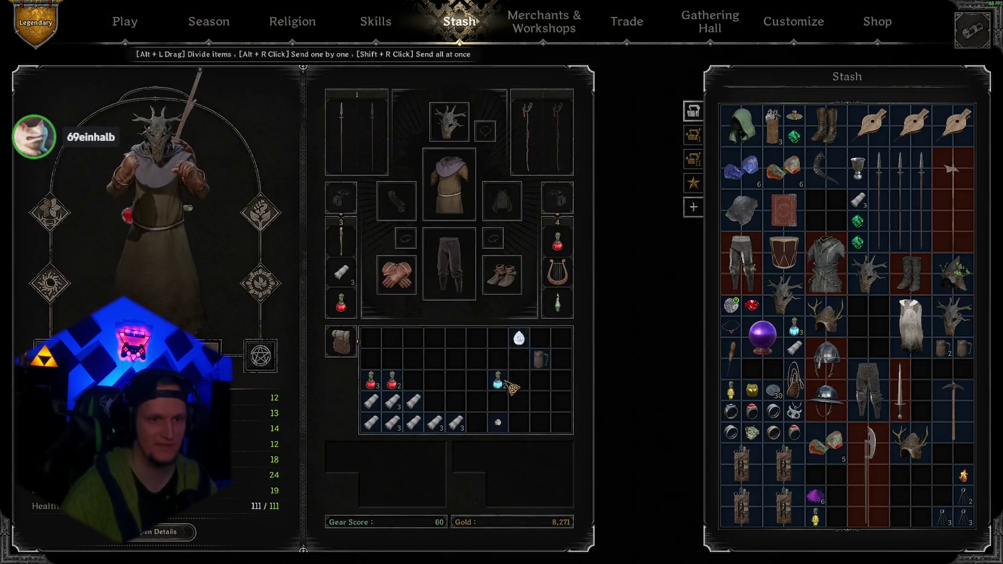
pyautogui.moveTo(498, 422); pyautogui.dragTo(561, 422)
pyautogui.moveTo(518, 337)
pyautogui.mouseDown()
pyautogui.moveTo(529, 381)
pyautogui.moveTo(520, 381)
pyautogui.mouseUp()
pyautogui.click(693, 183)
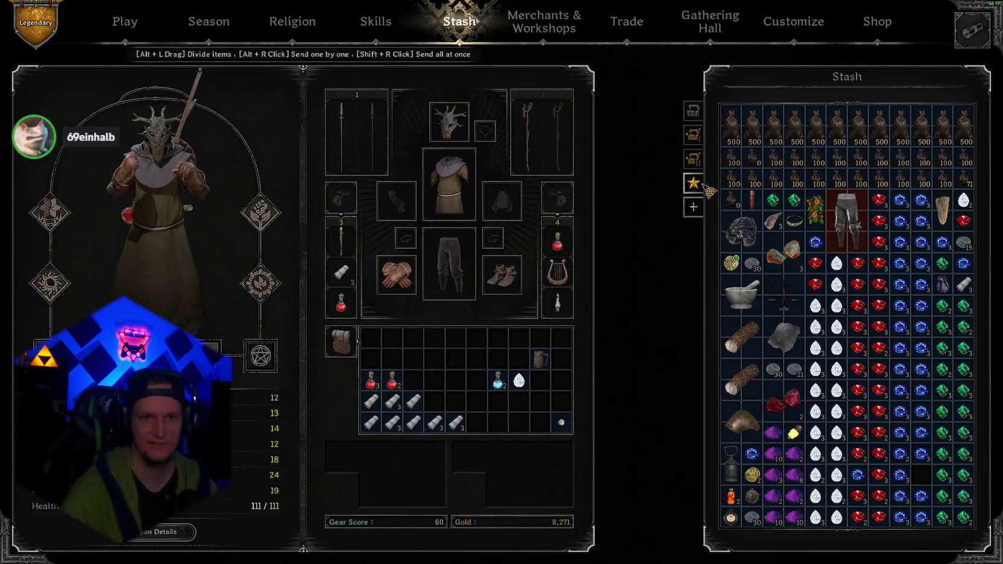
pyautogui.rightClick(519, 380)
pyautogui.click(693, 110)
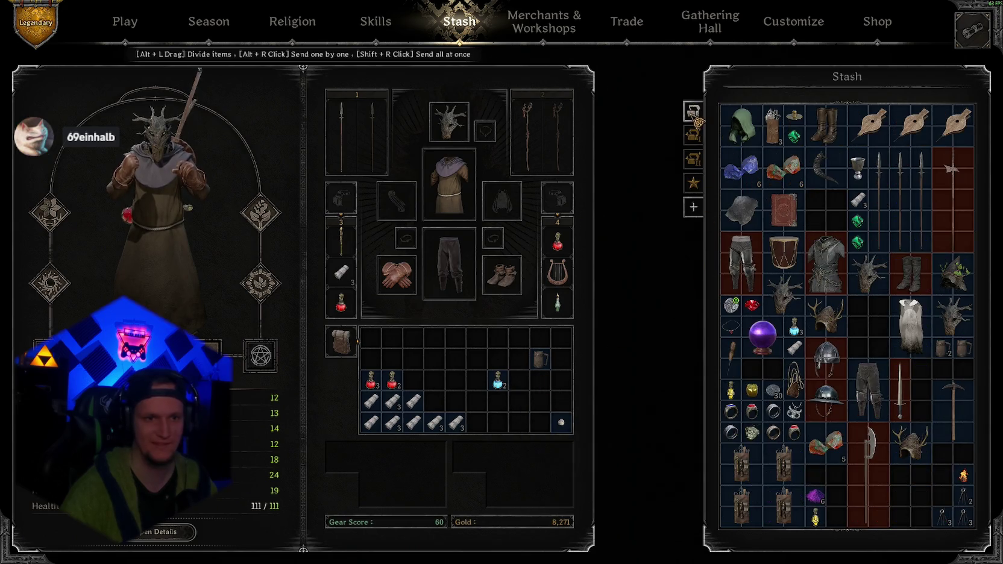
pyautogui.click(693, 184)
# Move the Potion of Protection, split off one healing potion, and return to the lobby
pyautogui.moveTo(502, 388); pyautogui.dragTo(413, 361)
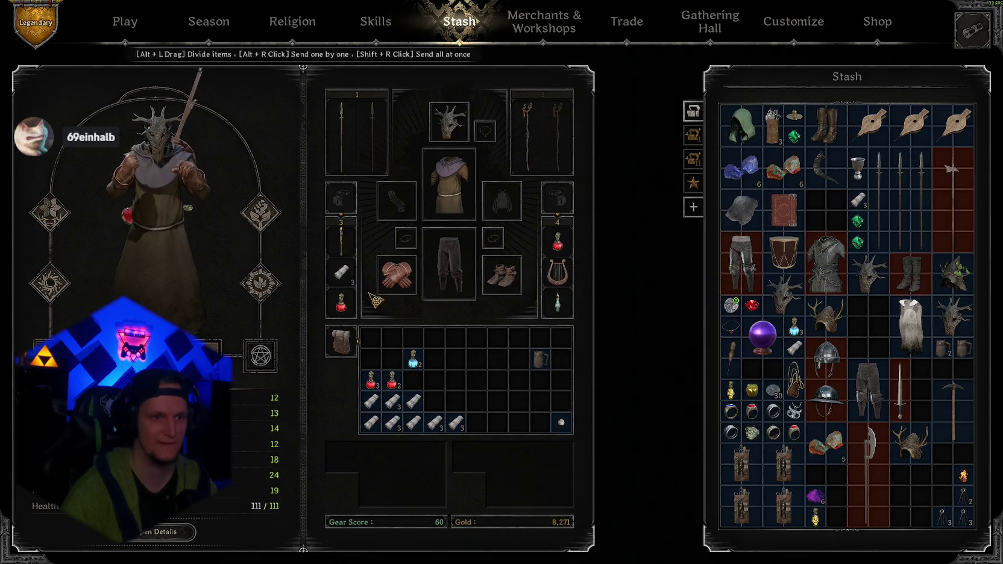
pyautogui.moveTo(371, 380); pyautogui.dragTo(340, 301)
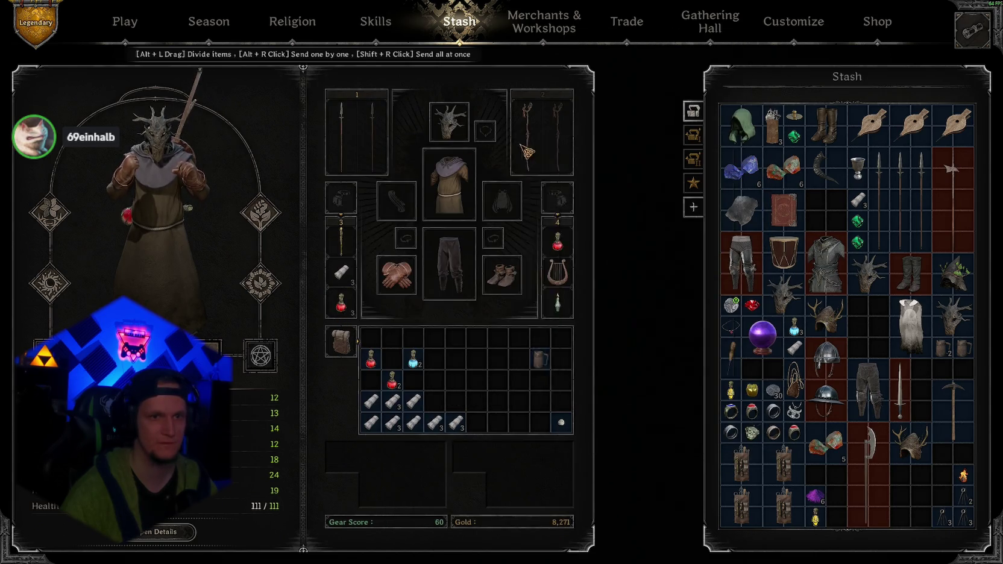
pyautogui.click(125, 21)
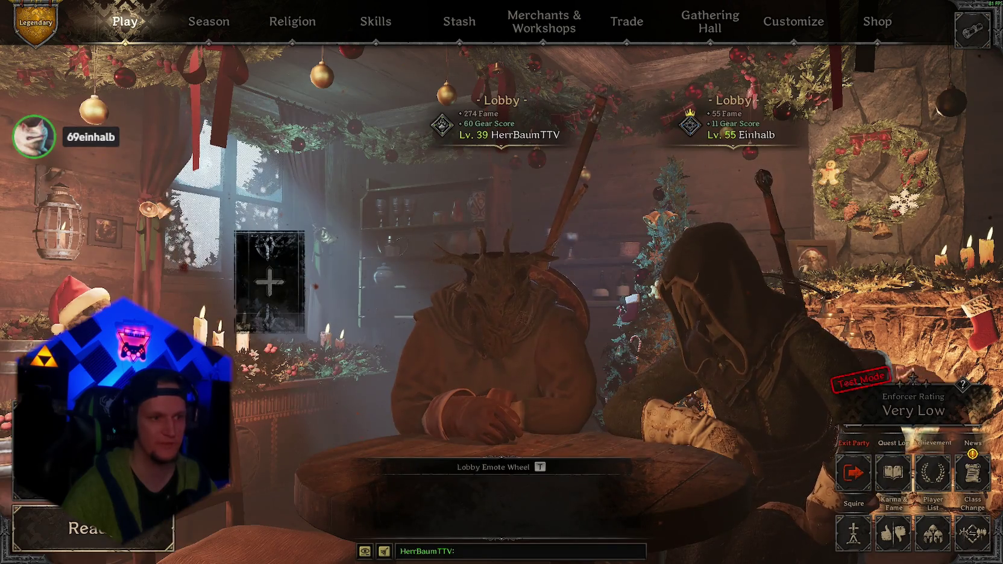
# Choose The Forgotten Castle (Duos) from Normal Campaigns, then ready up and confirm the Squire's loadout
pyautogui.click(90, 528)
pyautogui.click(446, 63)
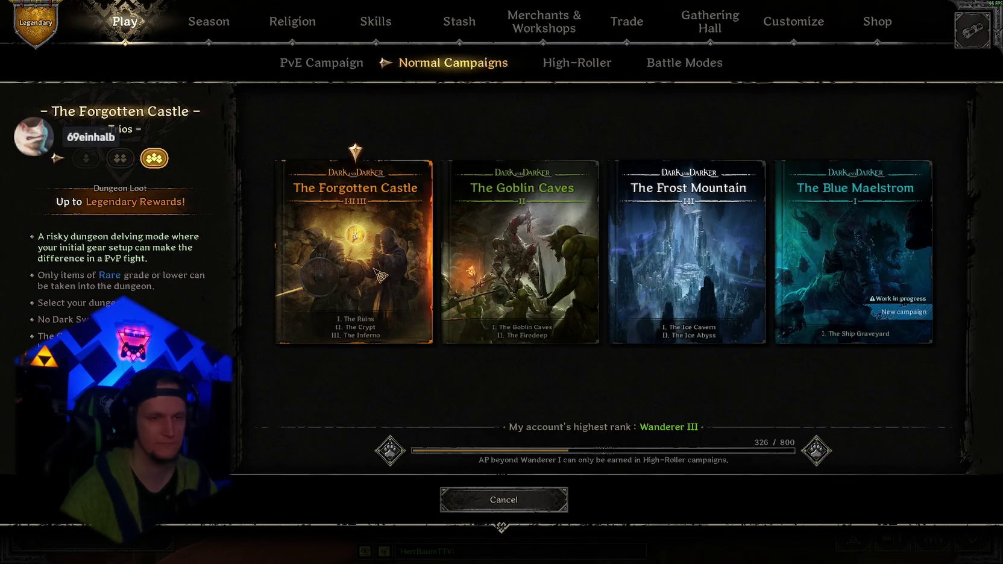
pyautogui.click(502, 500)
pyautogui.click(91, 528)
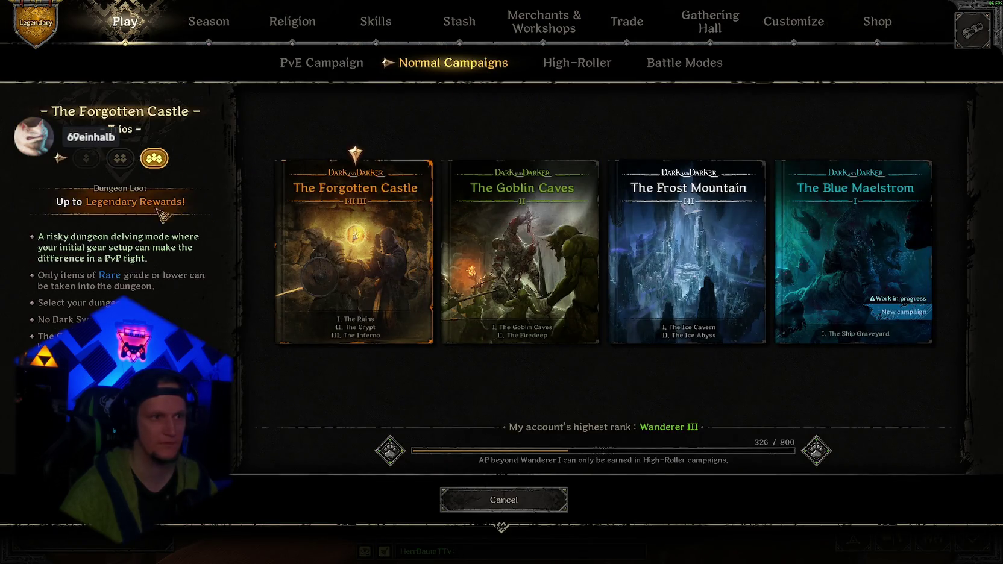
pyautogui.click(503, 499)
pyautogui.click(91, 528)
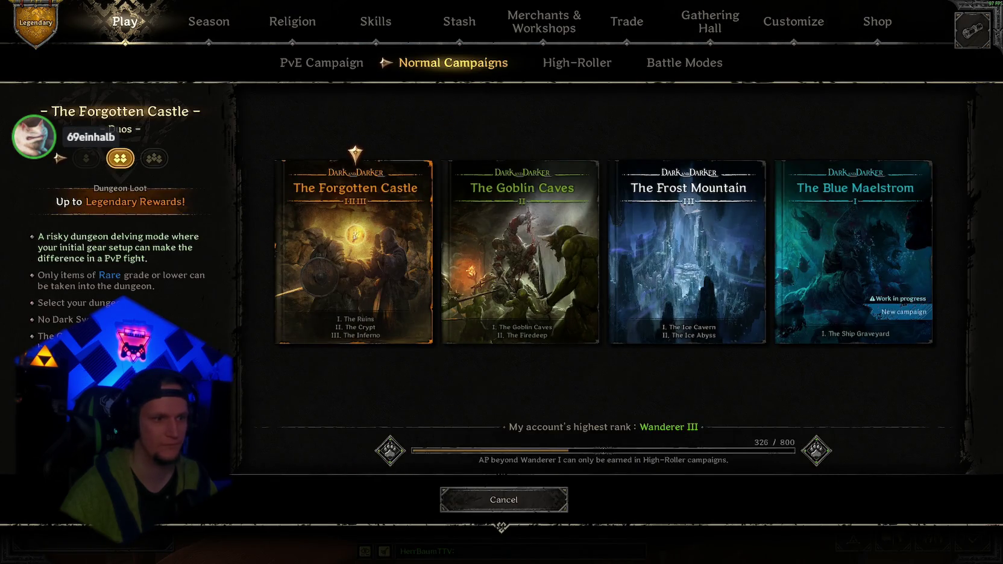
pyautogui.press('Escape')
pyautogui.press('Escape')
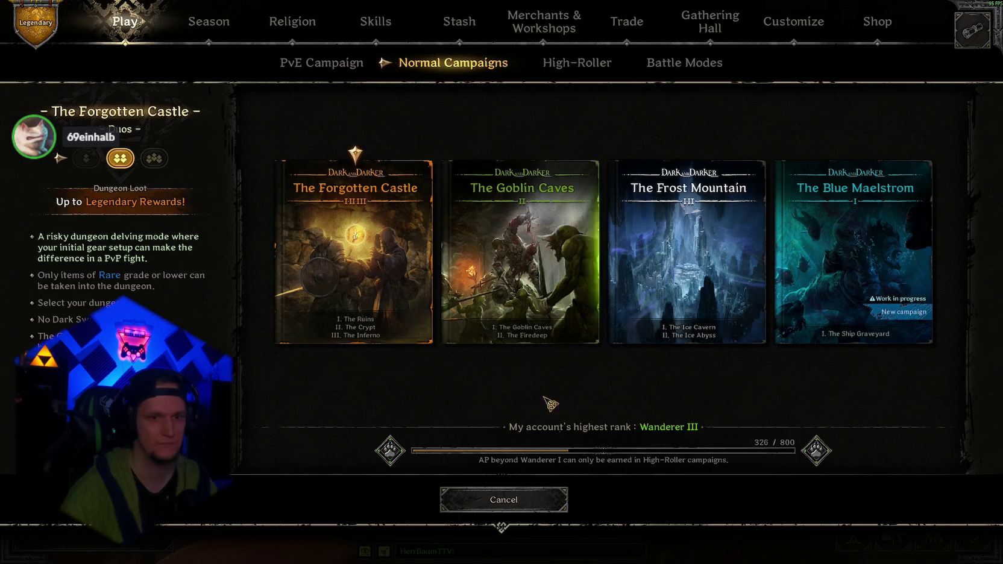
pyautogui.click(534, 499)
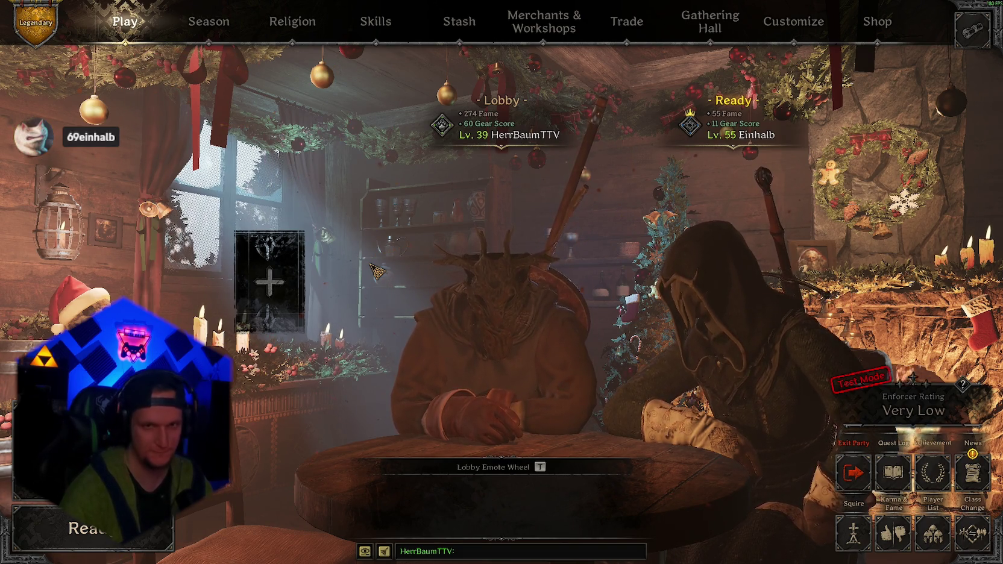
pyautogui.click(96, 545)
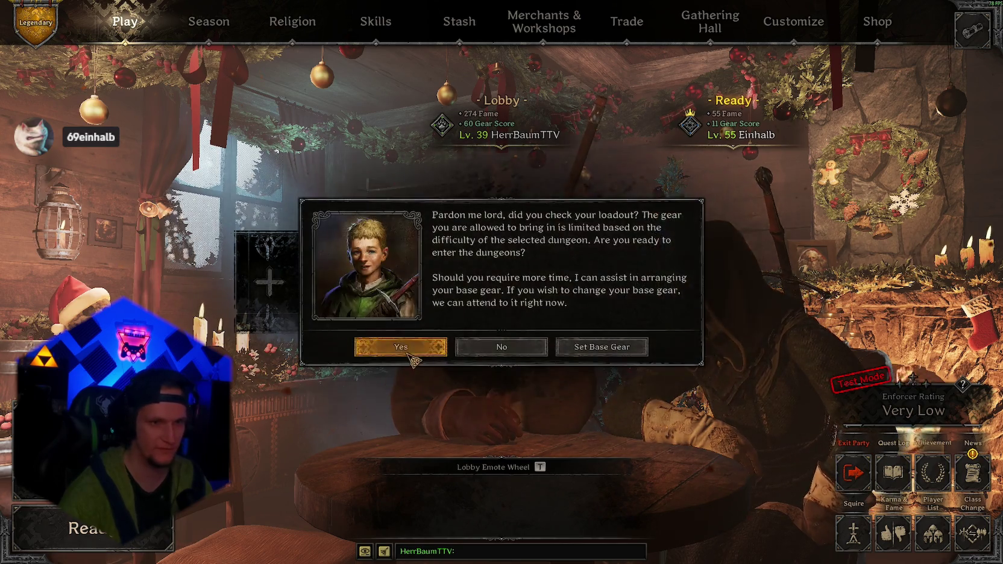
pyautogui.click(399, 344)
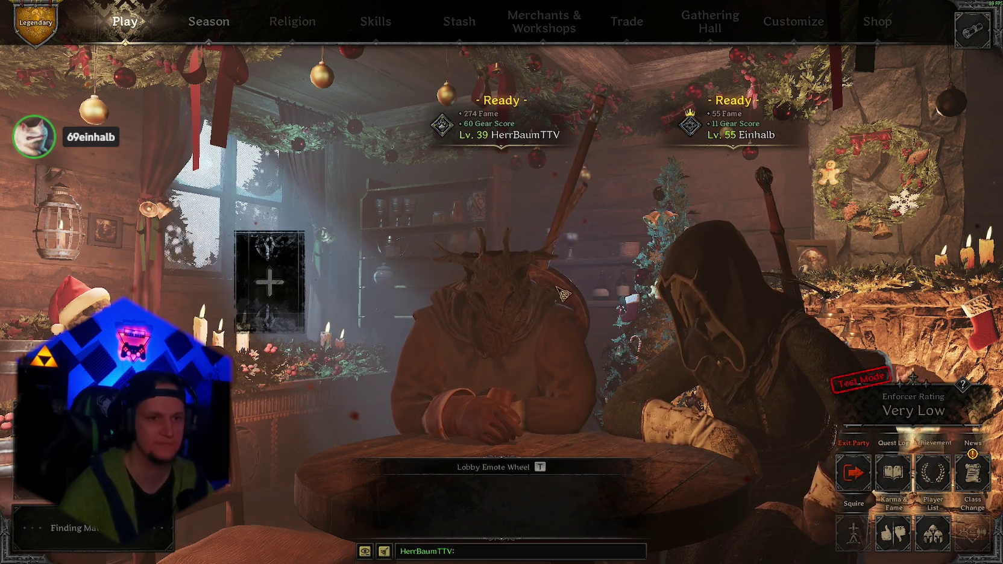